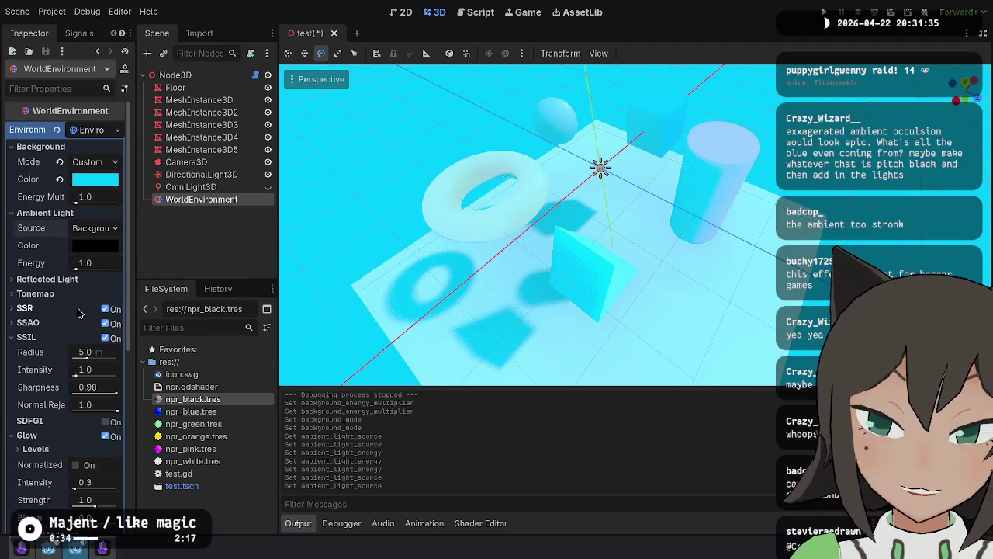
Step: Briefly expand and collapse the SSAO and SSR environment settings
{"action": "mouse_move", "coordinate": [79, 309]}
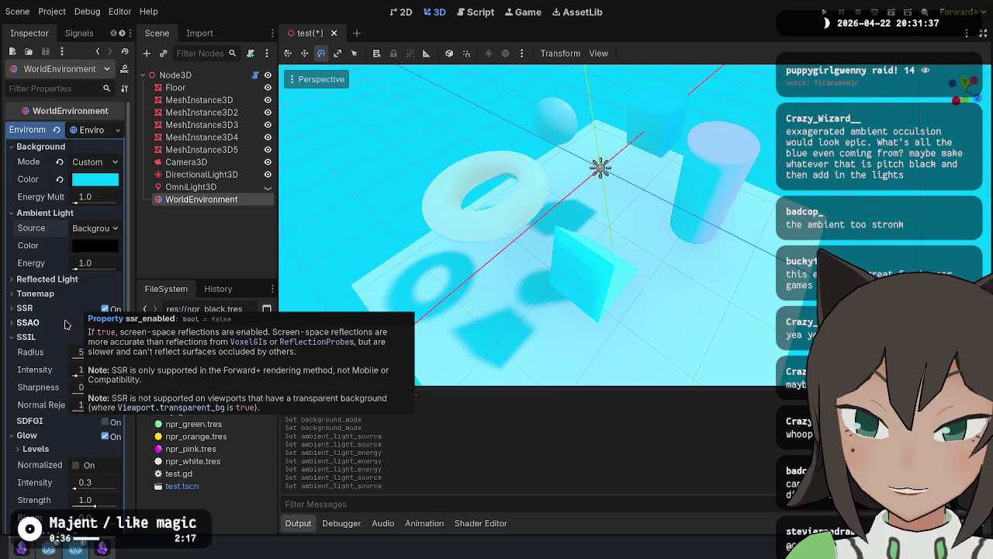
{"action": "left_click", "coordinate": [12, 322]}
{"action": "left_click", "coordinate": [13, 323]}
{"action": "left_click", "coordinate": [13, 308]}
{"action": "left_click", "coordinate": [13, 308]}
Step: Orbit the view, save the test scene, and run it in a game window
{"action": "left_click_drag", "start_coordinate": [645, 172], "coordinate": [705, 124]}
{"action": "key", "text": "ctrl+s"}
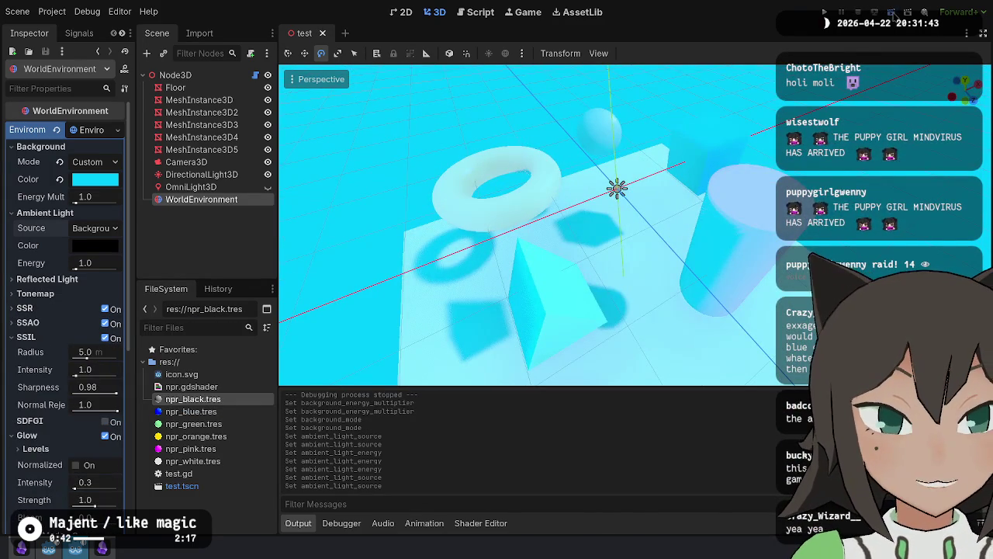
{"action": "left_click", "coordinate": [892, 13]}
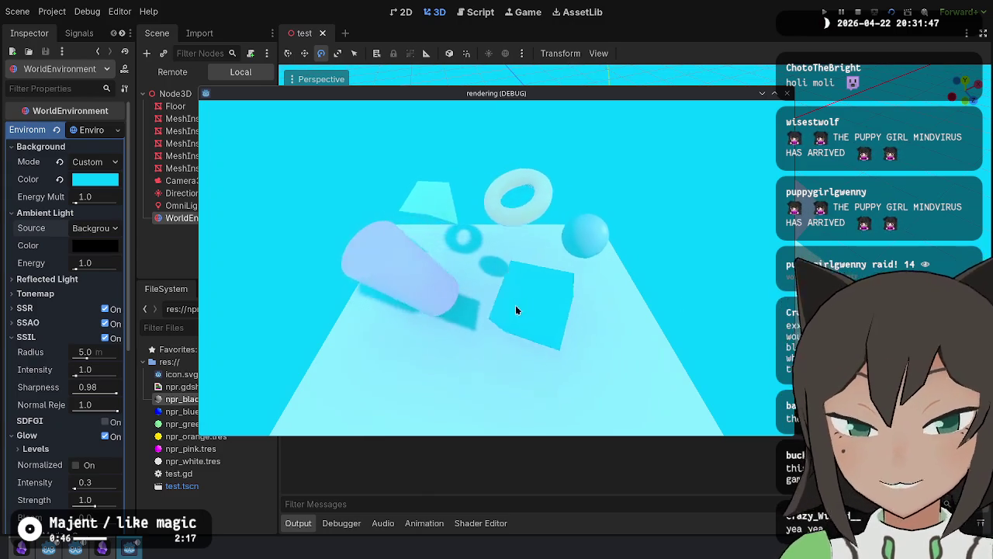
Step: Enlarge the game window, close the game, and disable the environment's ambient light
{"action": "mouse_move", "coordinate": [605, 249]}
{"action": "left_mouse_down"}
{"action": "mouse_move", "coordinate": [425, 200]}
{"action": "mouse_move", "coordinate": [508, 339]}
{"action": "mouse_move", "coordinate": [623, 416]}
{"action": "left_mouse_up"}
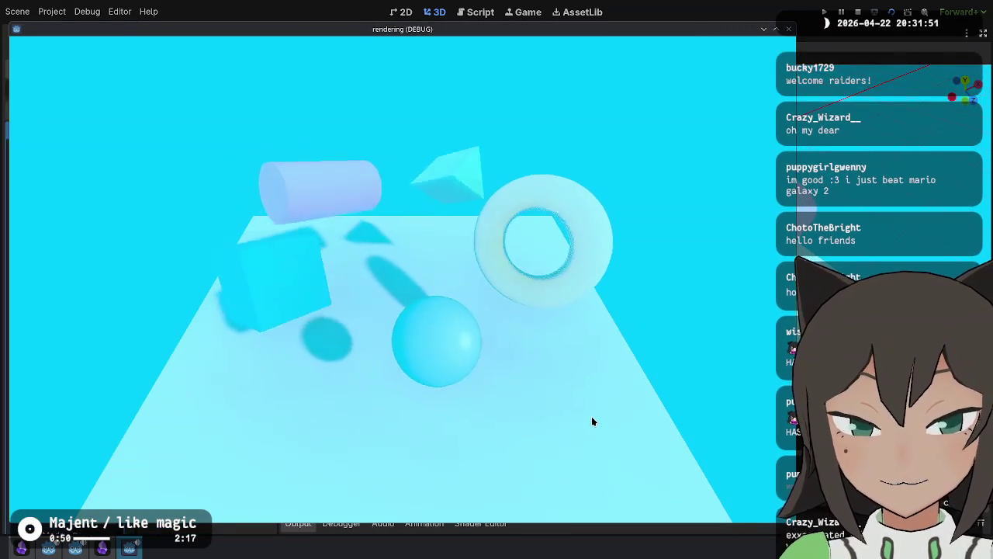
{"action": "key", "text": "F8"}
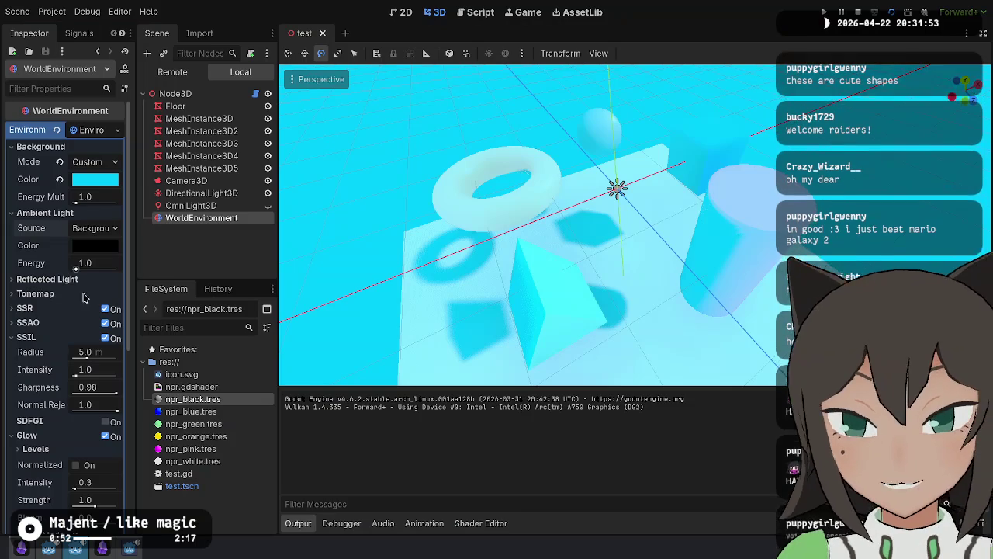
{"action": "left_click", "coordinate": [97, 260]}
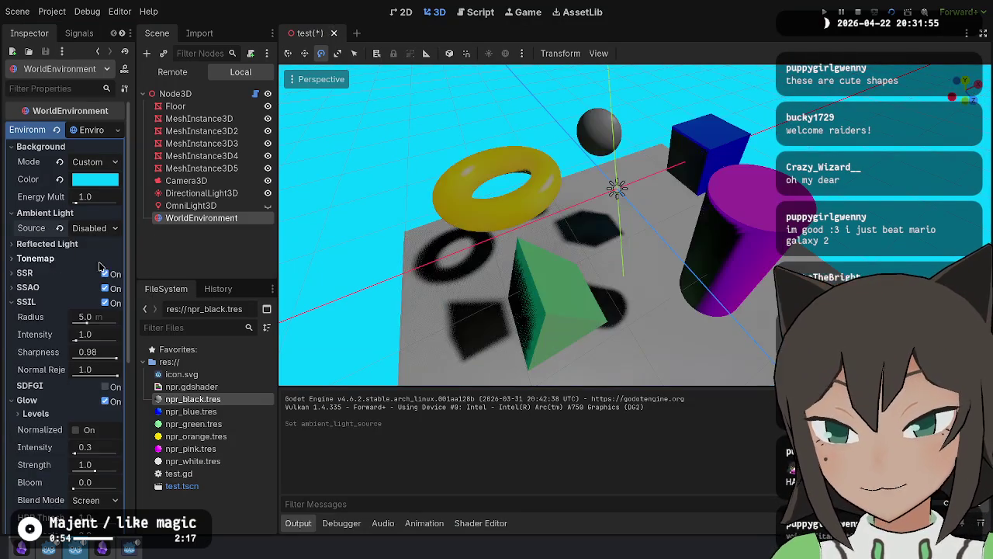
{"action": "key", "text": "F5"}
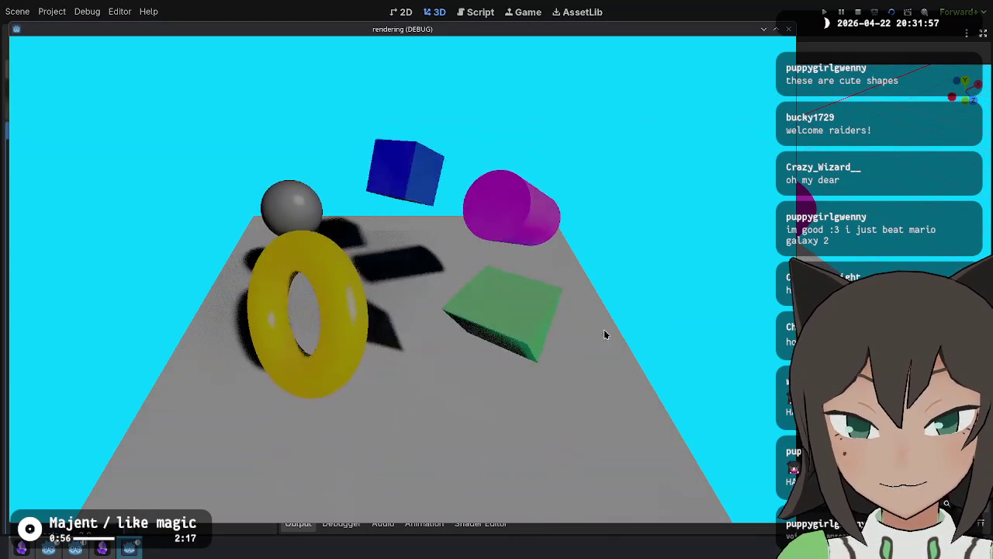
{"action": "key", "text": "F8"}
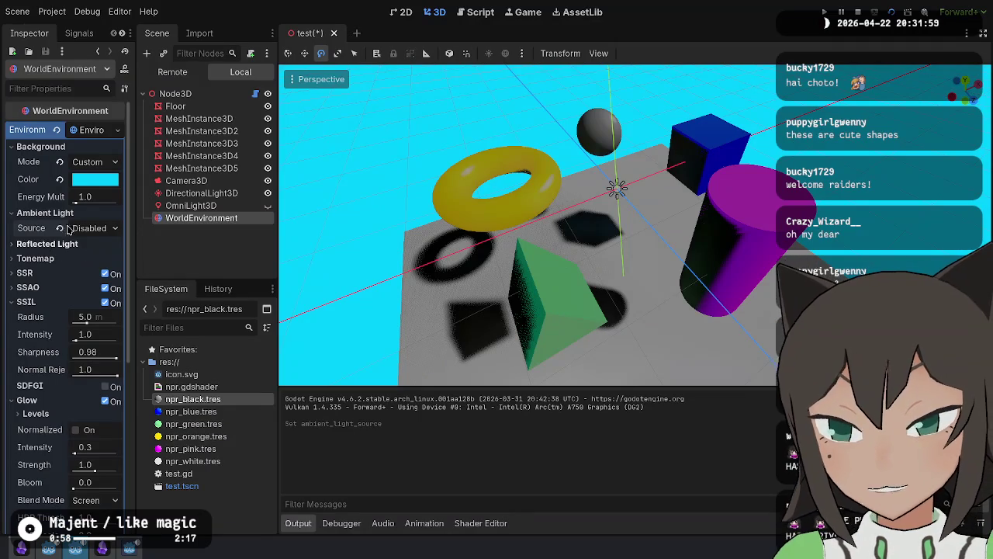
{"action": "left_click", "coordinate": [61, 228]}
{"action": "key", "text": "F5"}
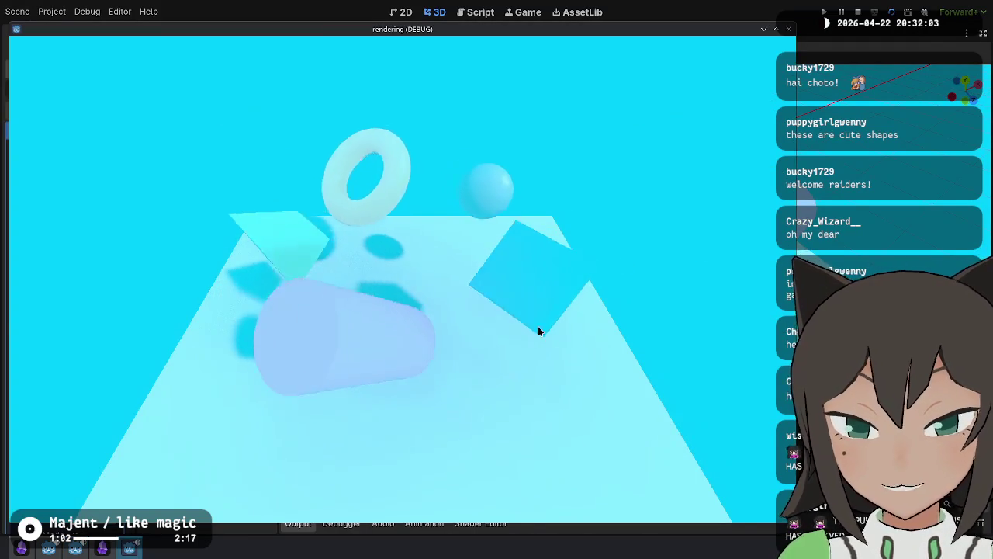
{"action": "key", "text": "F8"}
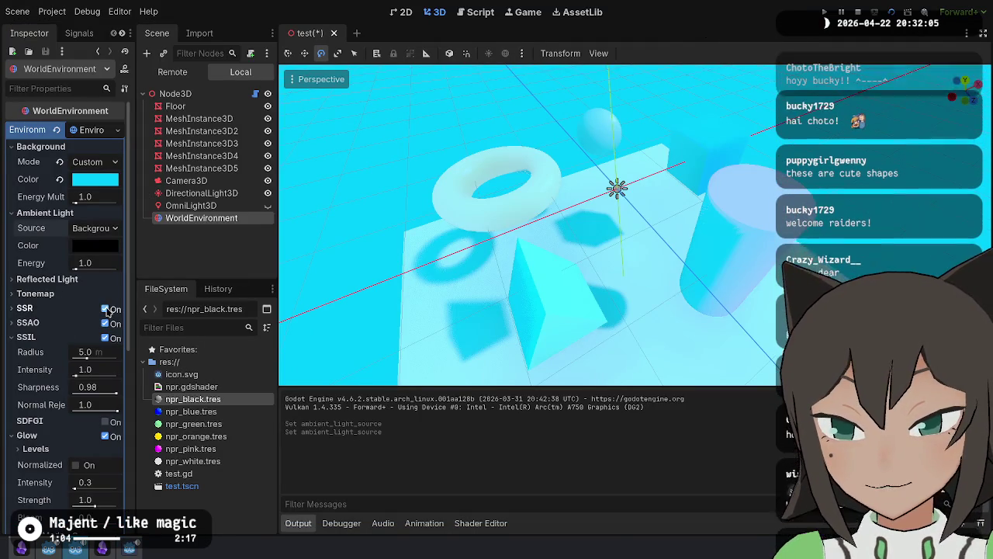
{"action": "left_click", "coordinate": [105, 309]}
Step: Bring up the Tonemap settings and set the tonemap mode to ACES
{"action": "left_click", "coordinate": [93, 306]}
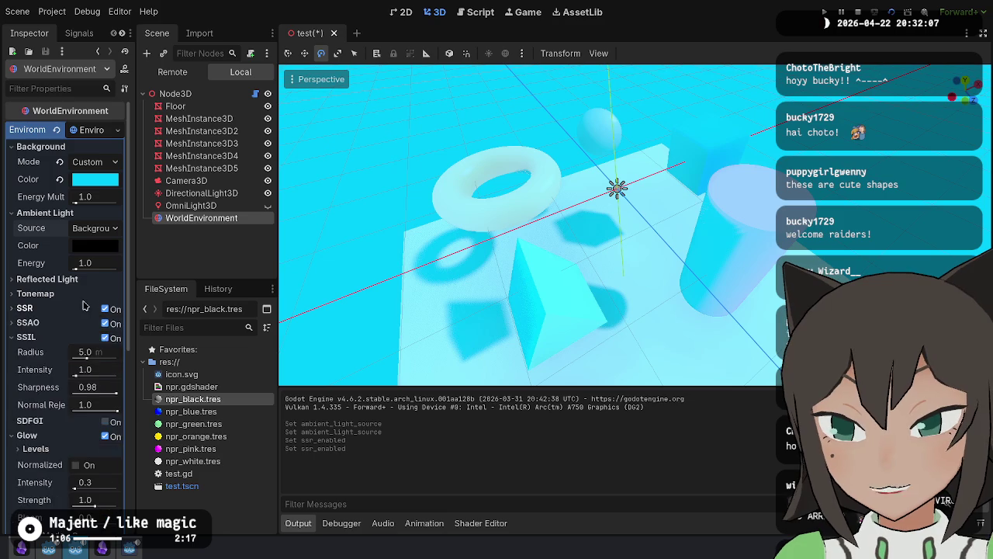
{"action": "left_click", "coordinate": [86, 295]}
{"action": "left_click", "coordinate": [91, 310]}
{"action": "left_click", "coordinate": [96, 281]}
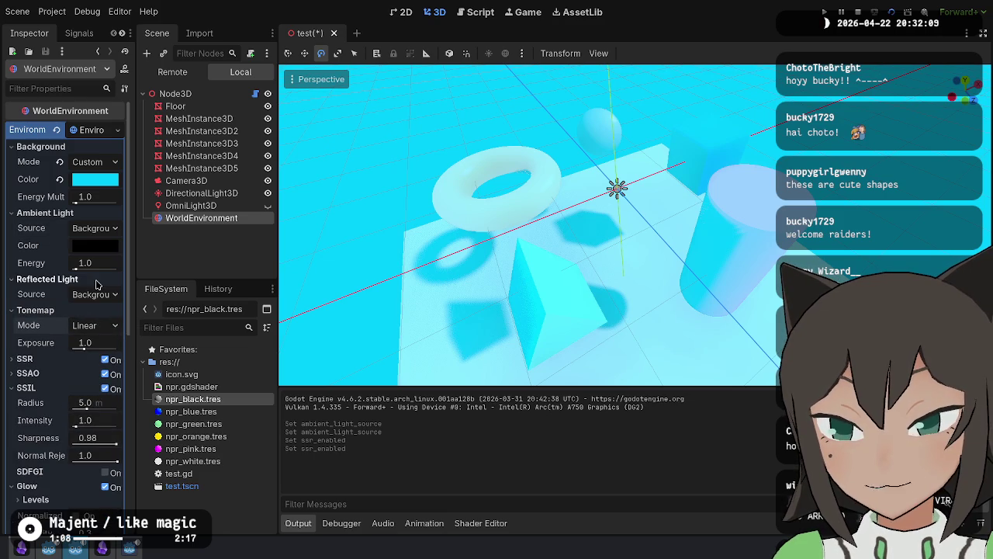
{"action": "left_click", "coordinate": [93, 309]}
{"action": "left_click", "coordinate": [88, 312]}
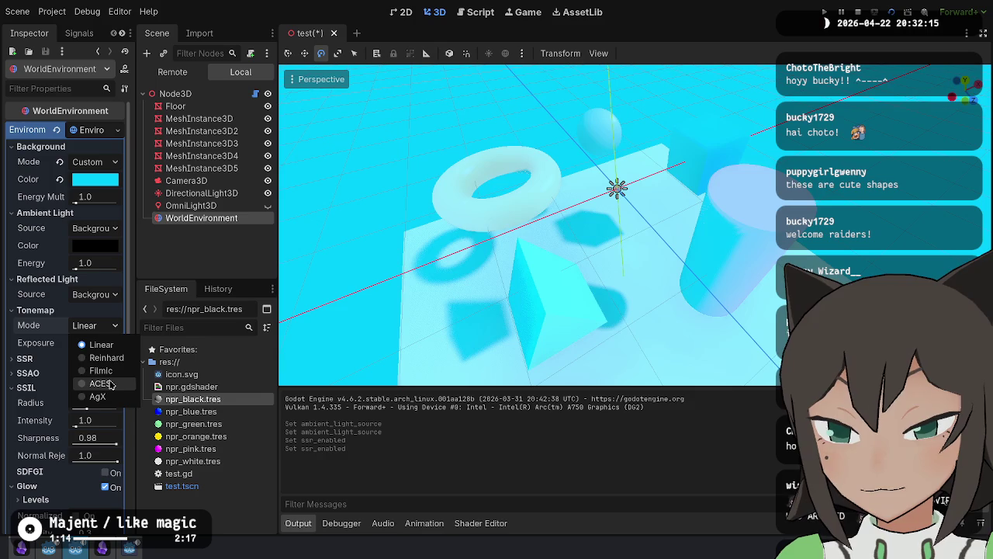
{"action": "left_click", "coordinate": [102, 371]}
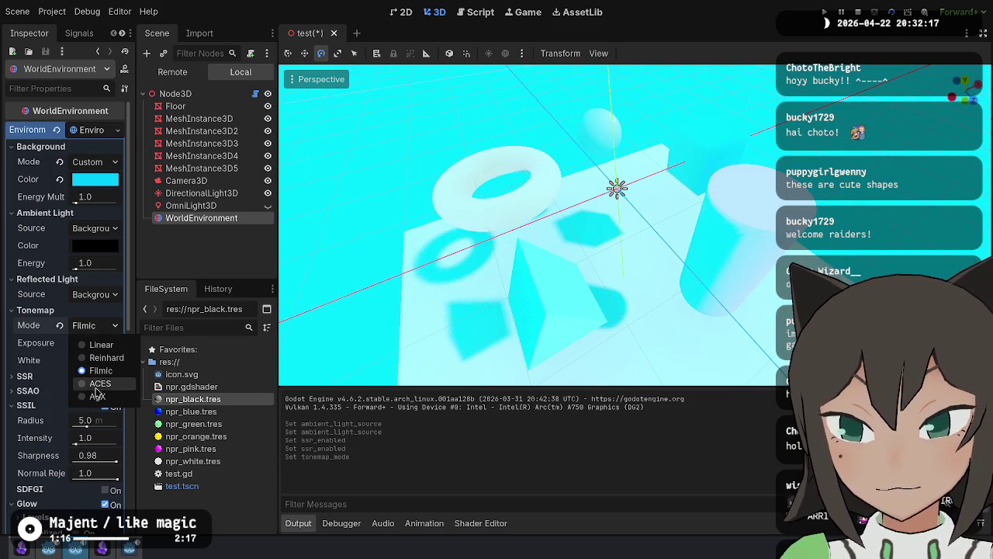
{"action": "left_click", "coordinate": [102, 385]}
Step: Try brighter and dimmer tonemap exposure values, then reset exposure to 1.0
{"action": "left_click_drag", "start_coordinate": [84, 349], "coordinate": [116, 351]}
{"action": "left_click", "coordinate": [73, 375]}
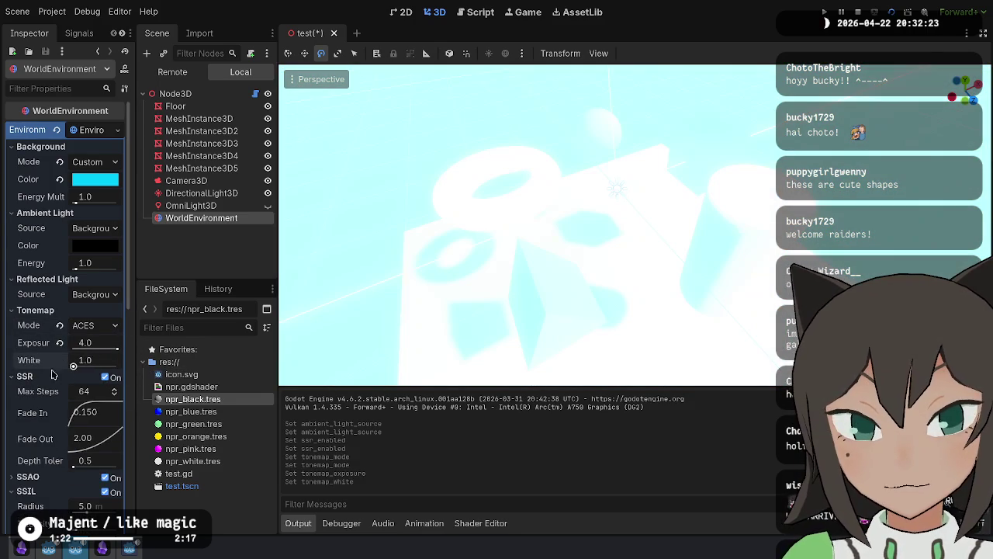
{"action": "left_click_drag", "start_coordinate": [91, 350], "coordinate": [72, 350]}
{"action": "left_click", "coordinate": [60, 343]}
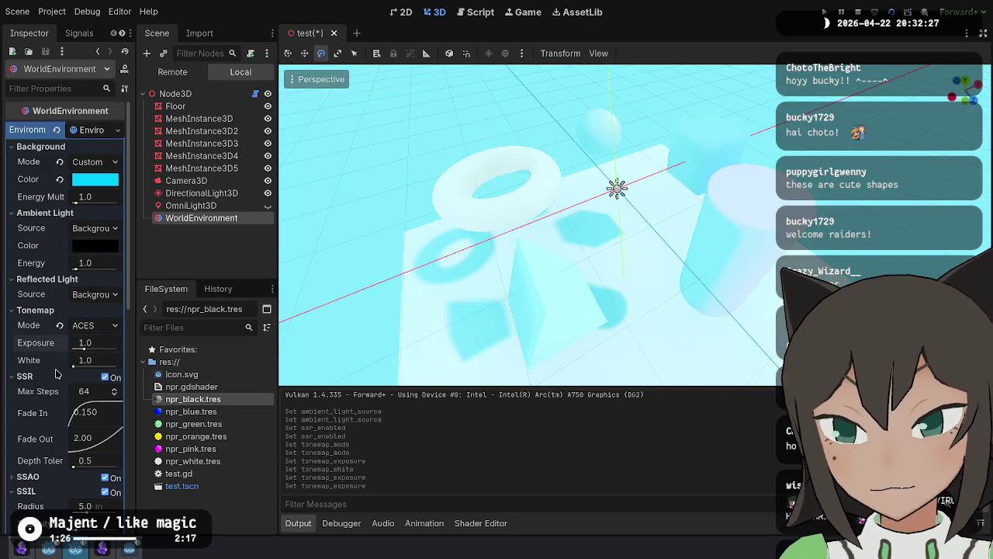
{"action": "scroll", "coordinate": [47, 353], "scroll_direction": "down", "scroll_amount": 8}
{"action": "scroll", "coordinate": [35, 328], "scroll_direction": "down", "scroll_amount": 4}
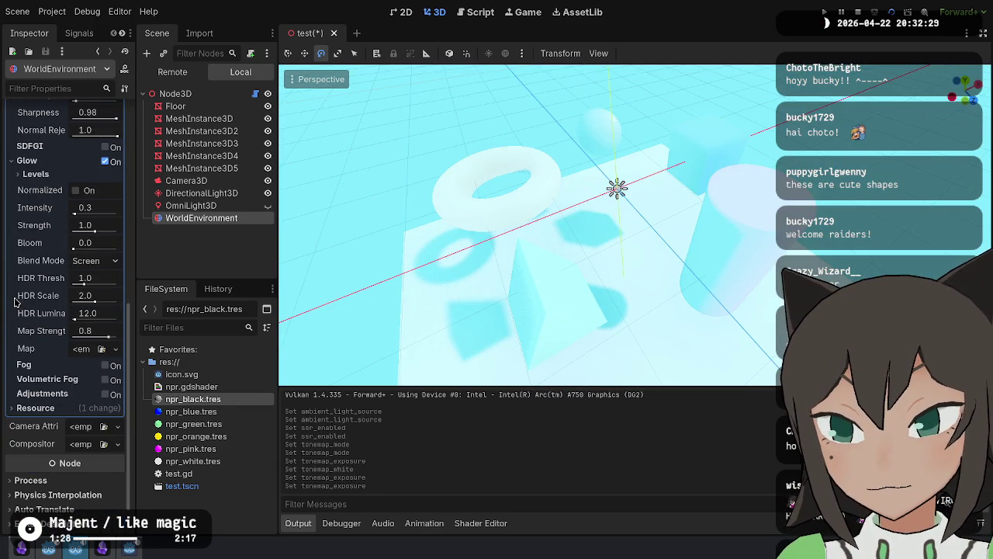
{"action": "scroll", "coordinate": [25, 313], "scroll_direction": "up", "scroll_amount": 2}
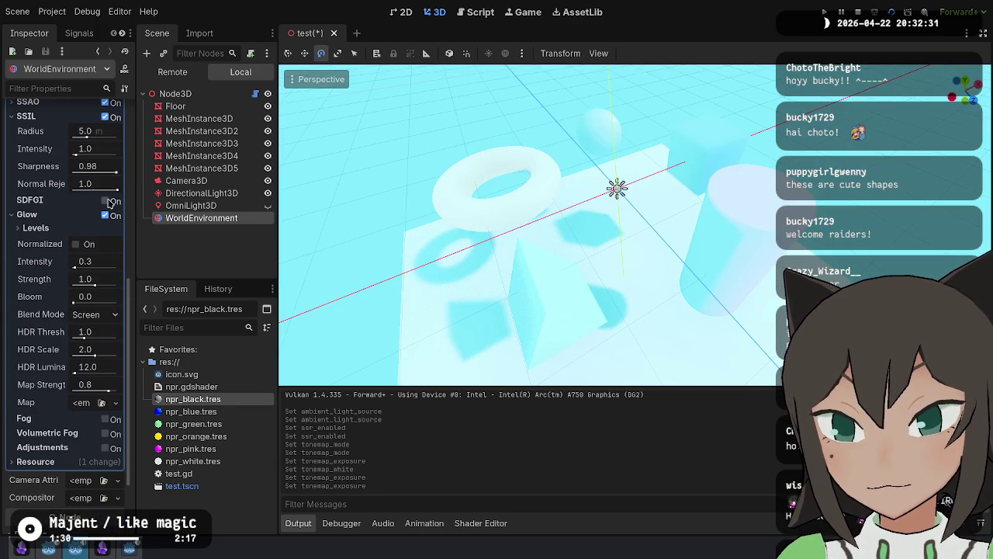
{"action": "left_click", "coordinate": [110, 202]}
{"action": "left_click", "coordinate": [111, 202]}
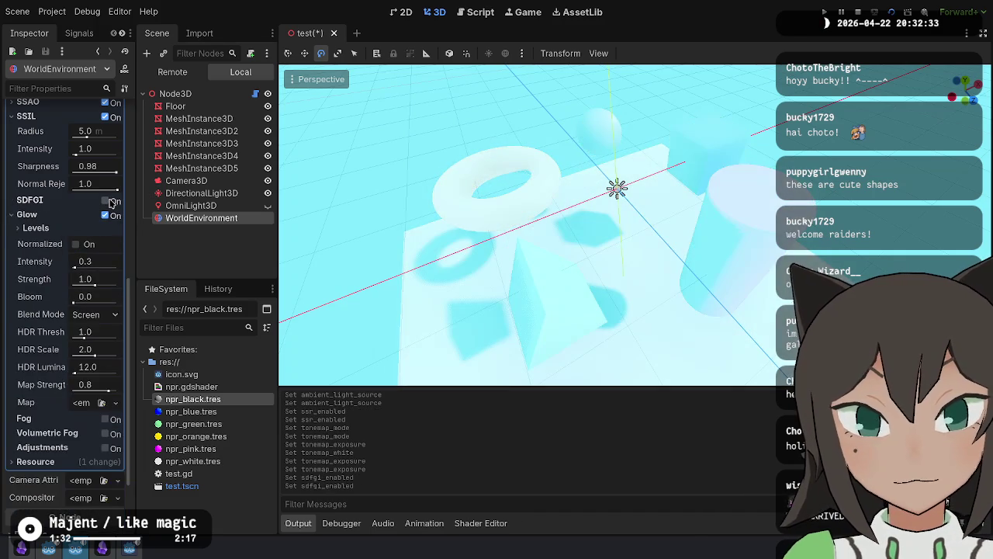
{"action": "left_click", "coordinate": [111, 202]}
{"action": "left_click", "coordinate": [110, 202]}
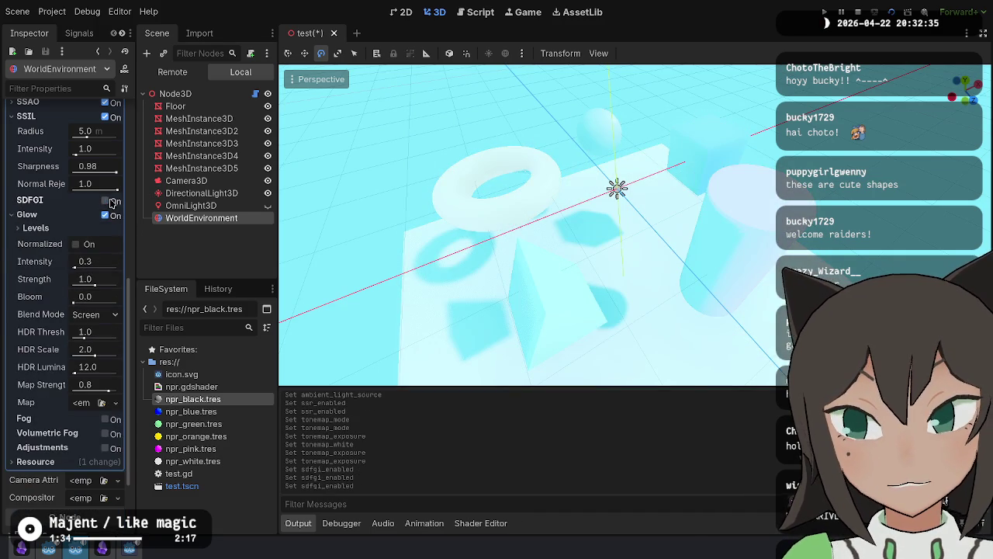
{"action": "left_click", "coordinate": [105, 216]}
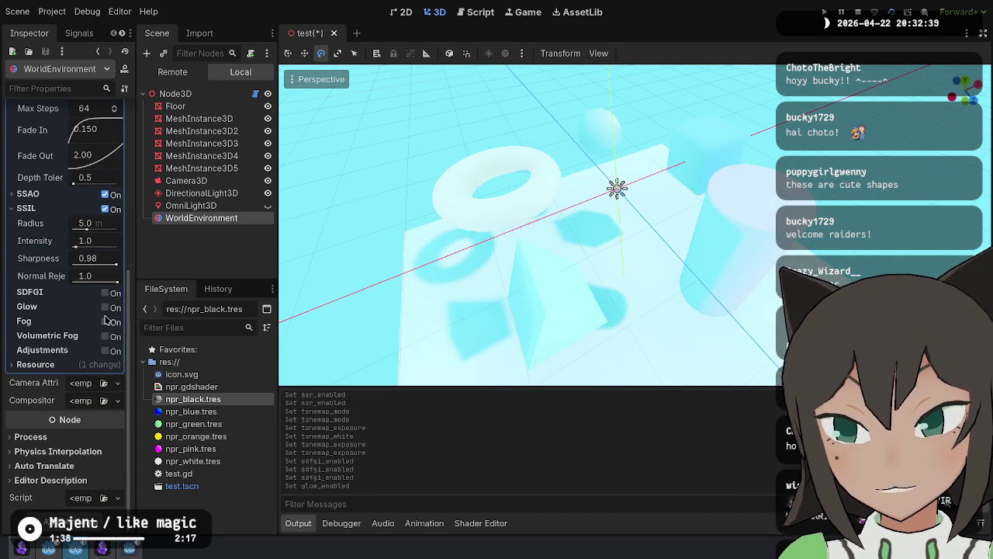
{"action": "left_click", "coordinate": [107, 308]}
{"action": "scroll", "coordinate": [78, 303], "scroll_direction": "up", "scroll_amount": 3}
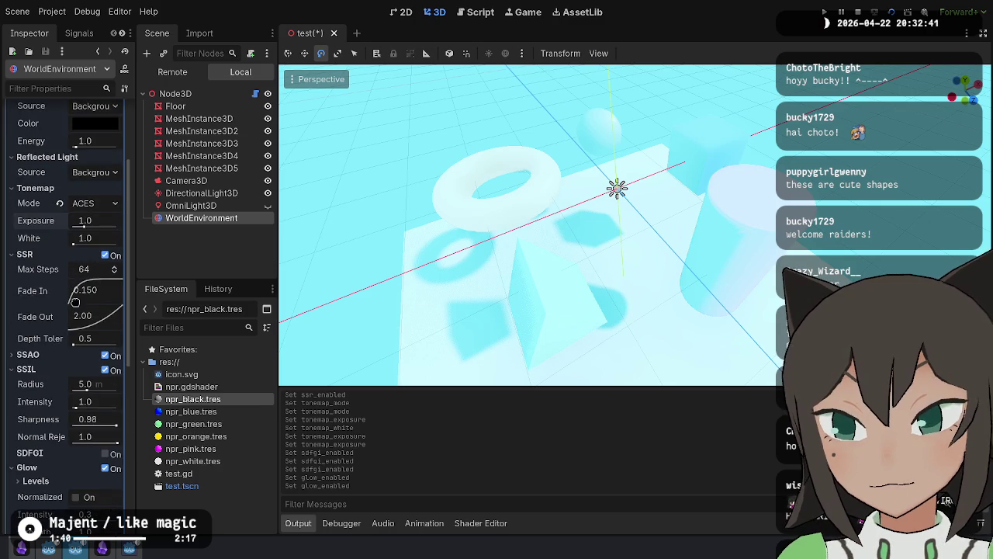
{"action": "scroll", "coordinate": [51, 280], "scroll_direction": "up", "scroll_amount": 2}
{"action": "scroll", "coordinate": [55, 218], "scroll_direction": "up", "scroll_amount": 1}
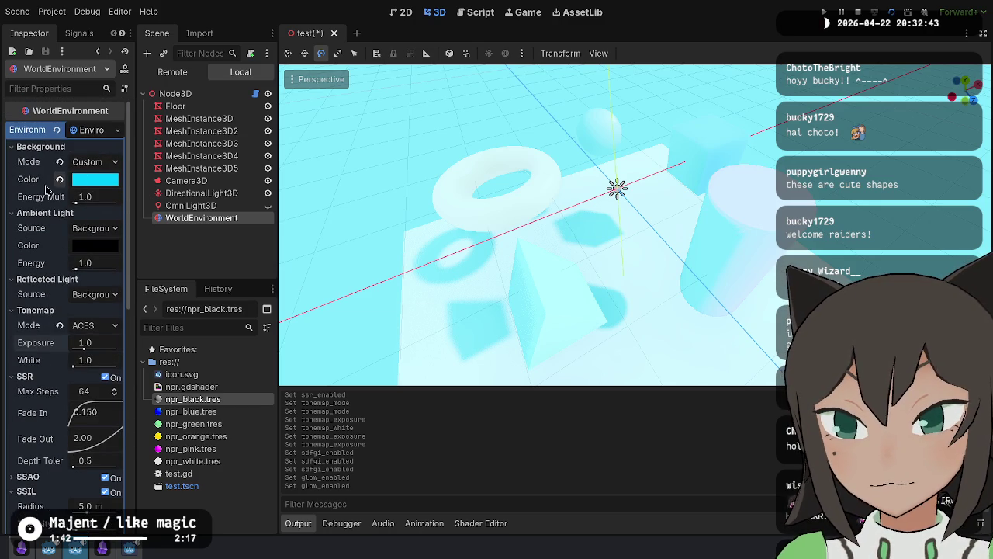
Step: Give the WorldEnvironment a new CameraAttributesPractical resource
{"action": "left_click", "coordinate": [94, 181]}
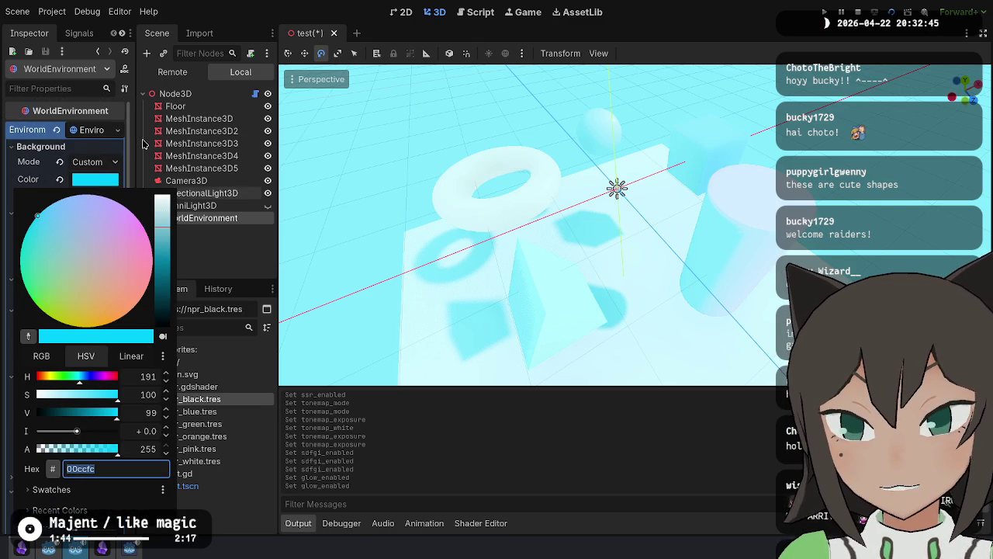
{"action": "left_click", "coordinate": [144, 147]}
{"action": "left_click", "coordinate": [89, 130]}
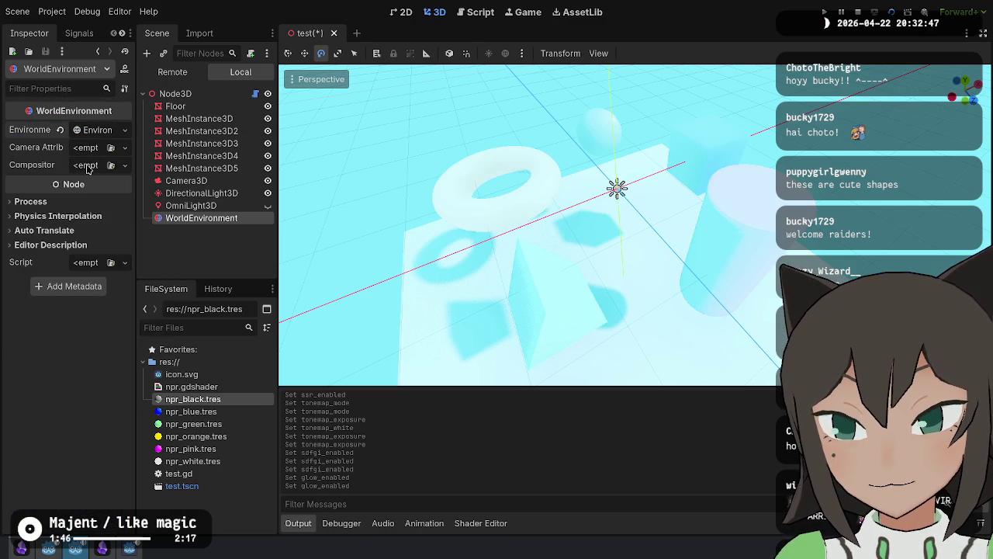
{"action": "left_click", "coordinate": [97, 150]}
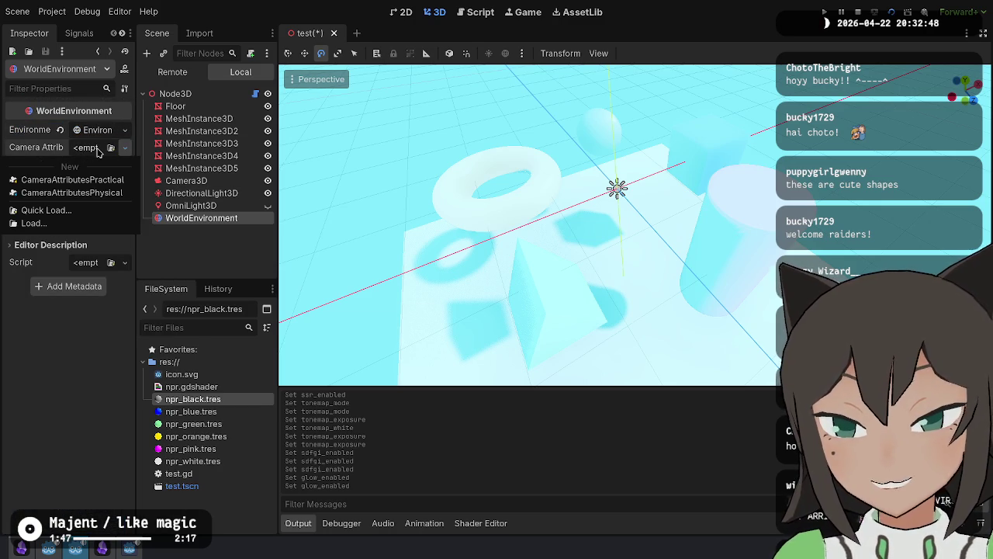
{"action": "left_click", "coordinate": [93, 186]}
Step: Try a higher exposure multiplier, reset it to 1.0, and enable Auto Exposure
{"action": "left_click", "coordinate": [93, 155]}
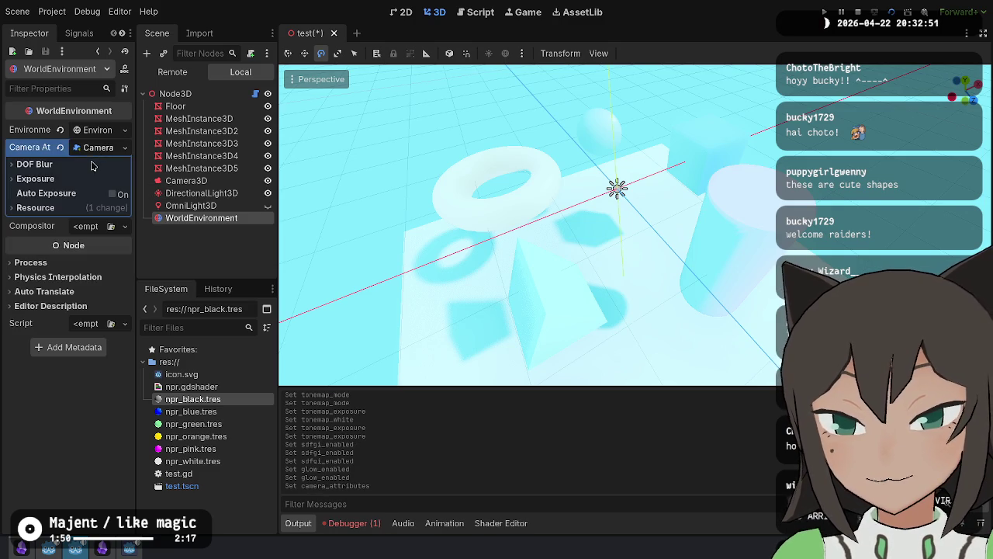
{"action": "left_click", "coordinate": [73, 180]}
{"action": "mouse_move", "coordinate": [83, 201]}
{"action": "left_mouse_down"}
{"action": "mouse_move", "coordinate": [108, 200]}
{"action": "mouse_move", "coordinate": [84, 200]}
{"action": "mouse_move", "coordinate": [101, 210]}
{"action": "left_mouse_up"}
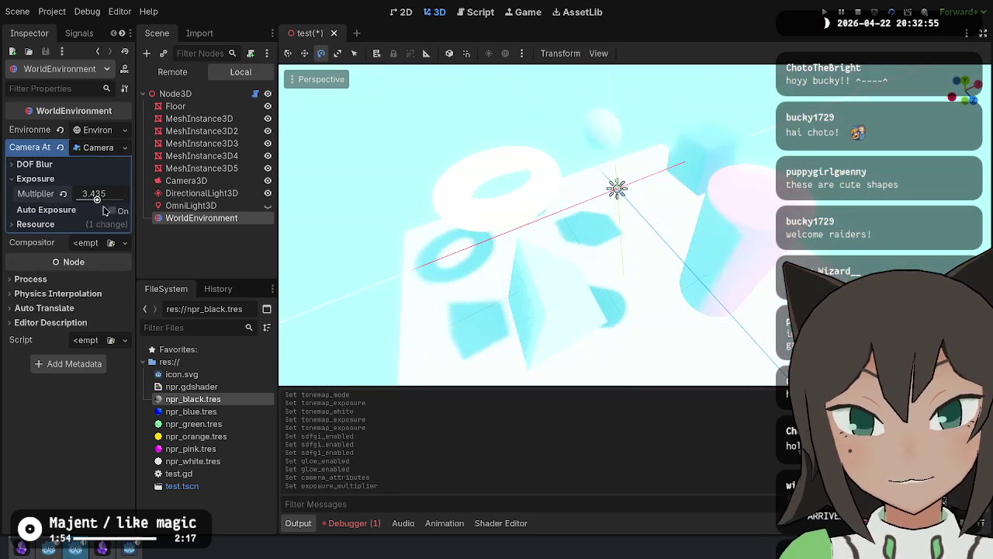
{"action": "left_click", "coordinate": [64, 194]}
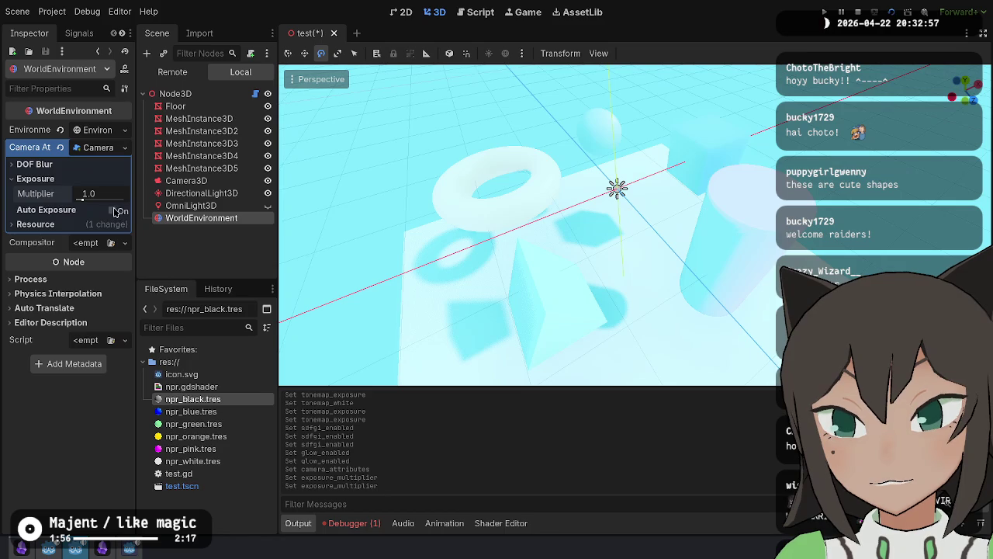
{"action": "left_click", "coordinate": [110, 210]}
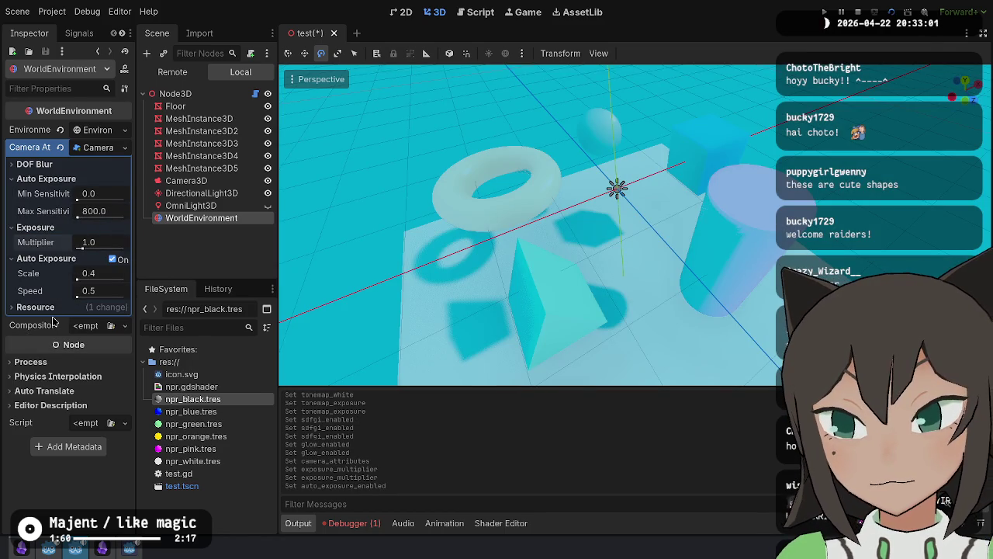
Step: Enable both far and near DOF blur, then run the scene in a game window
{"action": "left_click", "coordinate": [69, 165]}
{"action": "left_click", "coordinate": [76, 179]}
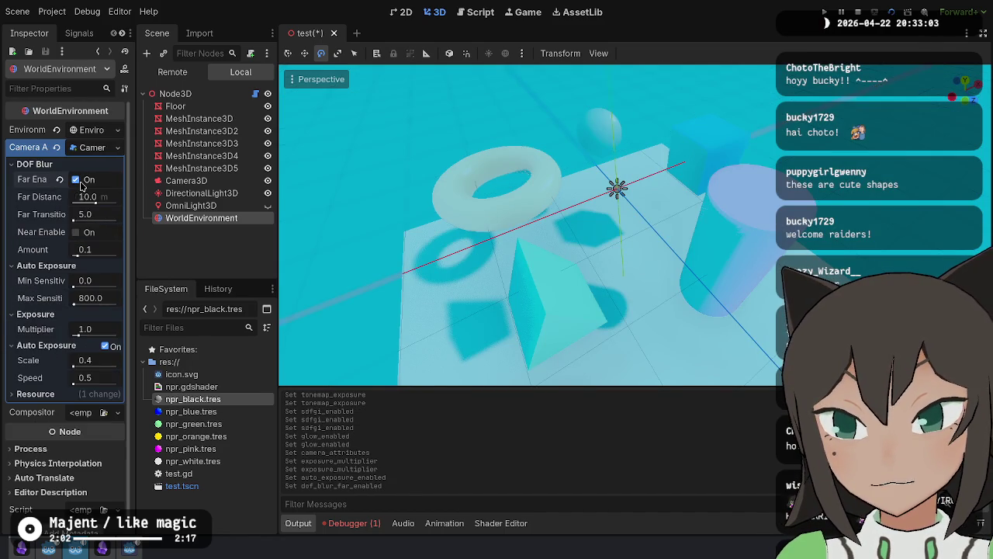
{"action": "left_click", "coordinate": [78, 232]}
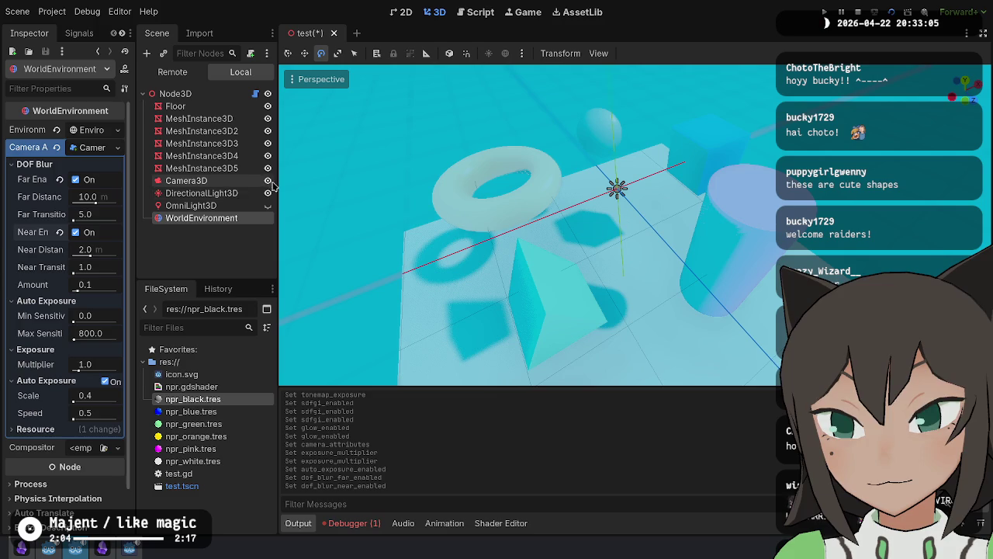
{"action": "left_click", "coordinate": [892, 12]}
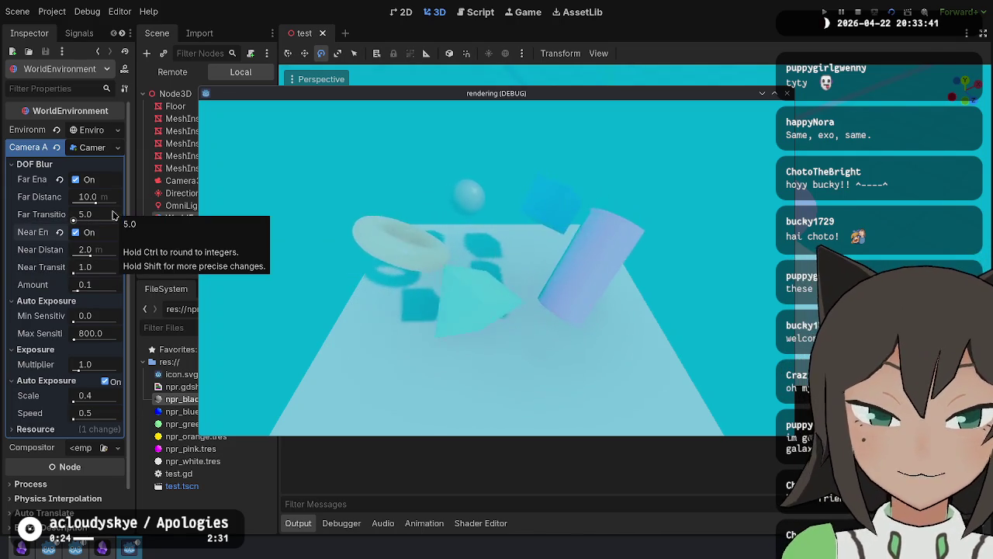
Step: Set far blur distance to 5 m and far transition to 2.0, then view the game fullscreen
{"action": "left_click", "coordinate": [103, 196]}
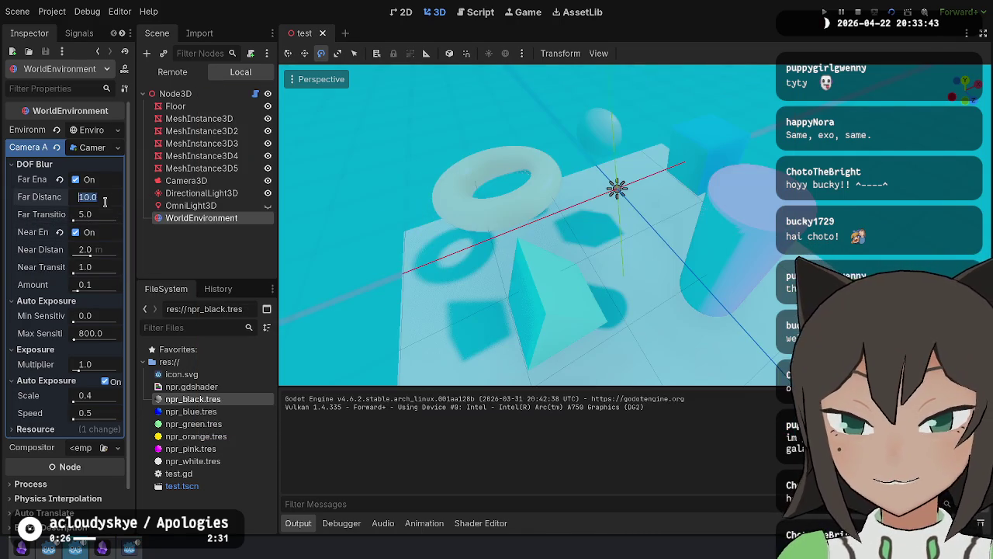
{"action": "type", "text": "5"}
{"action": "left_click", "coordinate": [104, 214]}
{"action": "left_click", "coordinate": [349, 257]}
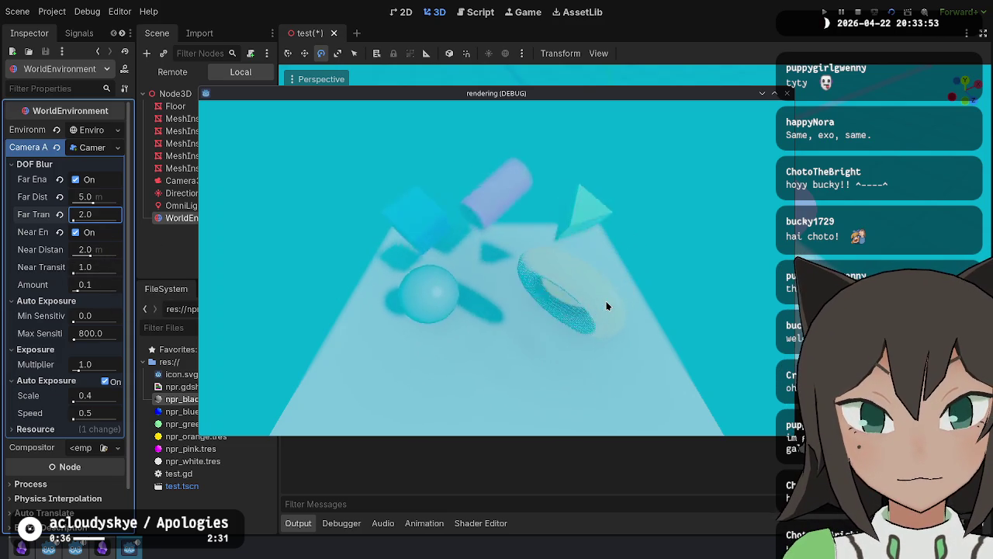
{"action": "key", "text": "F11"}
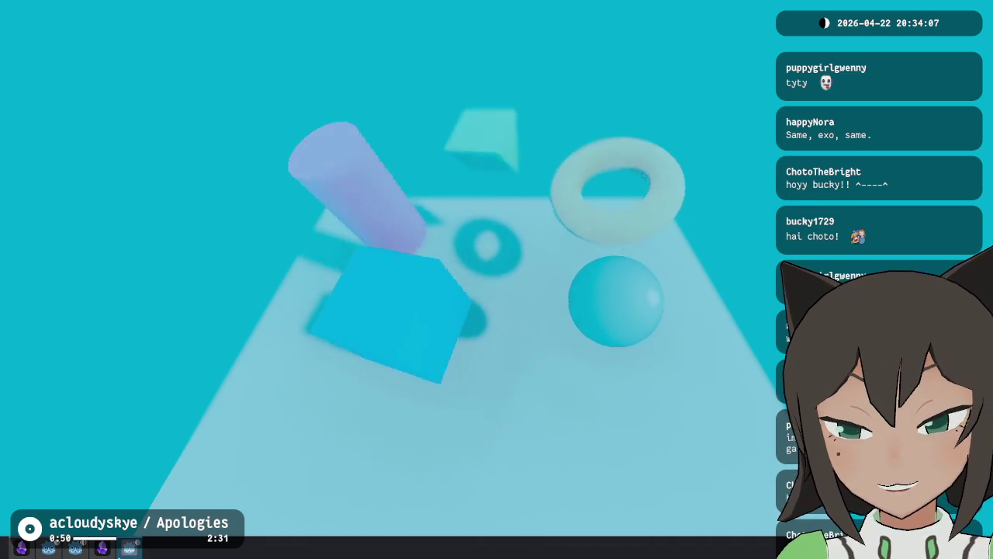
{"action": "key", "text": "alt+Tab"}
Step: Scroll the Obsidian Moodboard to the reference image, then return to the game and exit fullscreen
{"action": "scroll", "coordinate": [528, 274], "scroll_direction": "up", "scroll_amount": 5}
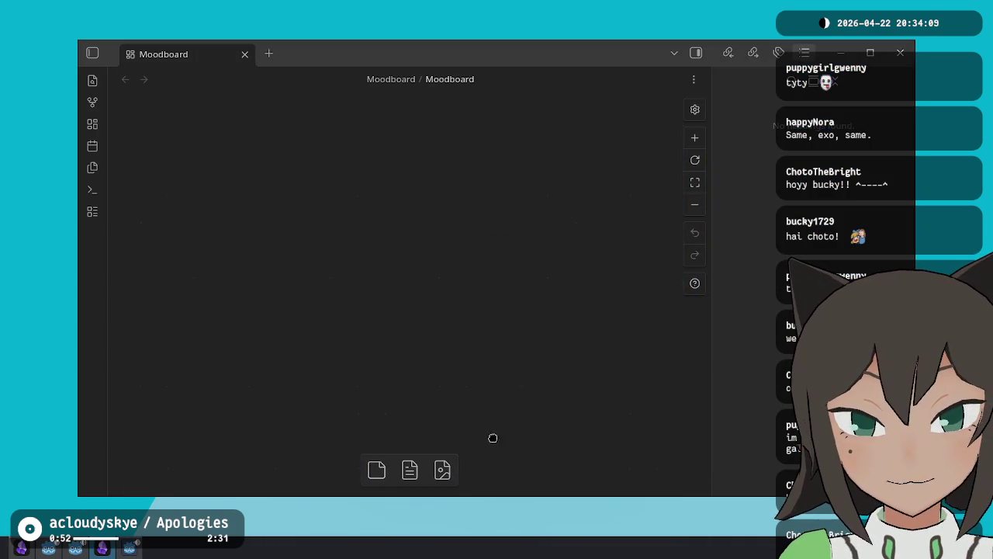
{"action": "scroll", "coordinate": [474, 323], "scroll_direction": "down", "scroll_amount": 5}
{"action": "scroll", "coordinate": [423, 269], "scroll_direction": "down", "scroll_amount": 2}
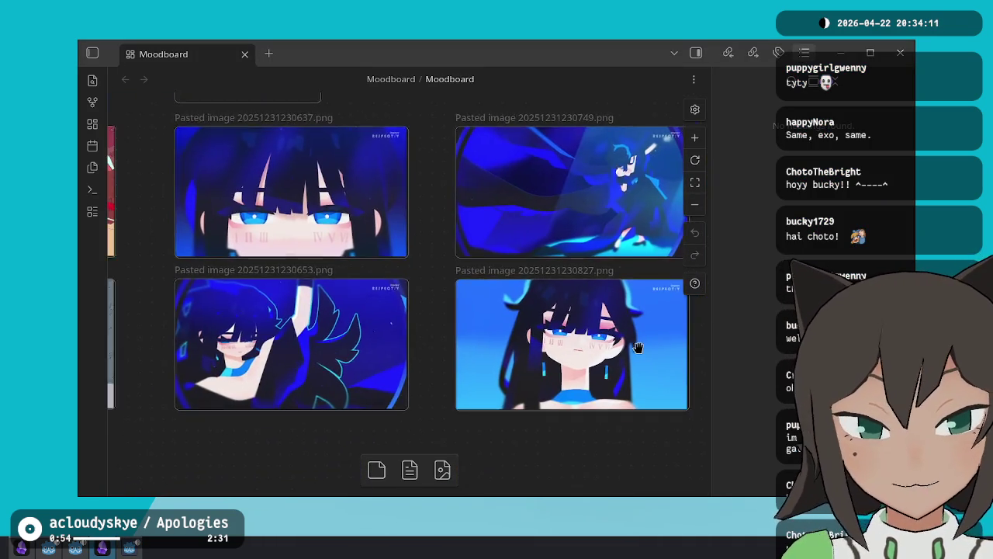
{"action": "scroll", "coordinate": [315, 188], "scroll_direction": "up", "scroll_amount": 5}
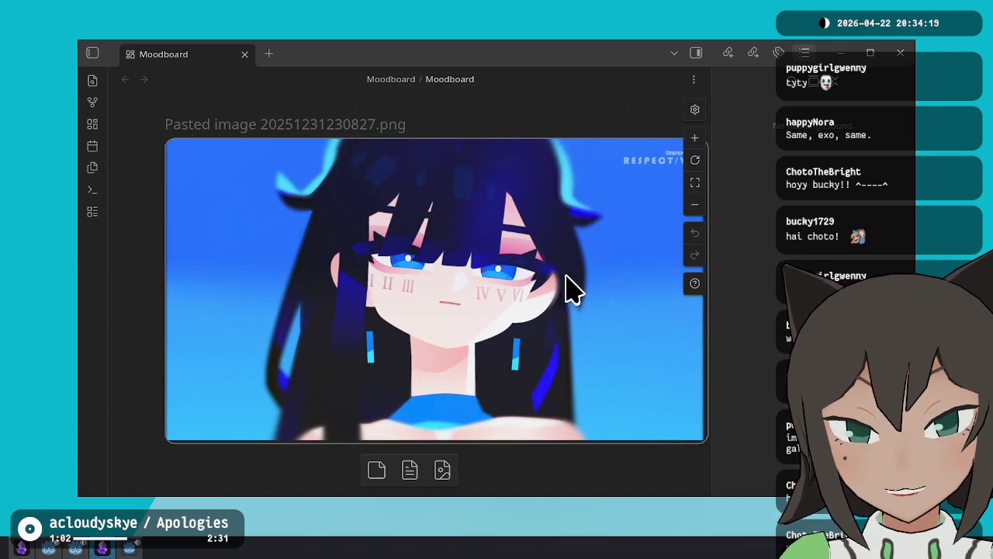
{"action": "key", "text": "super+d"}
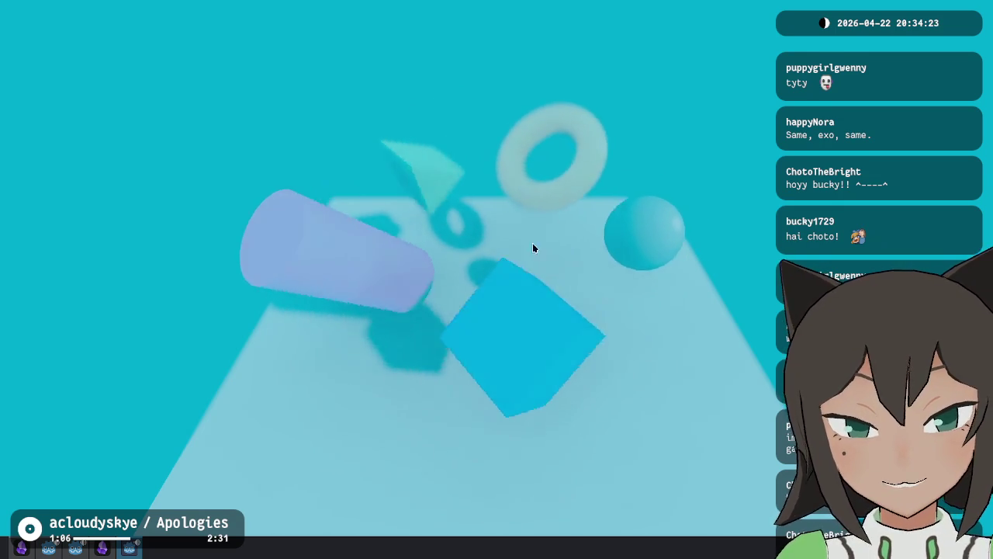
{"action": "key", "text": "F11"}
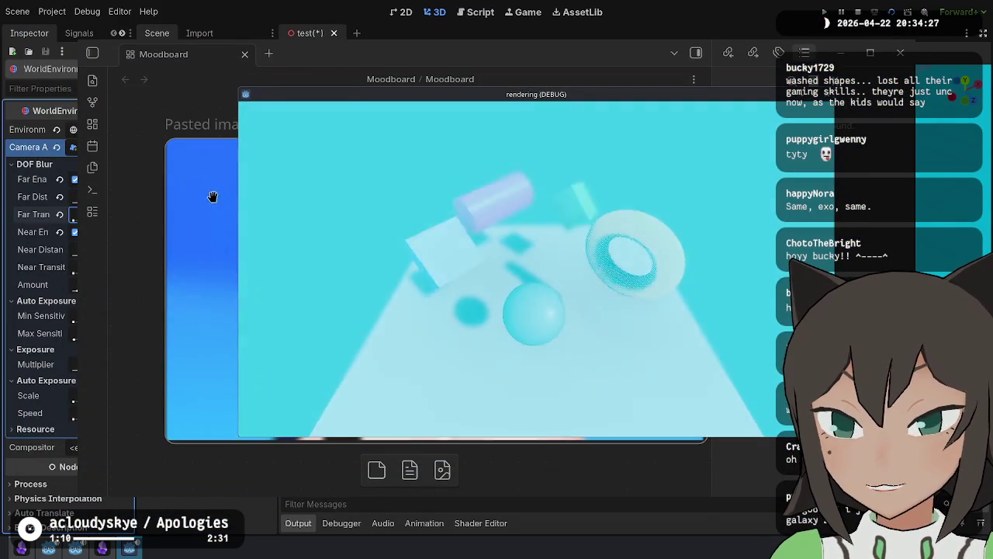
Step: Close the game, disable Auto Exposure, and run the scene again
{"action": "key", "text": "Escape"}
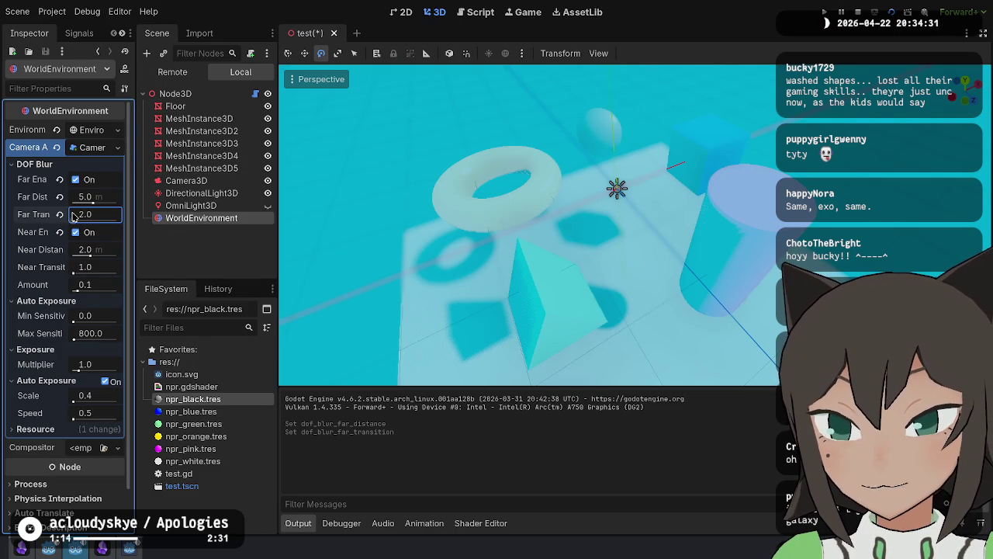
{"action": "left_click", "coordinate": [105, 382]}
{"action": "key", "text": "F5"}
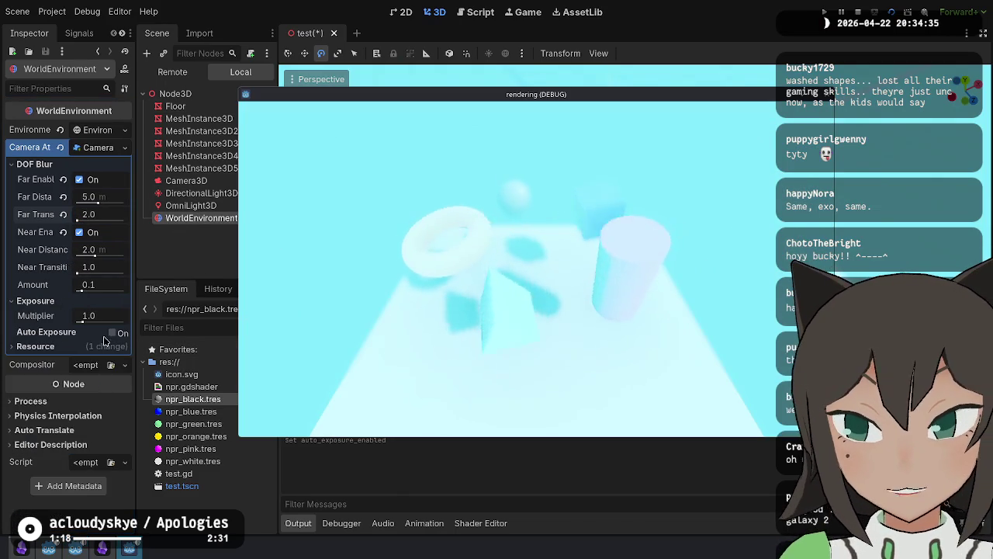
Step: Test lower and higher exposure multiplier values, then reset it to 1.0
{"action": "mouse_move", "coordinate": [84, 322]}
{"action": "left_mouse_down"}
{"action": "mouse_move", "coordinate": [75, 322]}
{"action": "mouse_move", "coordinate": [126, 318]}
{"action": "mouse_move", "coordinate": [60, 324]}
{"action": "left_mouse_up"}
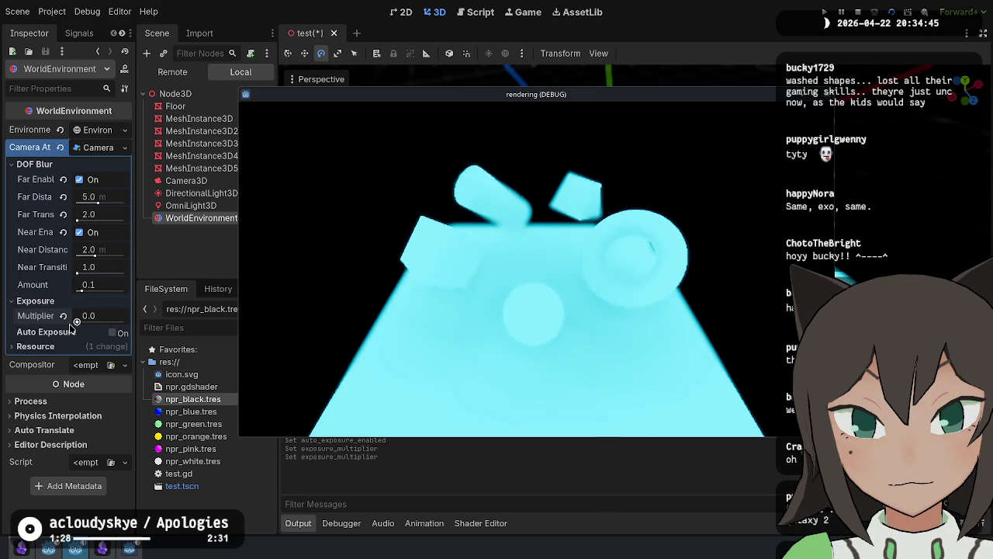
{"action": "left_click_drag", "start_coordinate": [76, 322], "coordinate": [80, 324]}
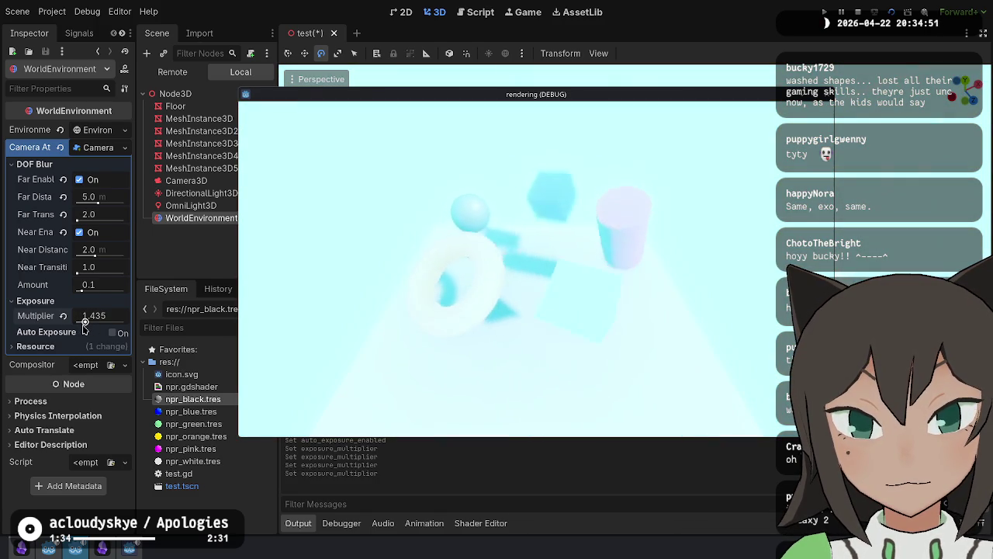
{"action": "left_click_drag", "start_coordinate": [83, 326], "coordinate": [86, 327]}
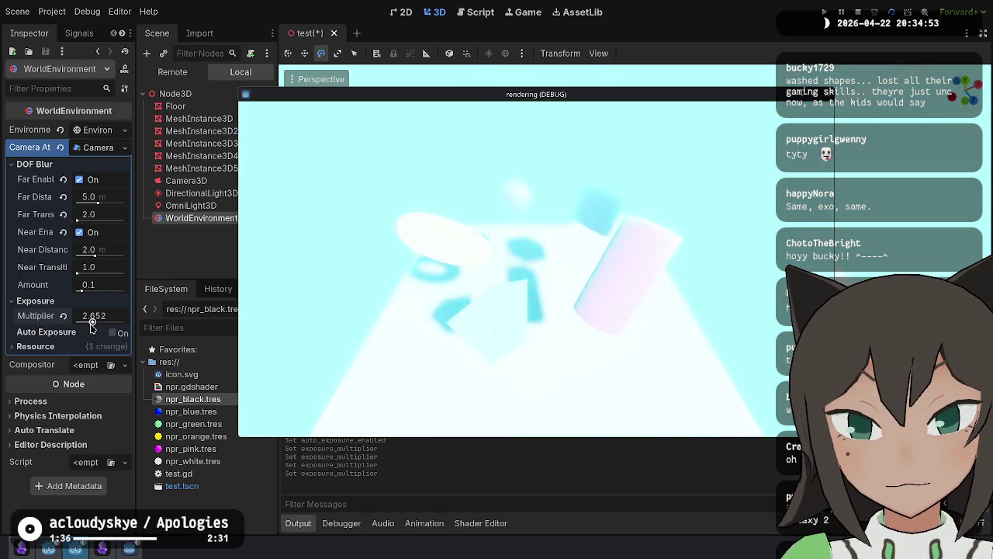
{"action": "left_click", "coordinate": [64, 316]}
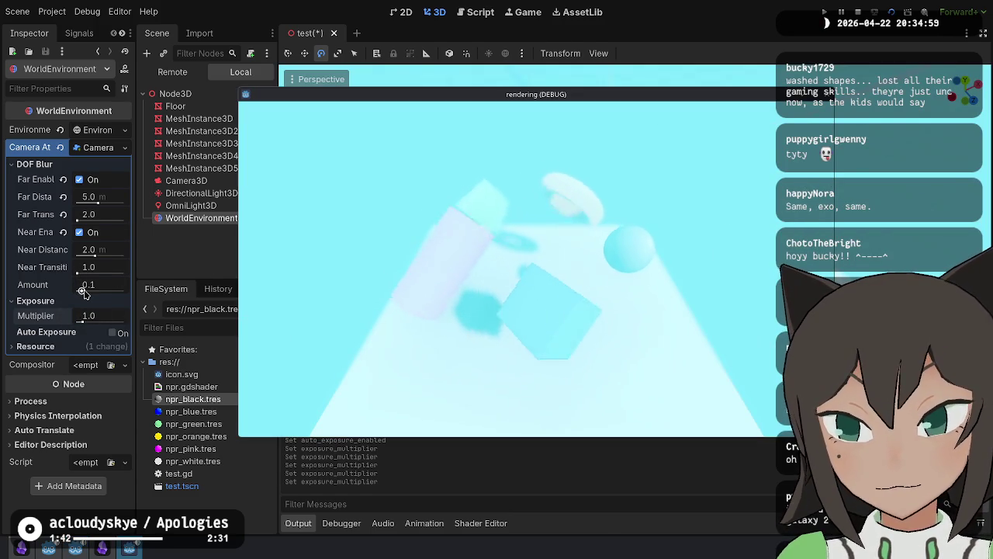
Step: Adjust the DOF blur amount to 0.1, then return to the editor and select Camera3D
{"action": "mouse_move", "coordinate": [86, 291]}
{"action": "left_mouse_down"}
{"action": "mouse_move", "coordinate": [124, 294]}
{"action": "mouse_move", "coordinate": [66, 299]}
{"action": "mouse_move", "coordinate": [101, 304]}
{"action": "left_mouse_up"}
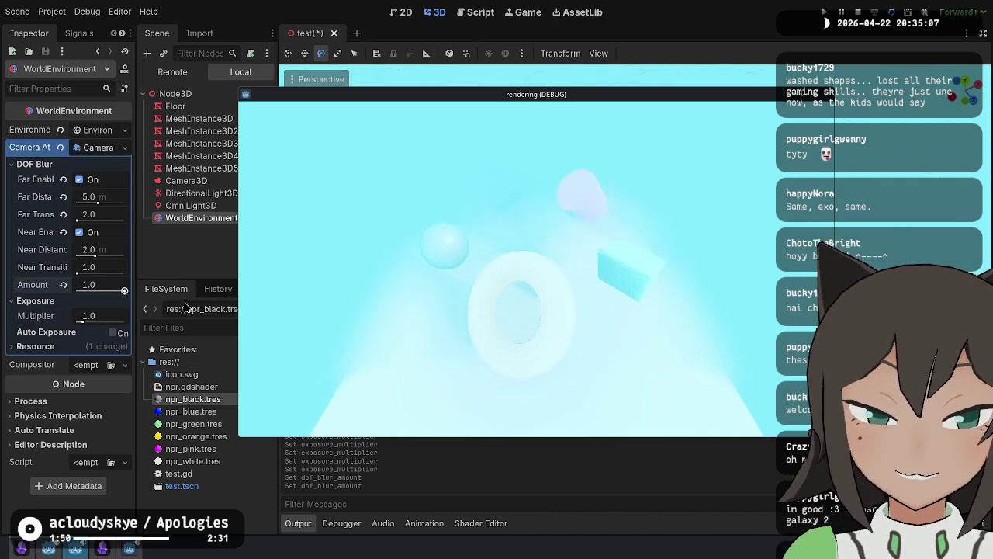
{"action": "left_click_drag", "start_coordinate": [124, 290], "coordinate": [66, 287]}
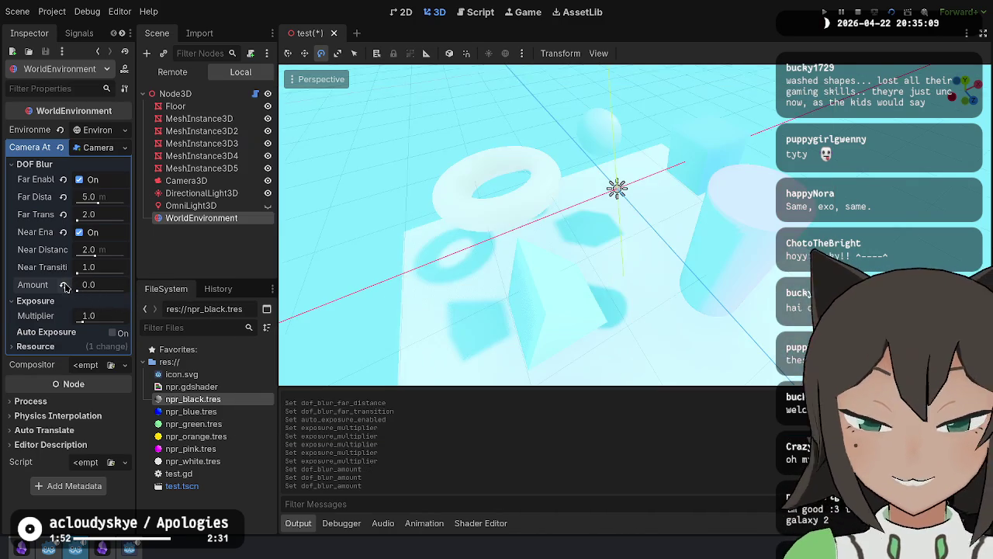
{"action": "left_click", "coordinate": [233, 245]}
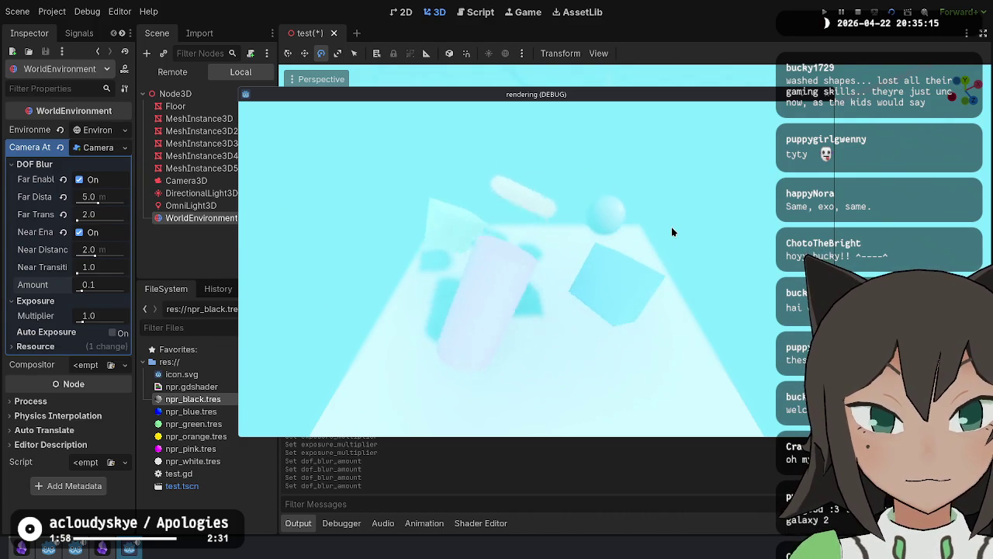
{"action": "key", "text": "alt+Tab"}
{"action": "left_click_drag", "start_coordinate": [569, 195], "coordinate": [588, 183]}
{"action": "left_click", "coordinate": [663, 138]}
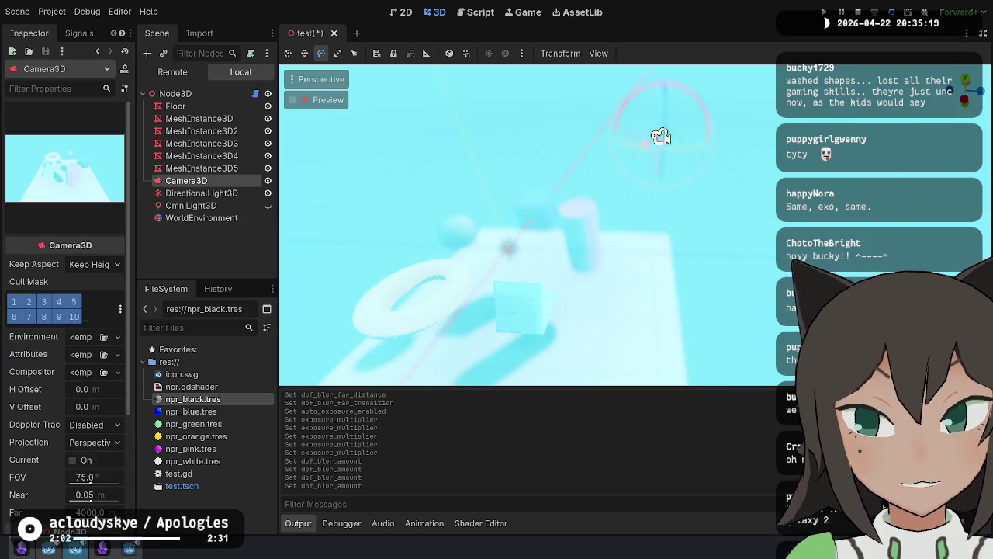
Step: Lower the Camera3D about two units along Y and run the scene again
{"action": "mouse_move", "coordinate": [663, 136]}
{"action": "left_mouse_down"}
{"action": "mouse_move", "coordinate": [670, 100]}
{"action": "mouse_move", "coordinate": [682, 186]}
{"action": "mouse_move", "coordinate": [615, 237]}
{"action": "left_mouse_up"}
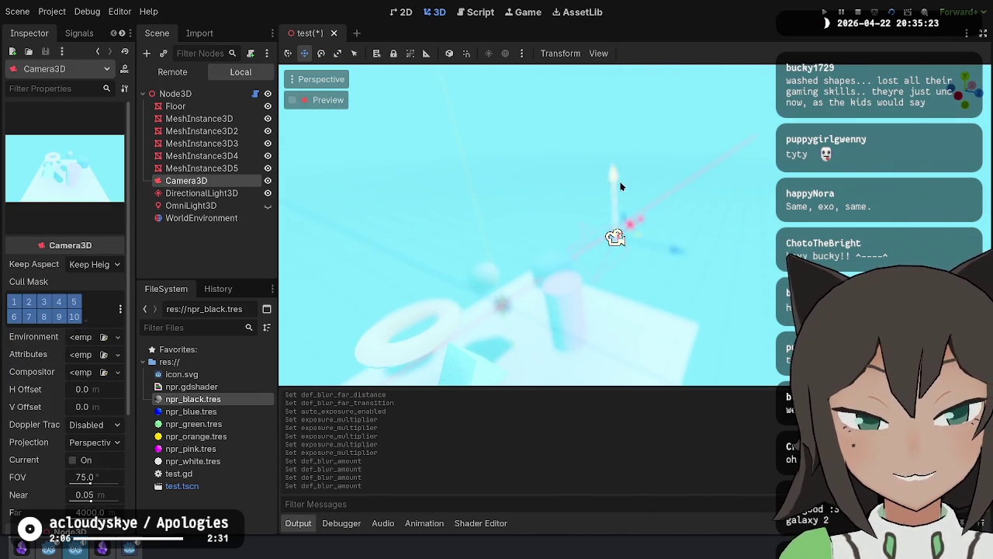
{"action": "mouse_move", "coordinate": [613, 174]}
{"action": "left_mouse_down"}
{"action": "mouse_move", "coordinate": [621, 286]}
{"action": "mouse_move", "coordinate": [647, 265]}
{"action": "left_mouse_up"}
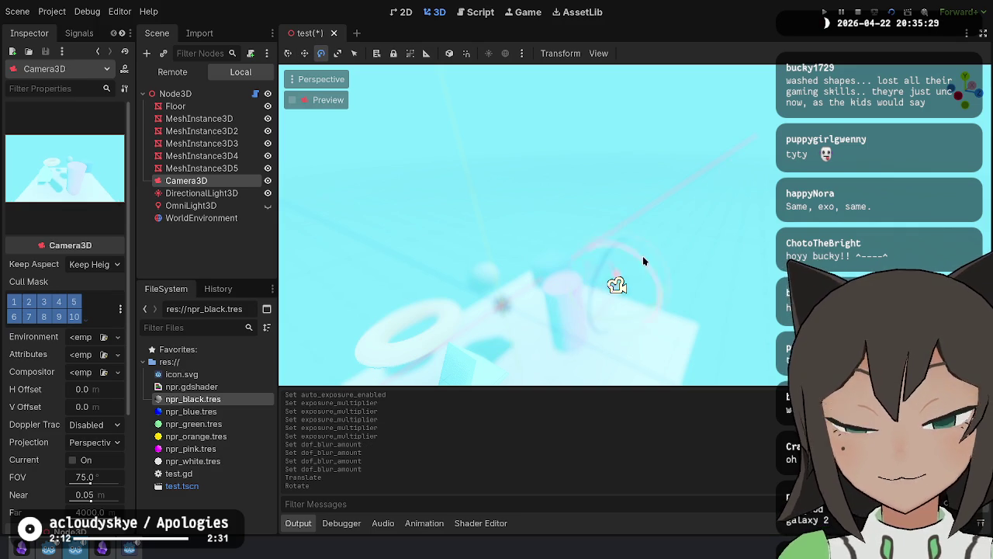
{"action": "left_click_drag", "start_coordinate": [610, 225], "coordinate": [610, 252]}
{"action": "key", "text": "F5"}
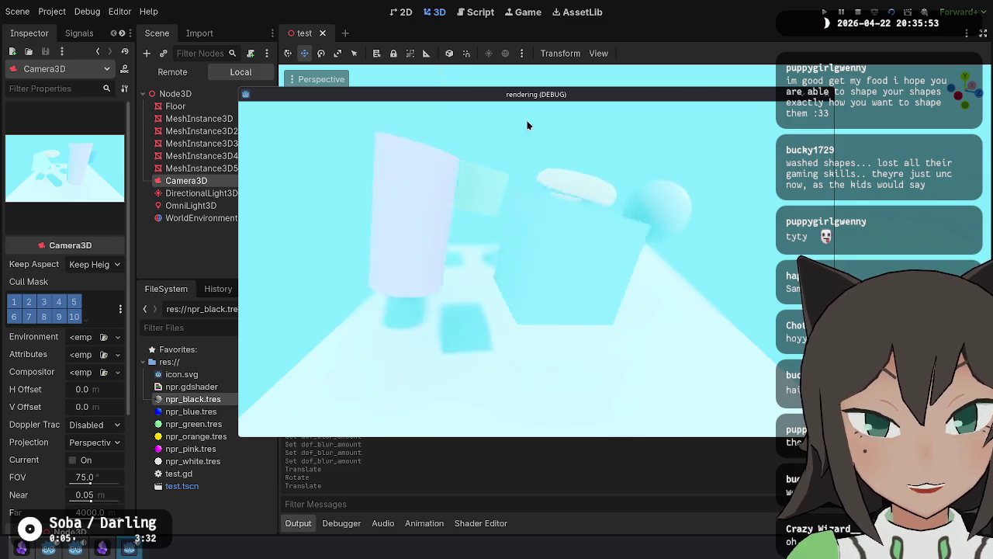
Step: Select WorldEnvironment and set the far blur transition to 1.0
{"action": "left_click", "coordinate": [190, 218]}
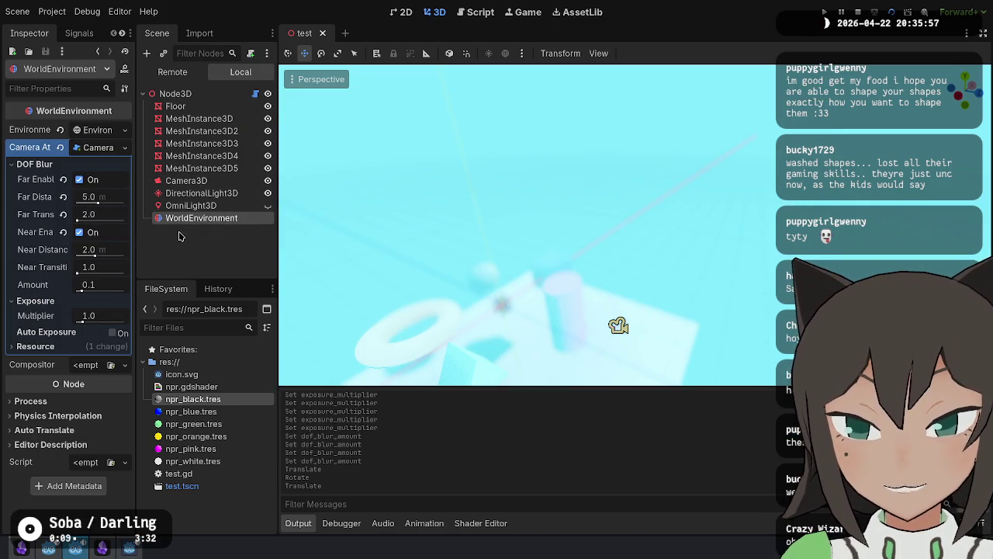
{"action": "left_click", "coordinate": [103, 213]}
{"action": "type", "text": "1"}
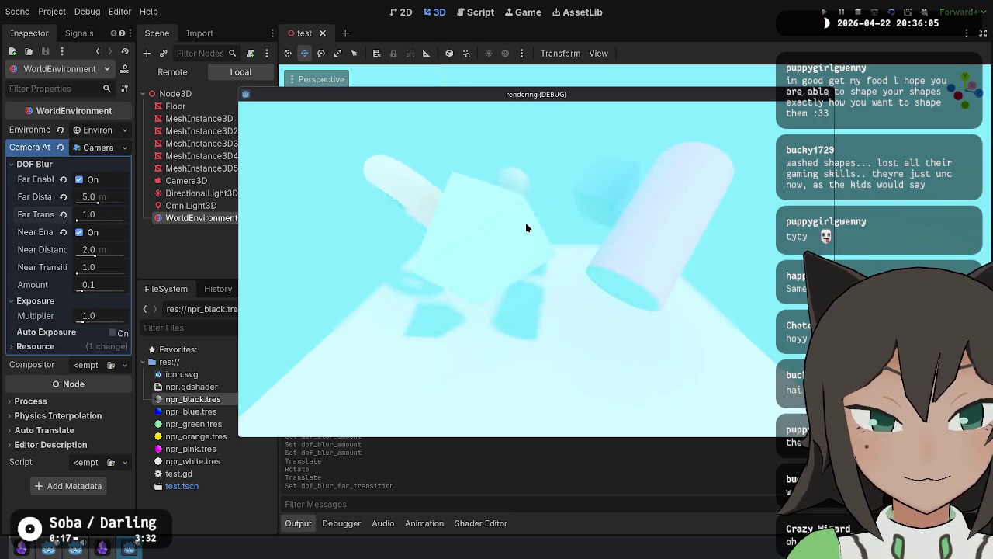
{"action": "left_click", "coordinate": [197, 303]}
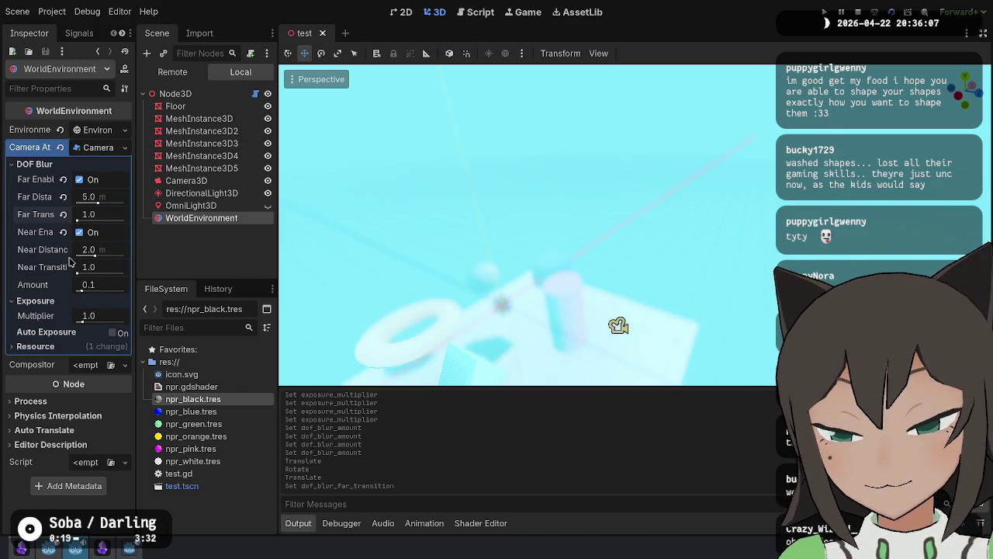
Step: Compare exposure multiplier 0 against 1.0, then bring up the Compositor file picker
{"action": "left_click_drag", "start_coordinate": [84, 322], "coordinate": [91, 314]}
{"action": "left_click", "coordinate": [63, 315]}
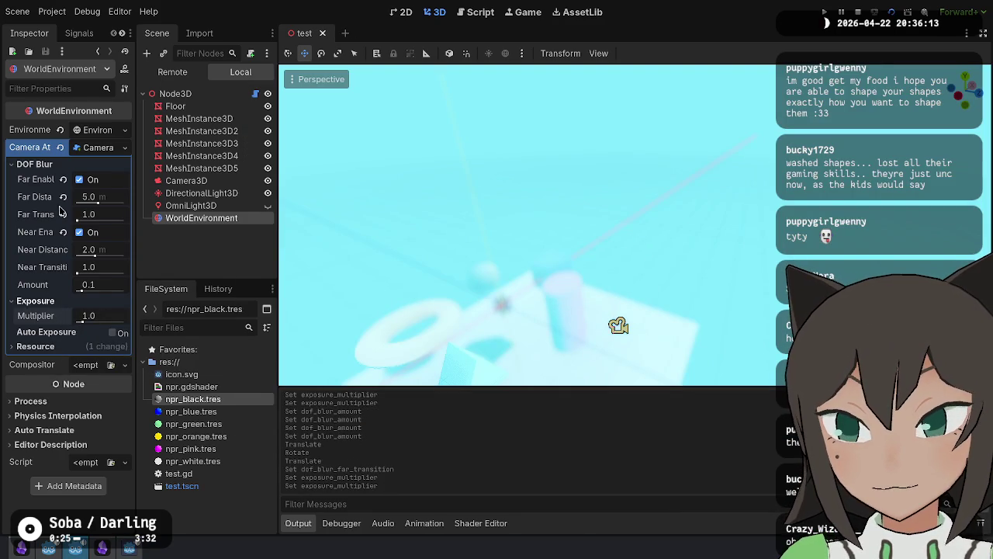
{"action": "left_click", "coordinate": [89, 151]}
{"action": "left_click", "coordinate": [111, 165]}
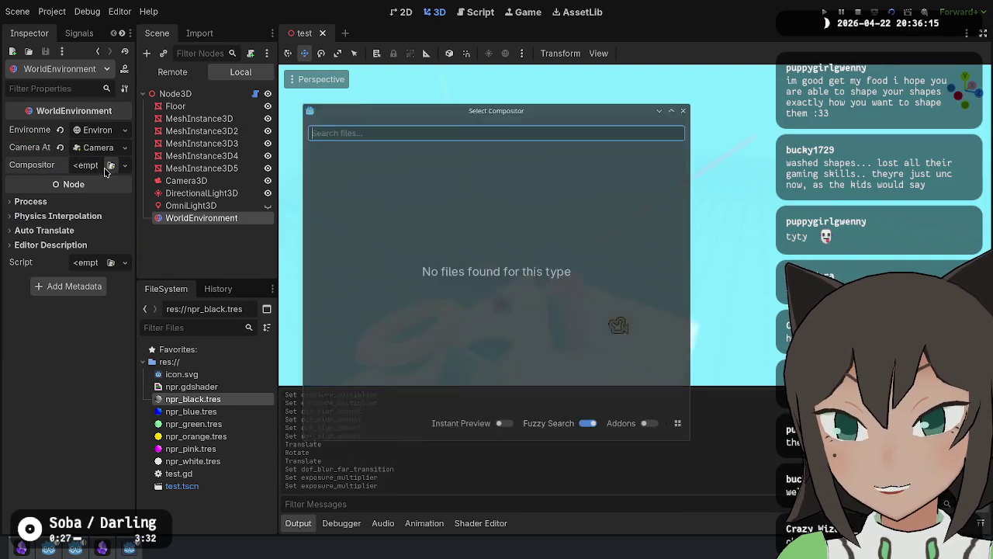
Step: Try a new Compositor, clear it back to empty, and save the scene
{"action": "key", "text": "Escape"}
{"action": "left_click", "coordinate": [124, 165]}
{"action": "left_click", "coordinate": [116, 199]}
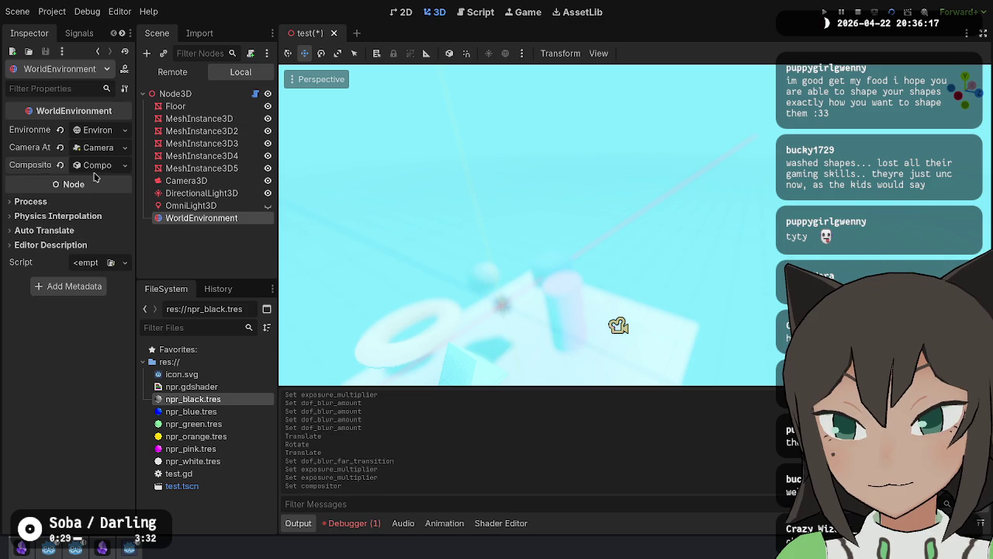
{"action": "left_click", "coordinate": [60, 165]}
{"action": "key", "text": "ctrl+s"}
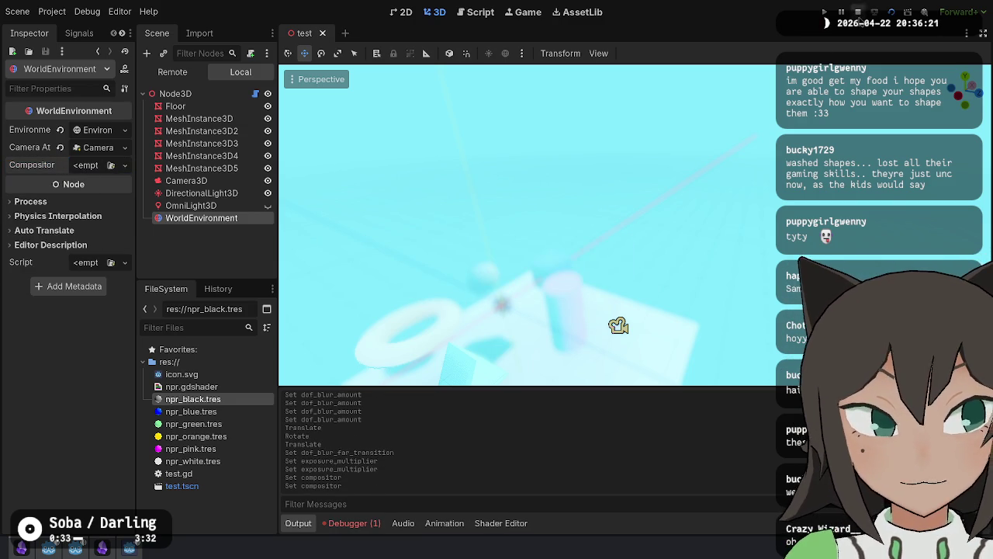
Step: Stop the running game and expand the Environment's Background settings
{"action": "left_click", "coordinate": [857, 12]}
{"action": "left_click", "coordinate": [91, 132]}
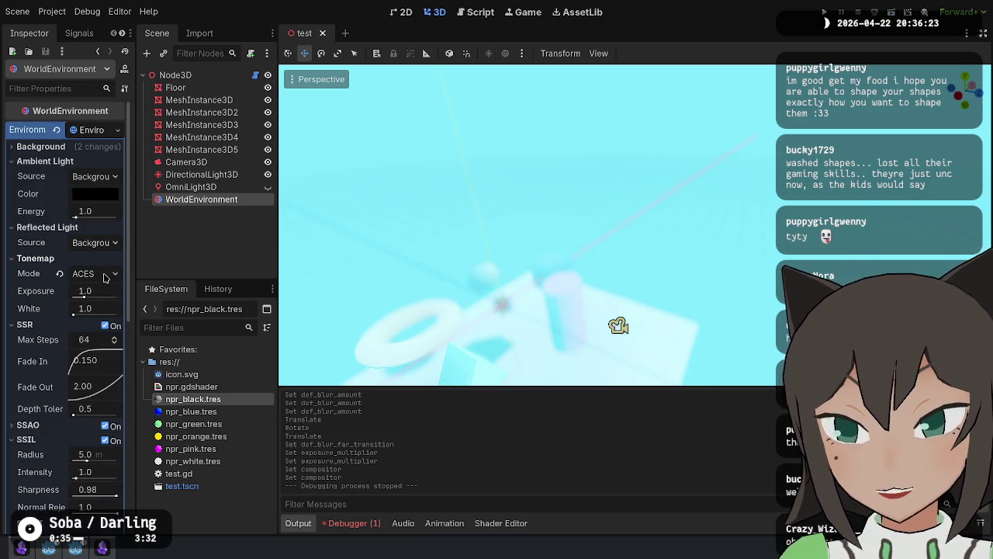
{"action": "left_click", "coordinate": [92, 152]}
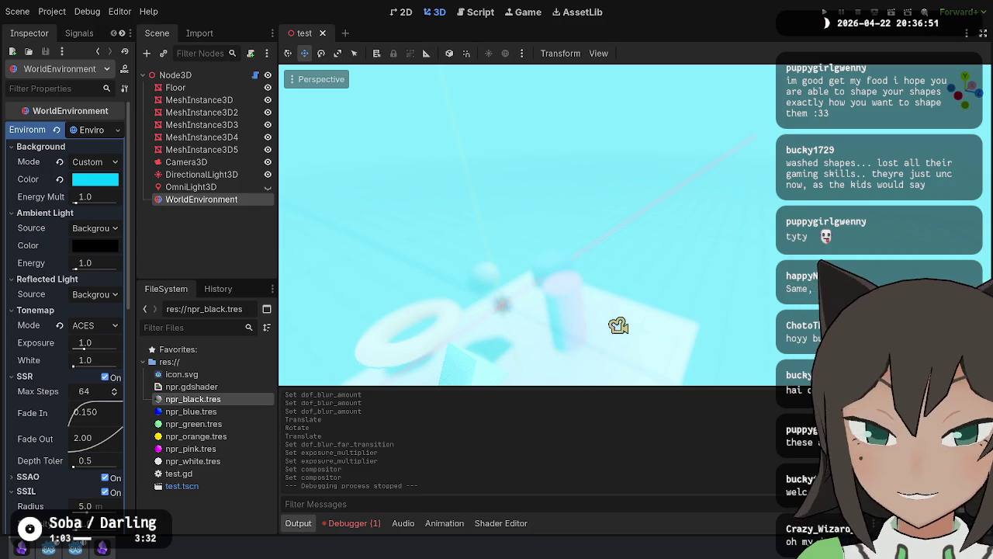
{"action": "key", "text": "w"}
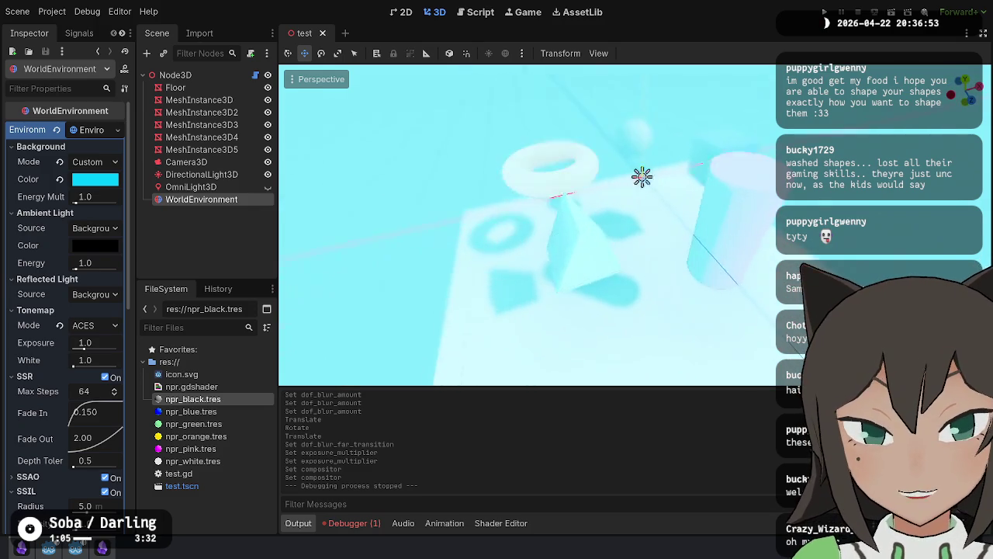
{"action": "key", "text": "a"}
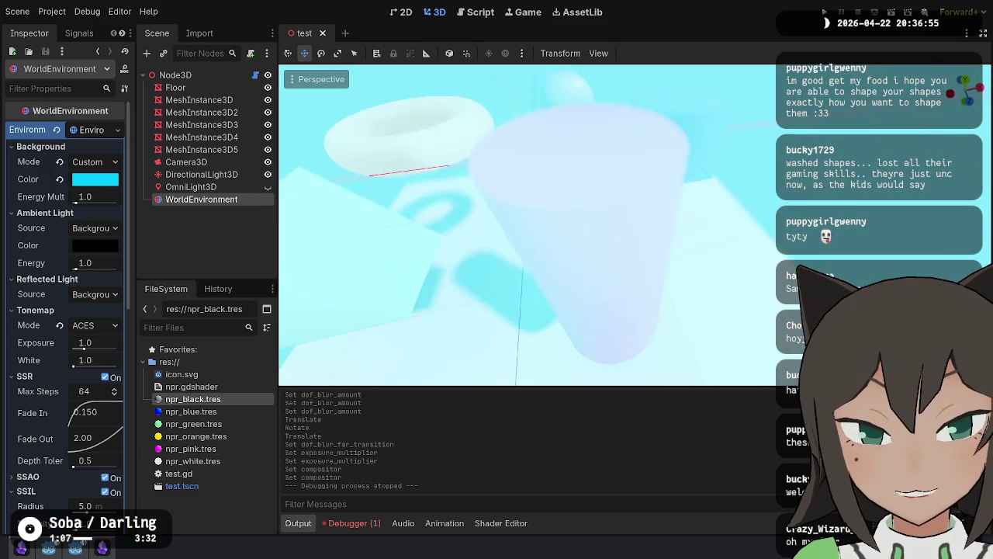
{"action": "key", "text": "d"}
{"action": "key", "text": "s"}
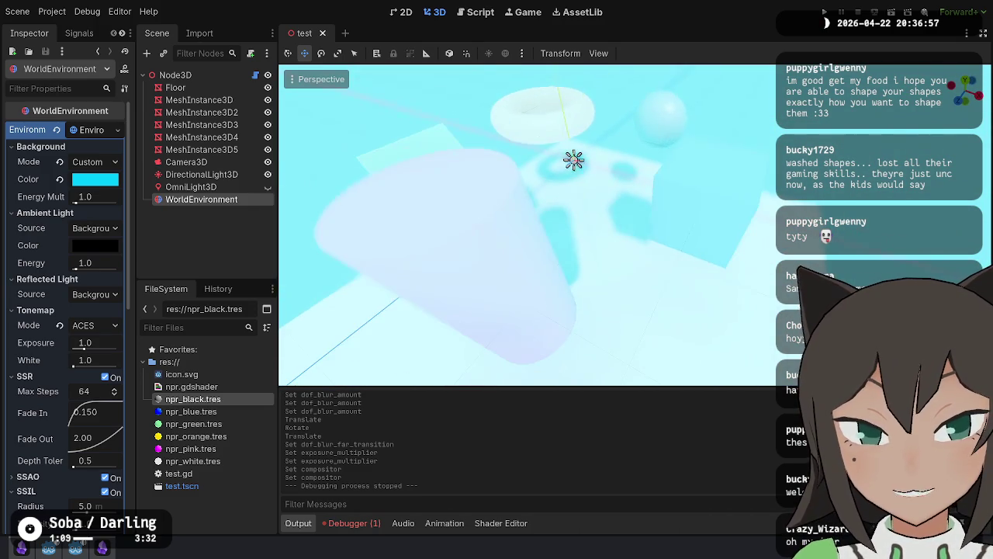
{"action": "key", "text": "w"}
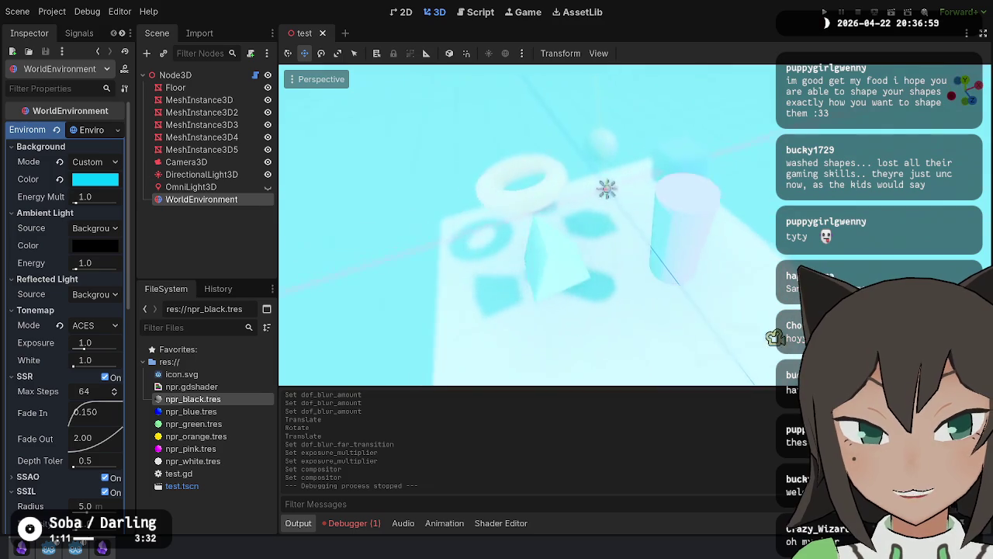
{"action": "key", "text": "w"}
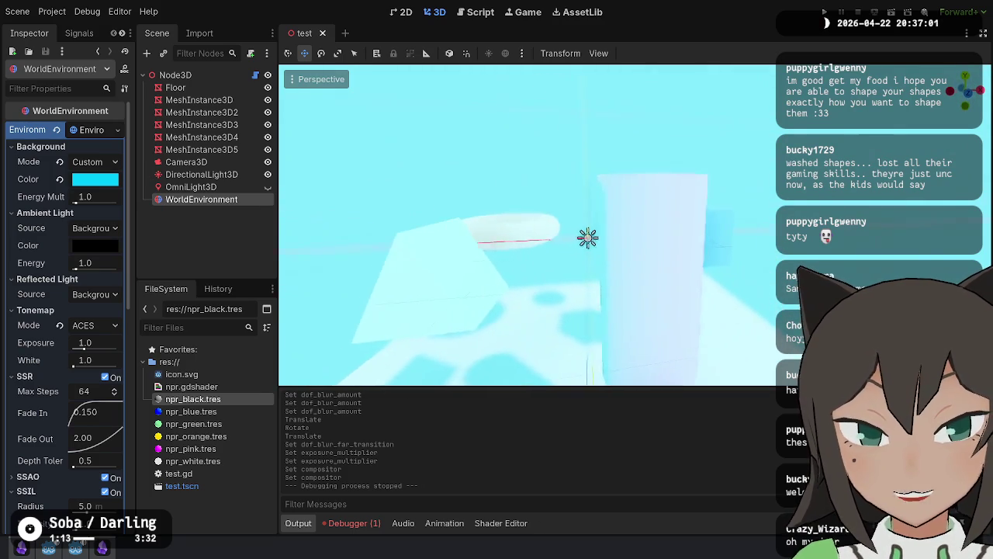
{"action": "key", "text": "w"}
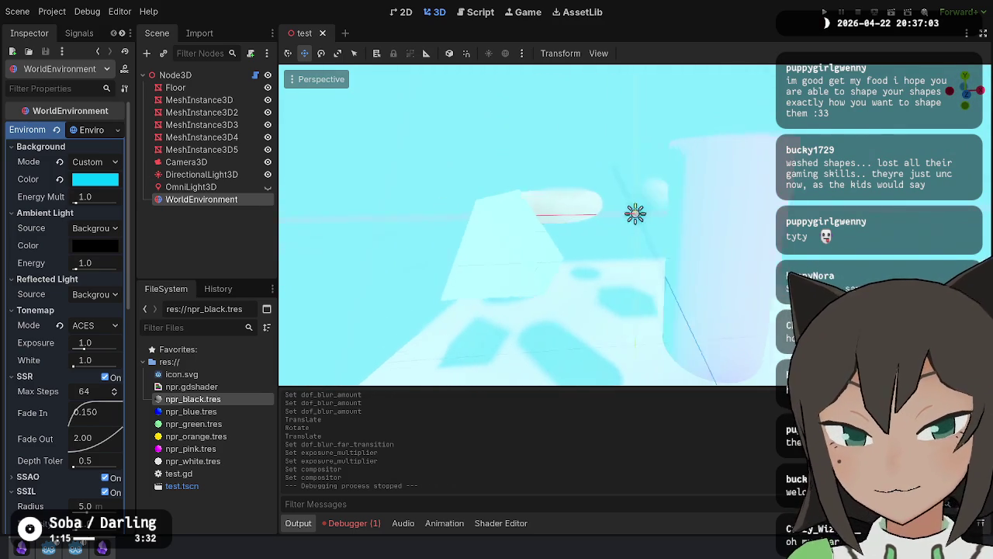
{"action": "key", "text": "w"}
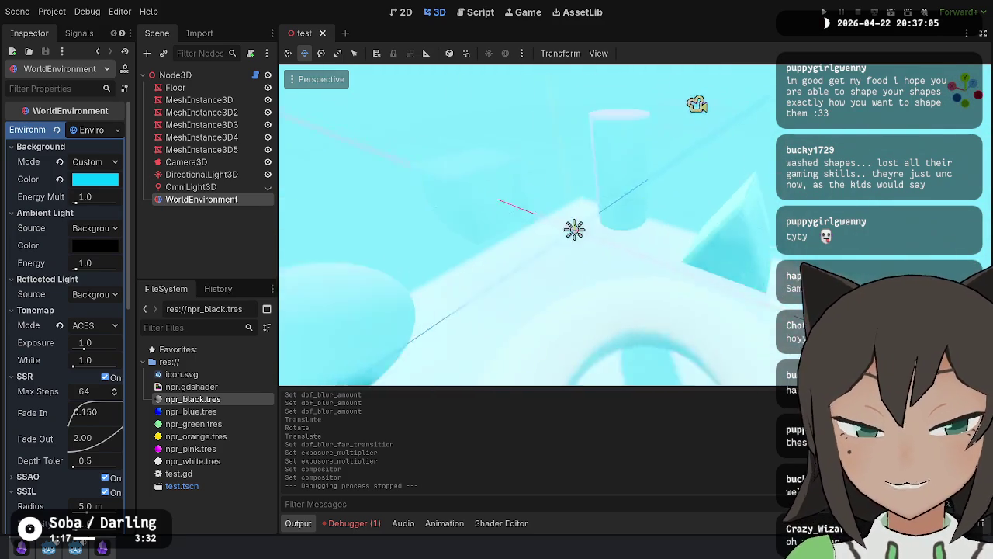
{"action": "key", "text": "w"}
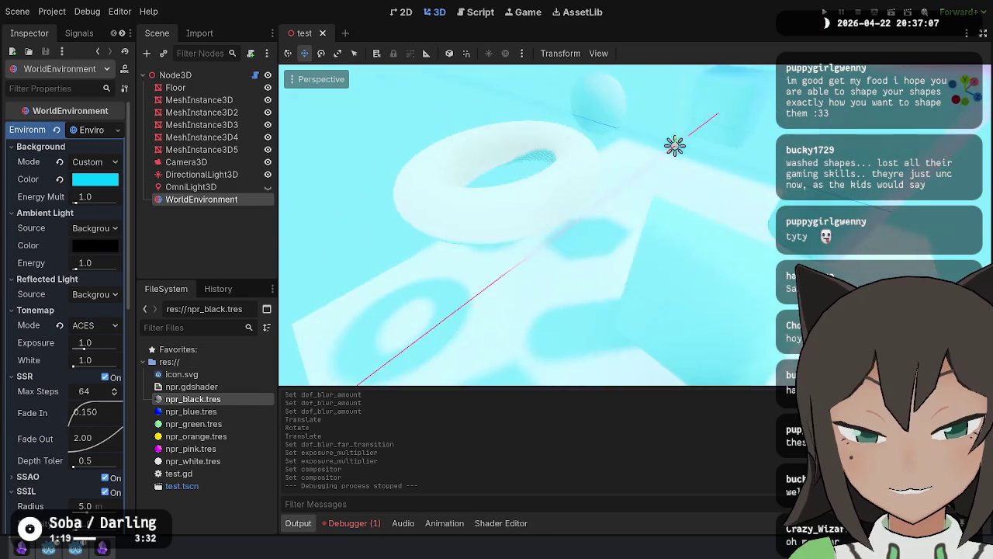
{"action": "key", "text": "w"}
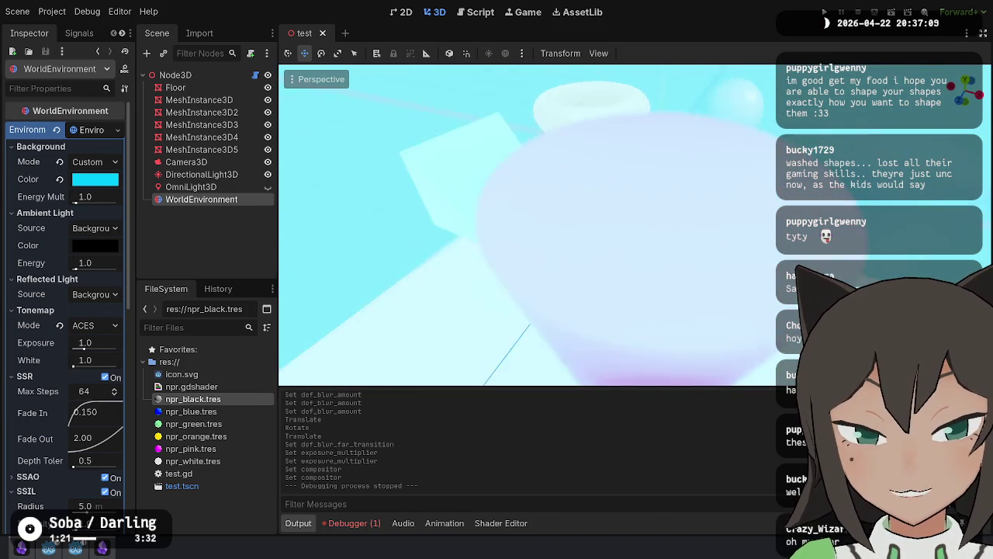
{"action": "key", "text": "w"}
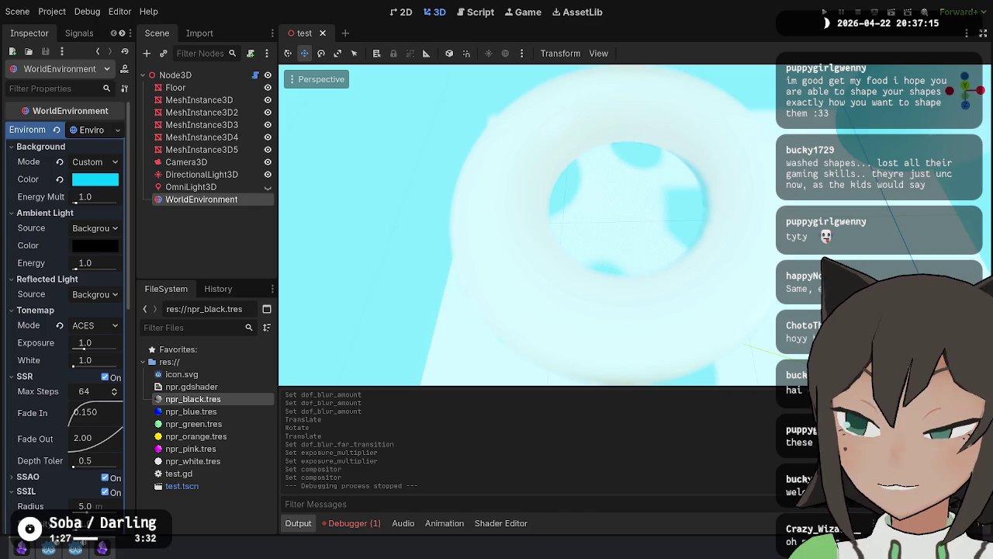
{"action": "key", "text": "w"}
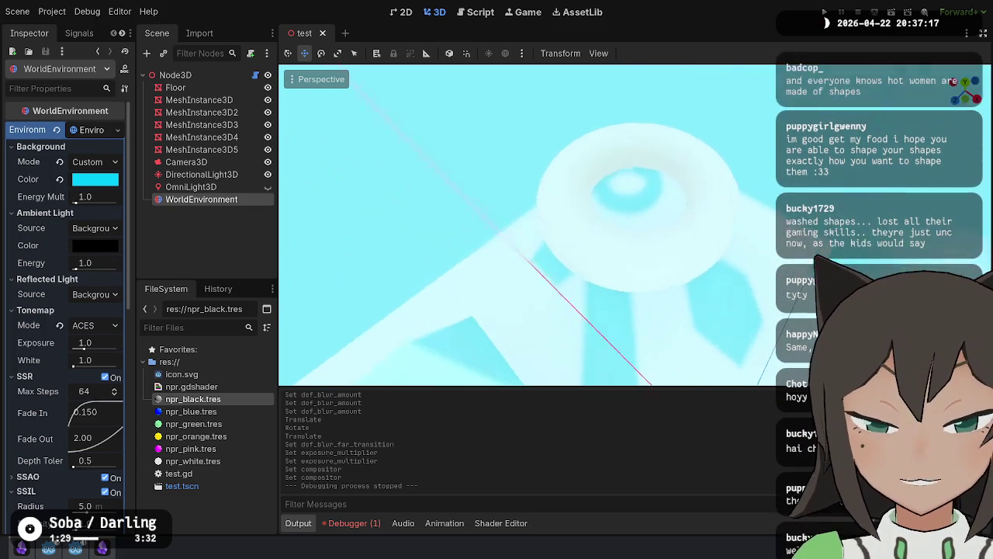
{"action": "key", "text": "w"}
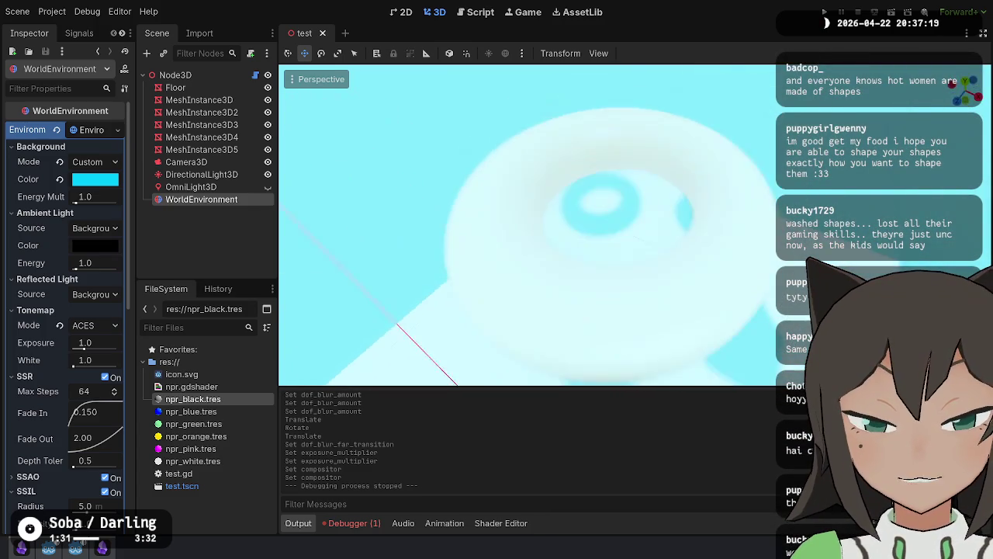
{"action": "key", "text": "s"}
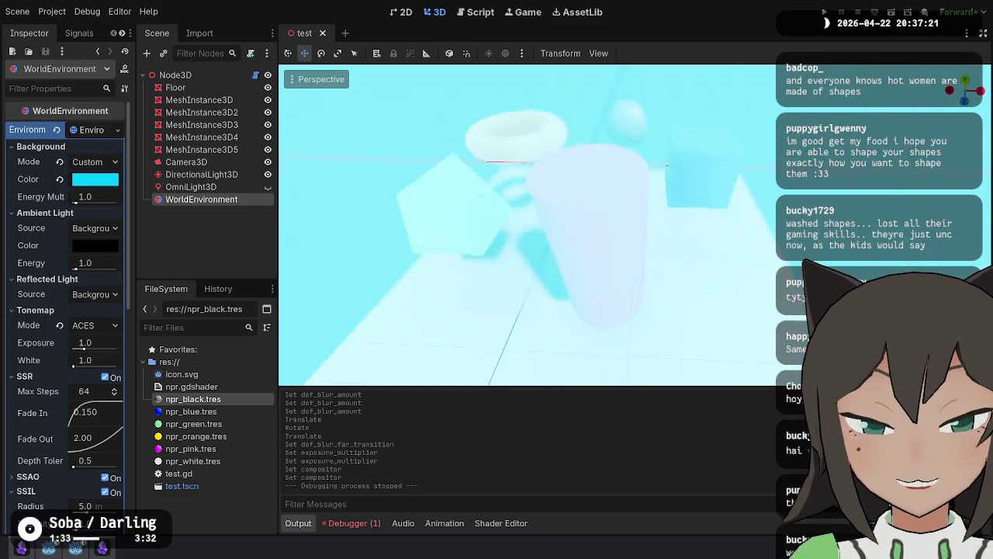
{"action": "key", "text": "w"}
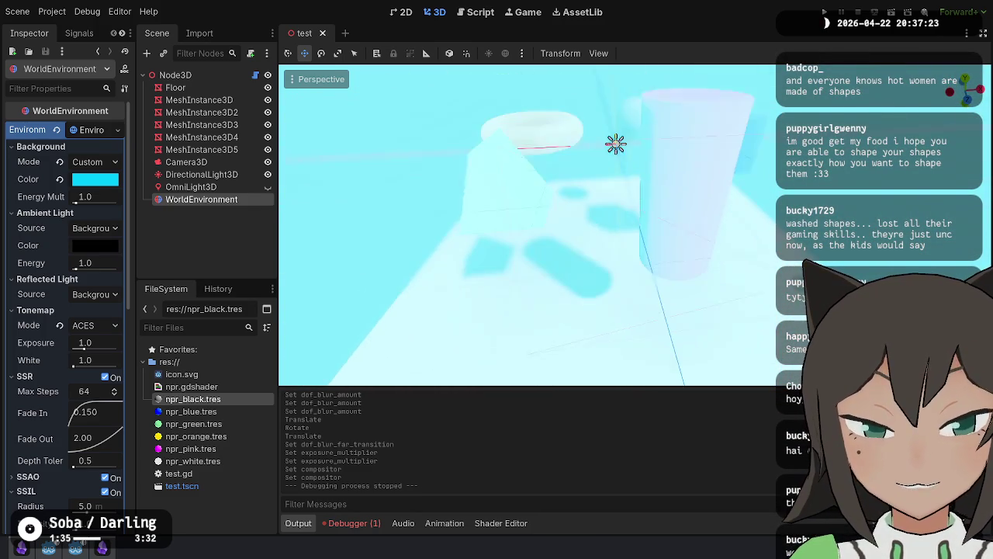
{"action": "key", "text": "e"}
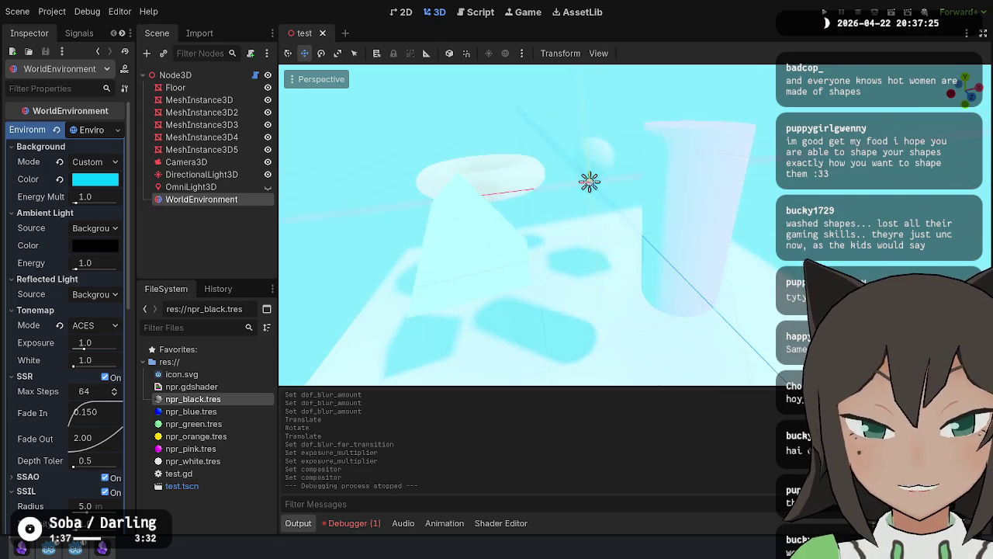
{"action": "key", "text": "d"}
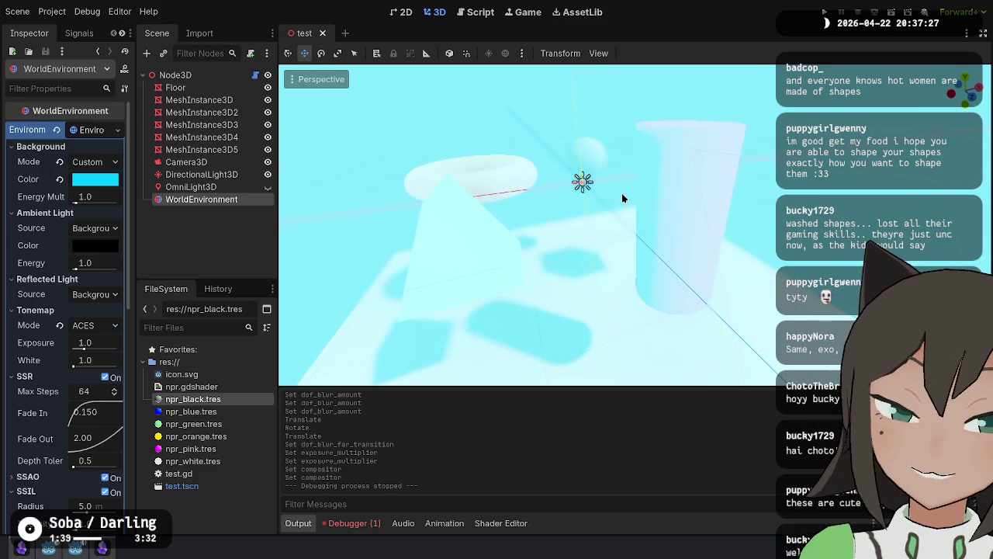
Step: Unhide OmniLight3D, then run the scene in a game window and close it
{"action": "left_click", "coordinate": [224, 187]}
{"action": "left_click", "coordinate": [267, 188]}
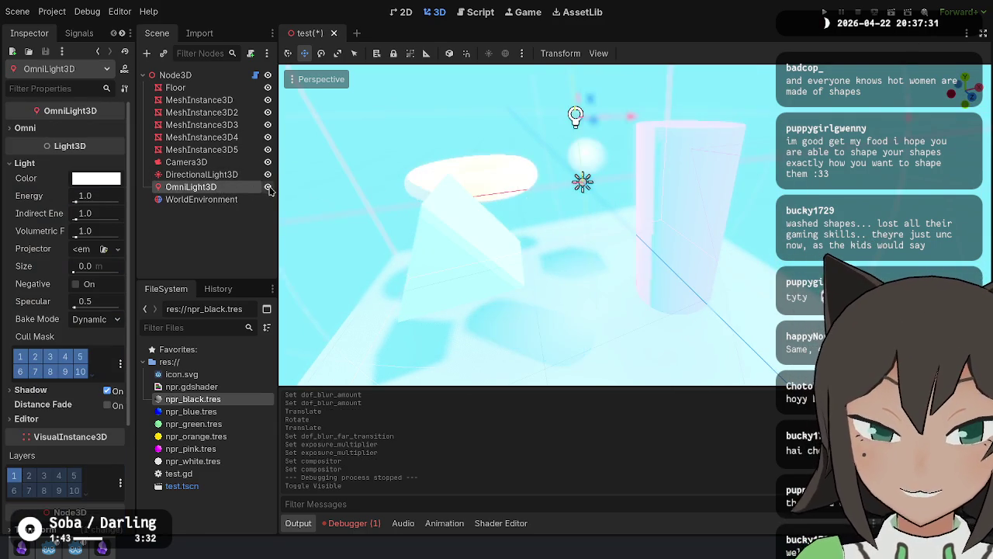
{"action": "key", "text": "s"}
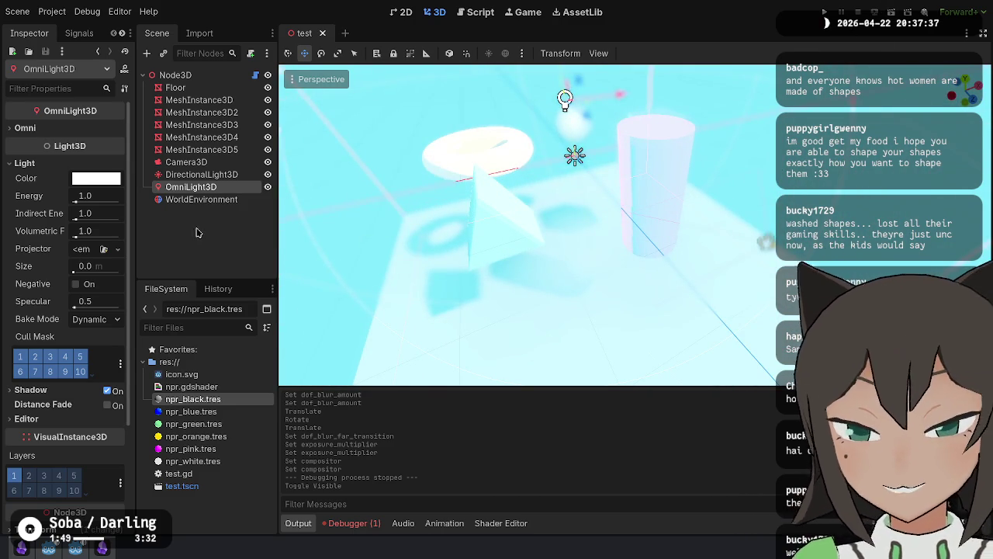
{"action": "left_click", "coordinate": [893, 12]}
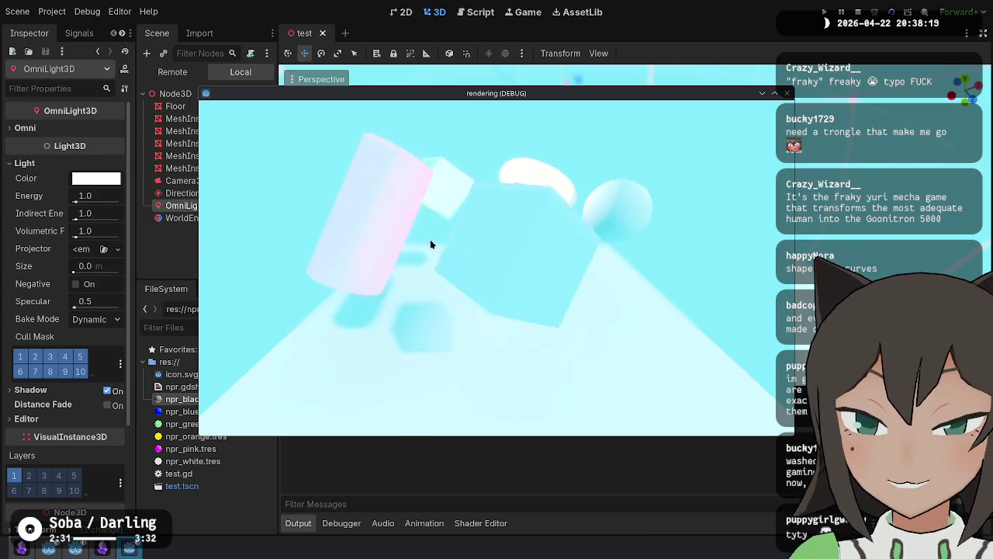
{"action": "key", "text": "F8"}
Step: Save the test scene and orbit the view around the torus, floor shapes, cylinder and light
{"action": "left_click_drag", "start_coordinate": [501, 241], "coordinate": [764, 247]}
{"action": "key", "text": "ctrl+s"}
{"action": "left_click_drag", "start_coordinate": [539, 240], "coordinate": [547, 238]}
{"action": "scroll", "coordinate": [527, 225], "scroll_direction": "up", "scroll_amount": 5}
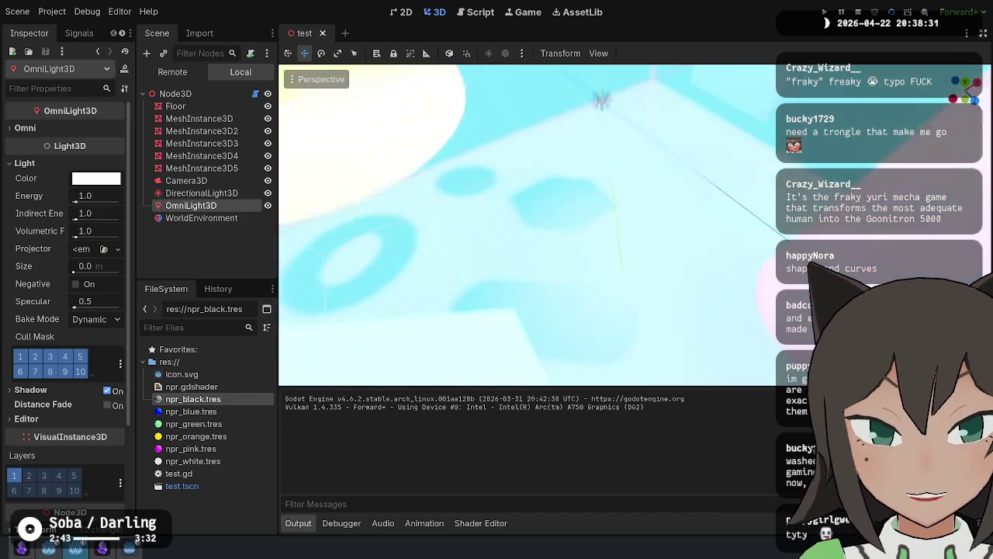
{"action": "left_click_drag", "start_coordinate": [630, 143], "coordinate": [630, 157]}
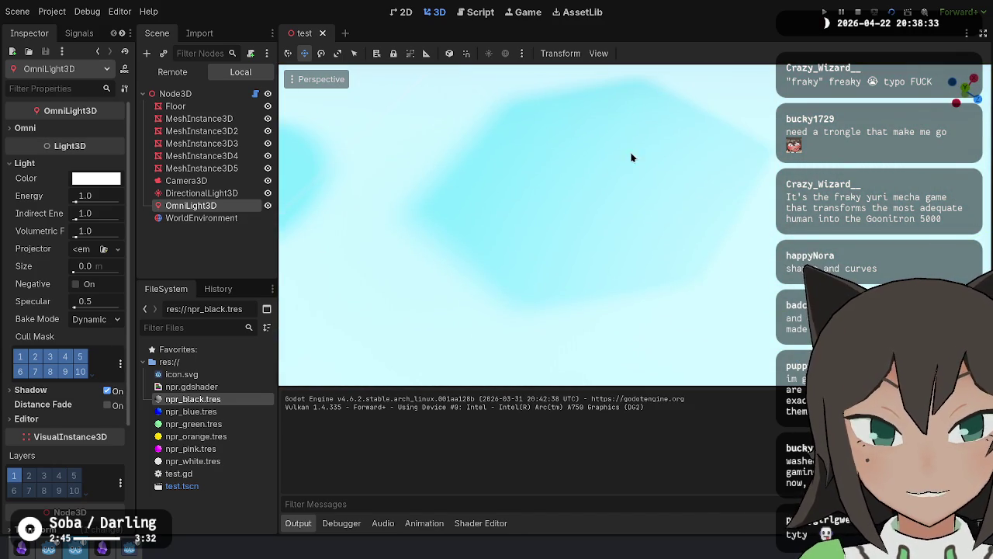
{"action": "mouse_move", "coordinate": [523, 173]}
{"action": "left_mouse_down"}
{"action": "mouse_move", "coordinate": [620, 139]}
{"action": "mouse_move", "coordinate": [625, 147]}
{"action": "mouse_move", "coordinate": [601, 155]}
{"action": "left_mouse_up"}
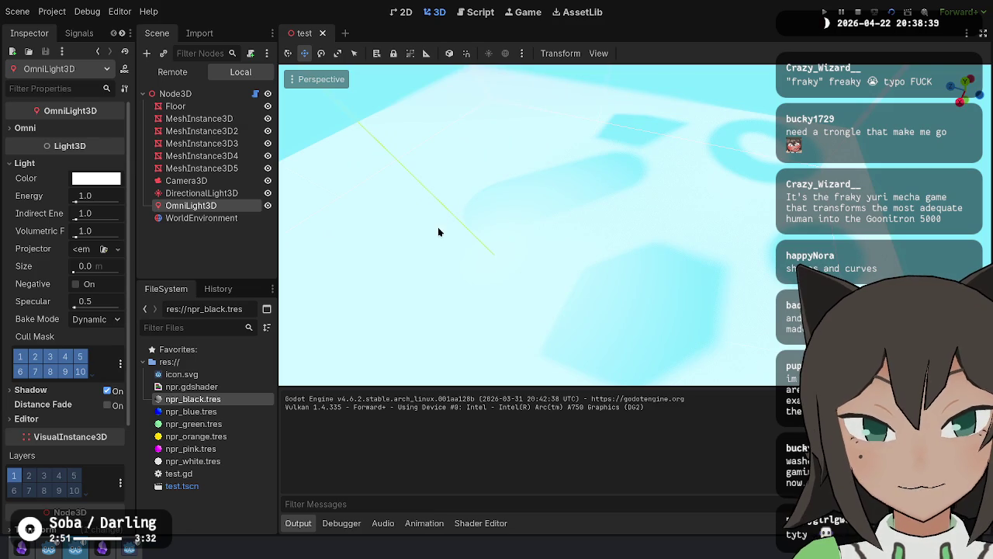
{"action": "left_click_drag", "start_coordinate": [601, 155], "coordinate": [900, 248]}
{"action": "left_click_drag", "start_coordinate": [725, 215], "coordinate": [675, 201]}
{"action": "left_click", "coordinate": [184, 218]}
Step: Set the WorldEnvironment's Background Energy Mult to 0.1
{"action": "left_click", "coordinate": [196, 206]}
{"action": "left_click", "coordinate": [203, 193]}
{"action": "left_click", "coordinate": [201, 218]}
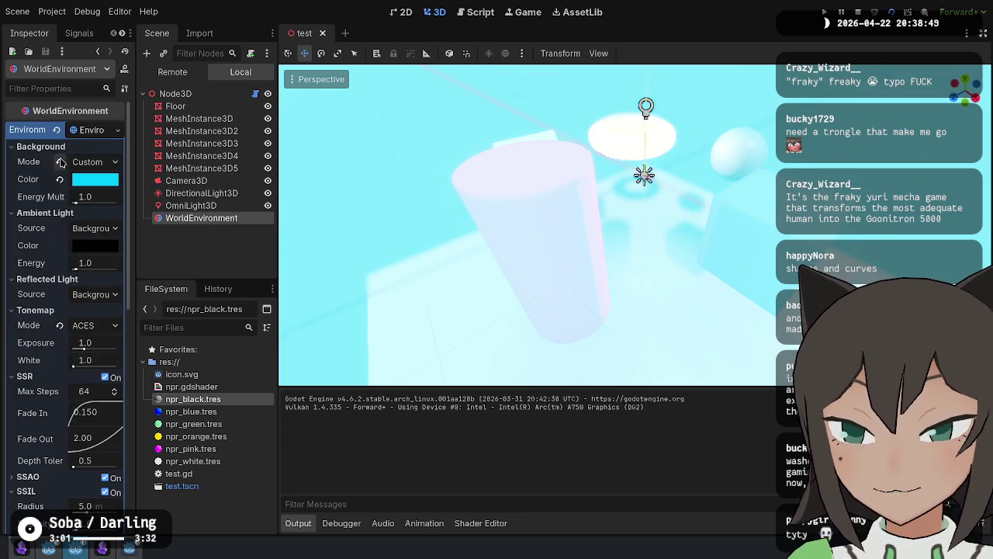
{"action": "mouse_move", "coordinate": [76, 203]}
{"action": "left_mouse_down"}
{"action": "mouse_move", "coordinate": [58, 203]}
{"action": "mouse_move", "coordinate": [72, 202]}
{"action": "left_mouse_up"}
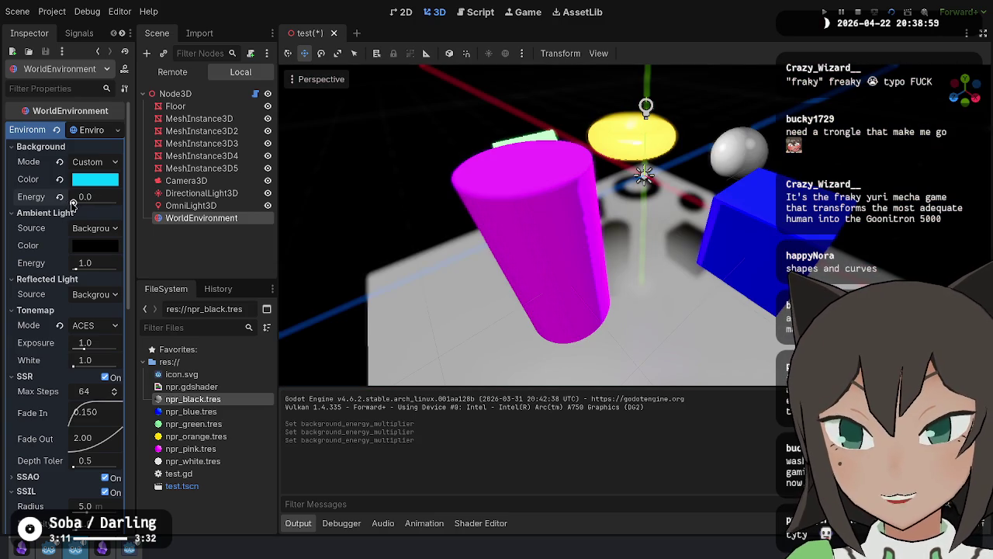
{"action": "left_click_drag", "start_coordinate": [73, 203], "coordinate": [73, 203]}
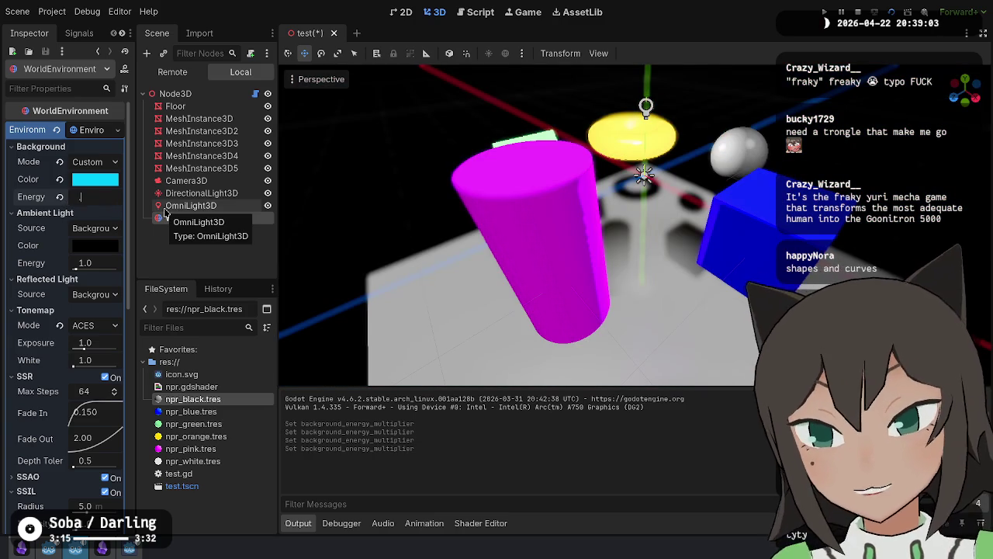
{"action": "type", "text": "0.1"}
{"action": "key", "text": "Return"}
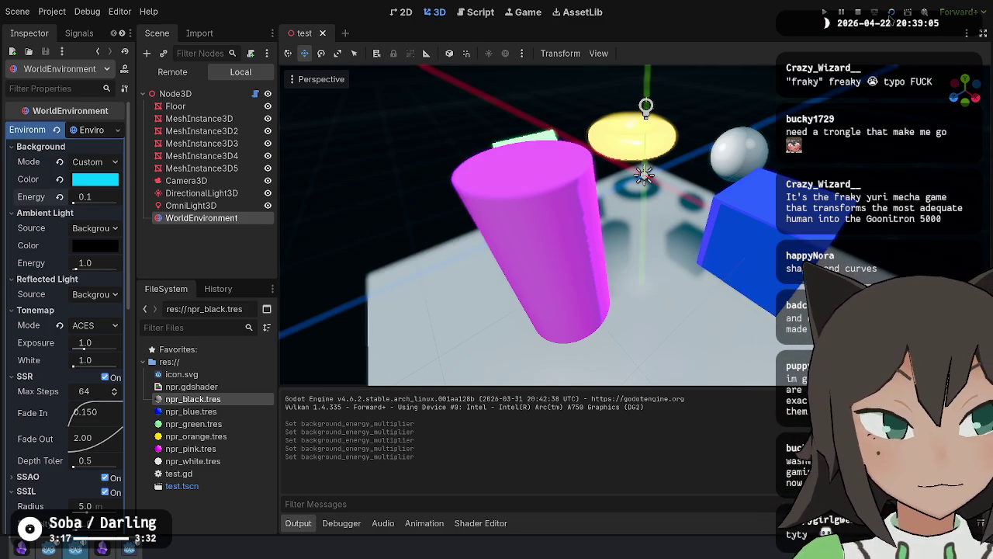
Step: Test-run the scene, then show DirectionalLight3D's Shadow settings
{"action": "left_click", "coordinate": [890, 12]}
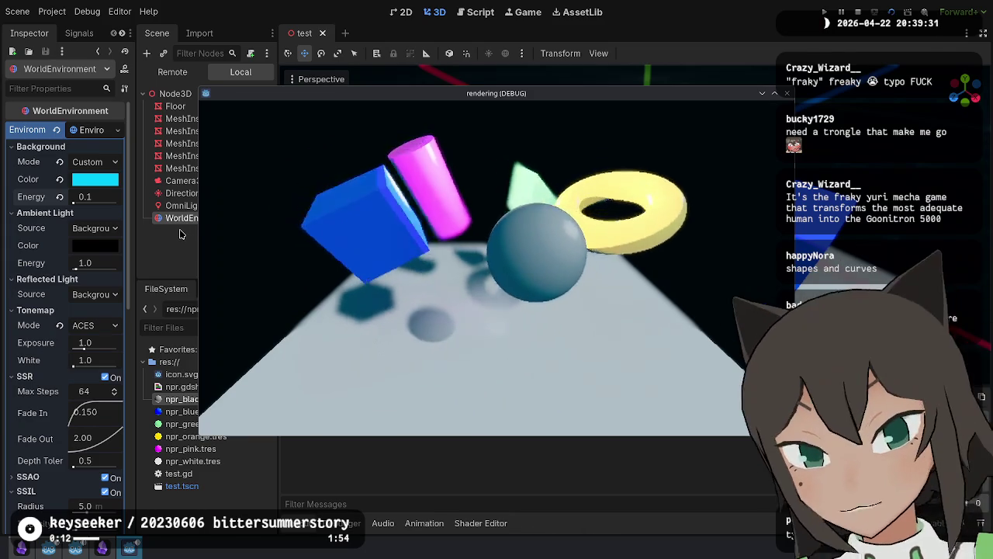
{"action": "left_click", "coordinate": [186, 194]}
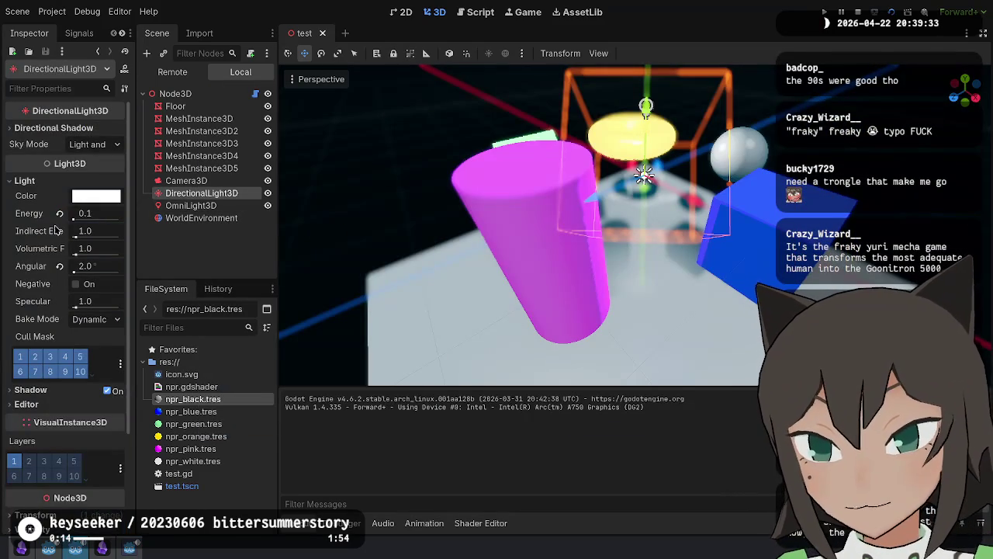
{"action": "left_click", "coordinate": [31, 389]}
{"action": "scroll", "coordinate": [48, 298], "scroll_direction": "down", "scroll_amount": 3}
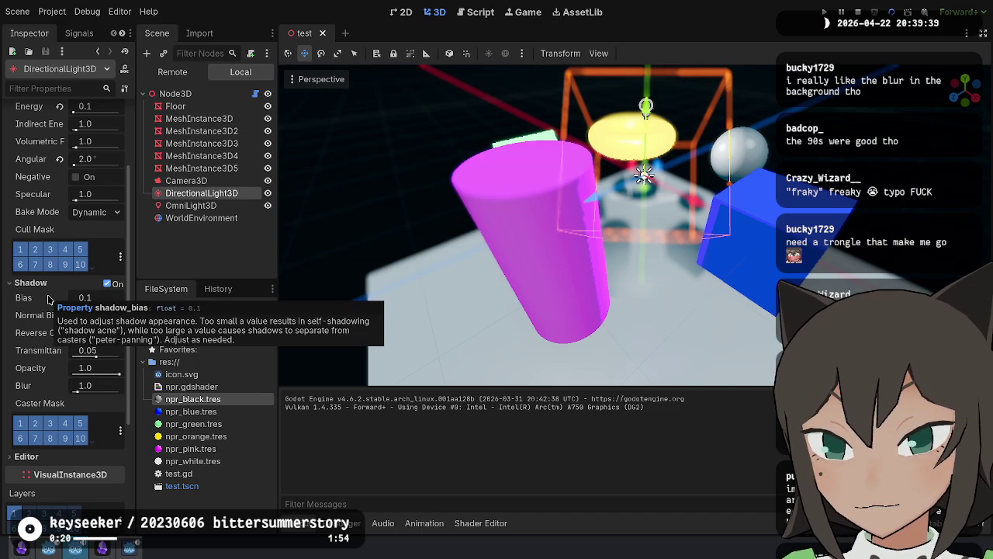
Step: Test a 0.01 directional shadow bias in a run, revert it to 0.1, save and rerun
{"action": "left_click", "coordinate": [96, 300]}
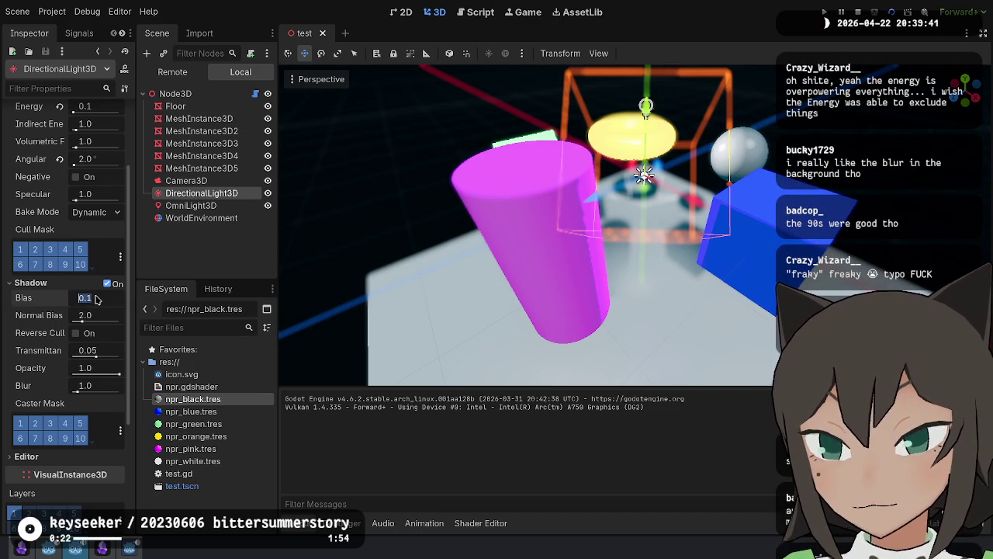
{"action": "type", "text": ".01"}
{"action": "type", "text": "0.01"}
{"action": "key", "text": "Return"}
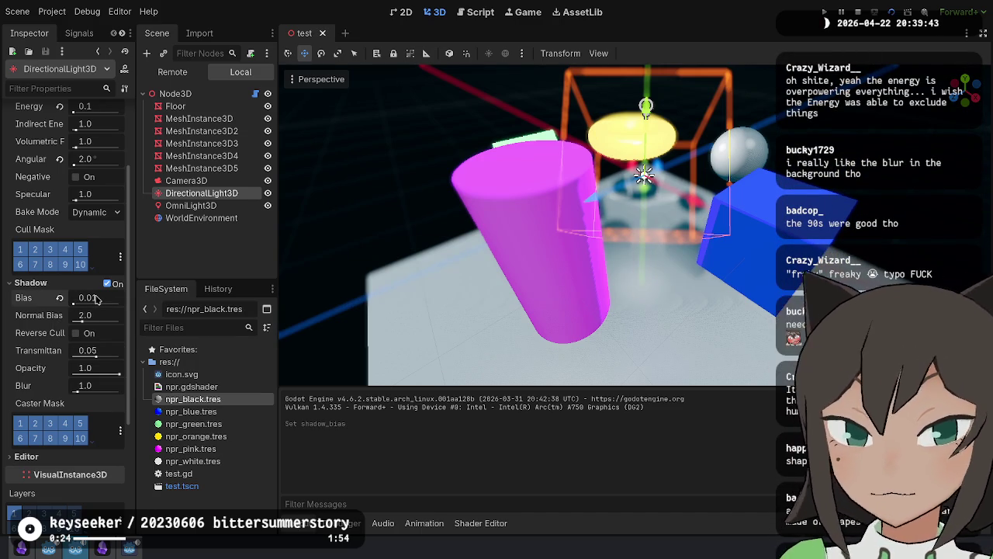
{"action": "key", "text": "F5"}
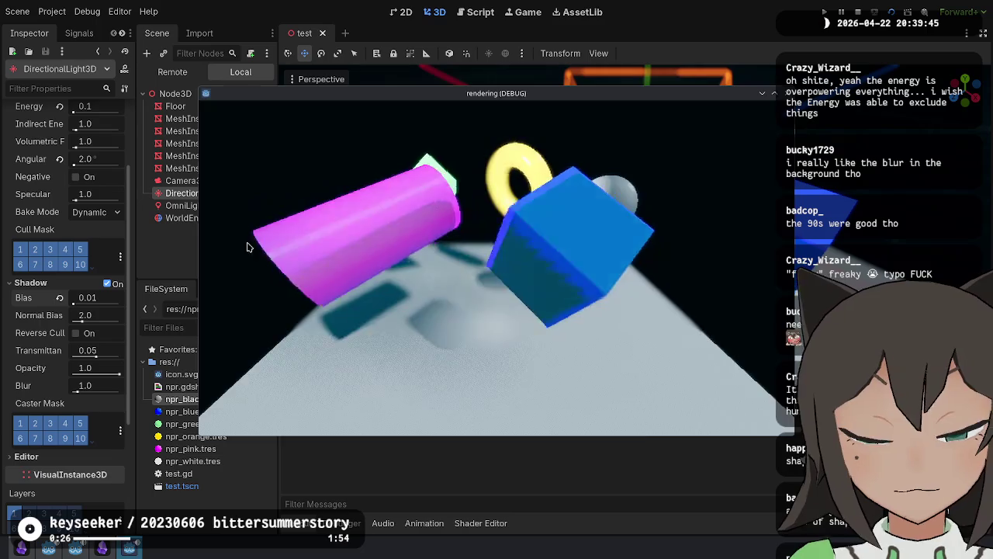
{"action": "key", "text": "F8"}
{"action": "left_click", "coordinate": [61, 297]}
{"action": "key", "text": "ctrl+s"}
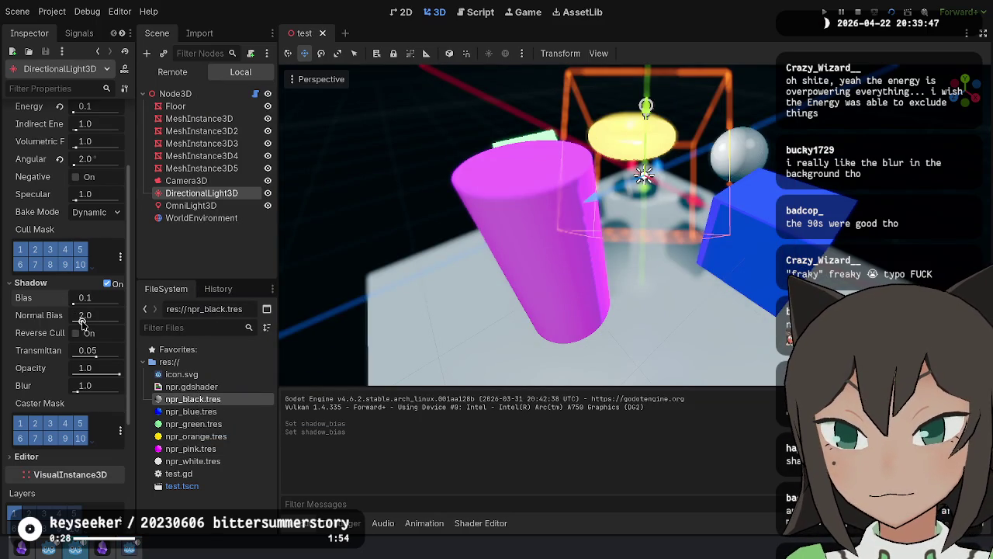
{"action": "key", "text": "F5"}
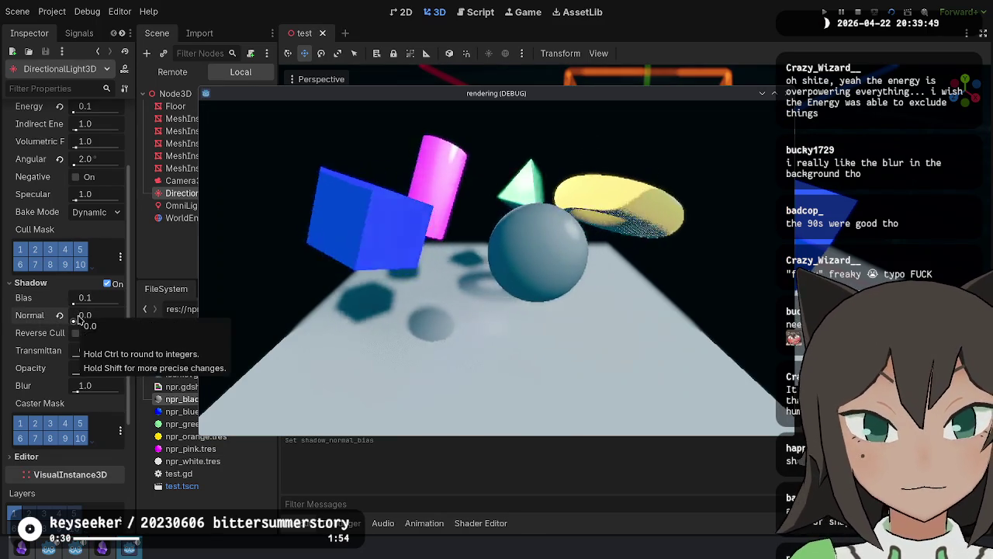
{"action": "key", "text": "F8"}
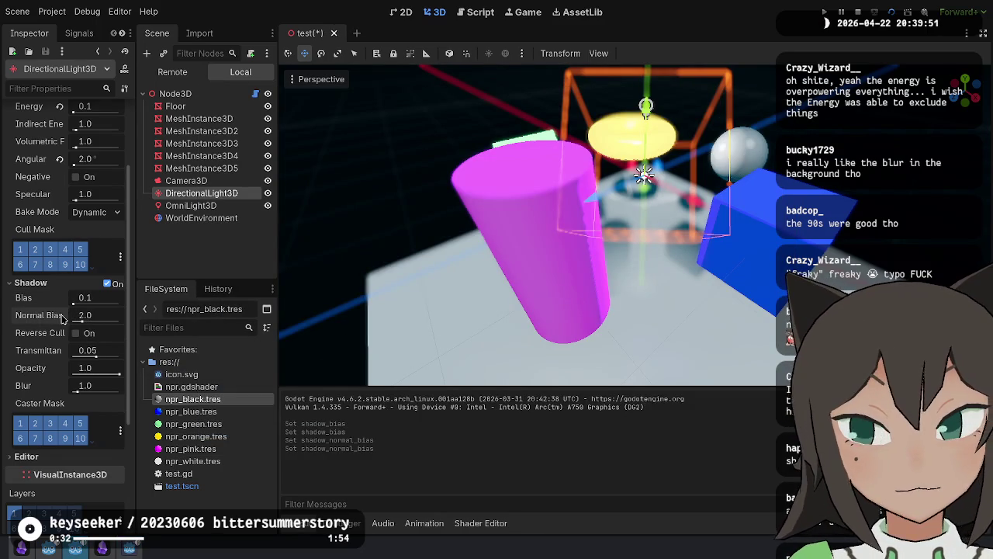
Step: Raise the directional light's normal bias to 2.0 and zoom toward the blue cube
{"action": "left_click_drag", "start_coordinate": [105, 328], "coordinate": [26, 342]}
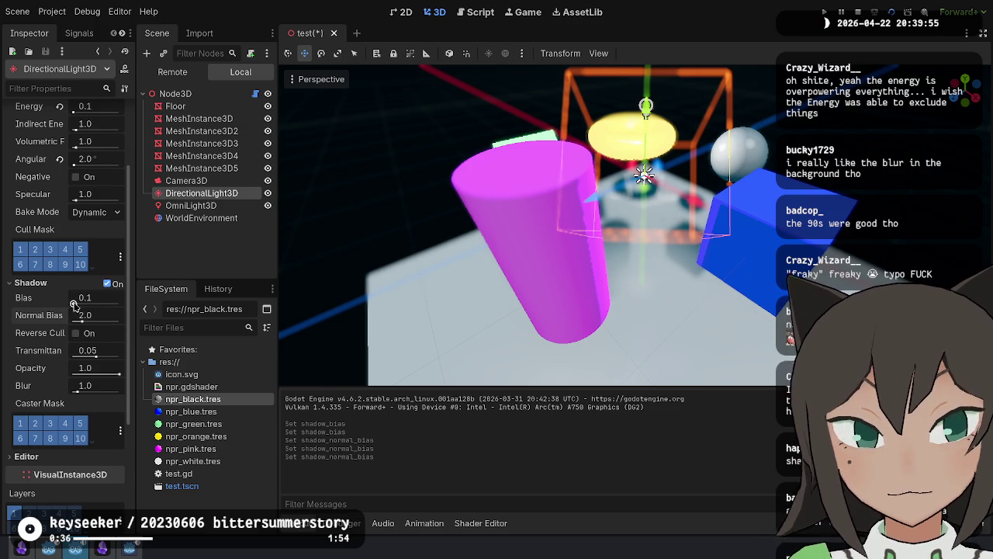
{"action": "left_click_drag", "start_coordinate": [73, 304], "coordinate": [88, 321]}
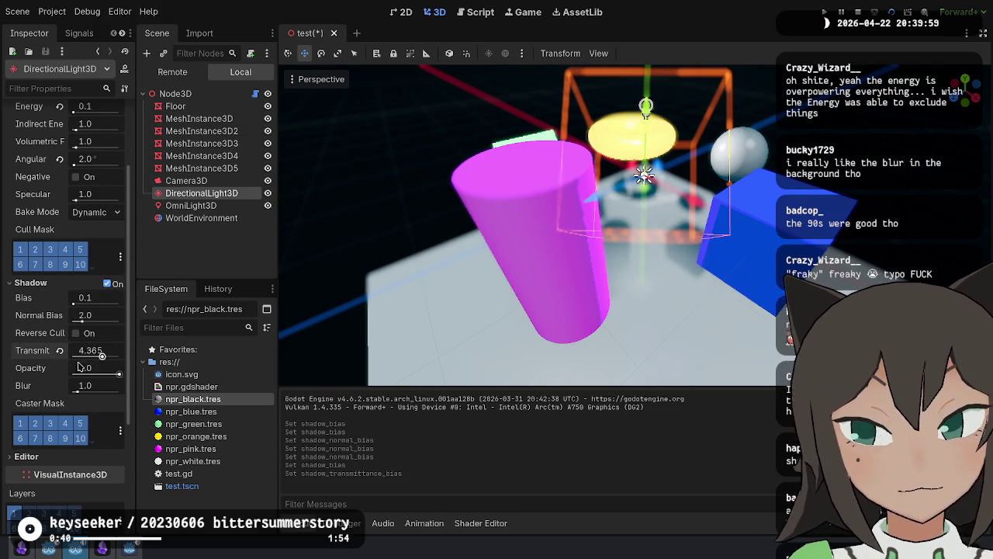
{"action": "left_click_drag", "start_coordinate": [745, 200], "coordinate": [565, 191]}
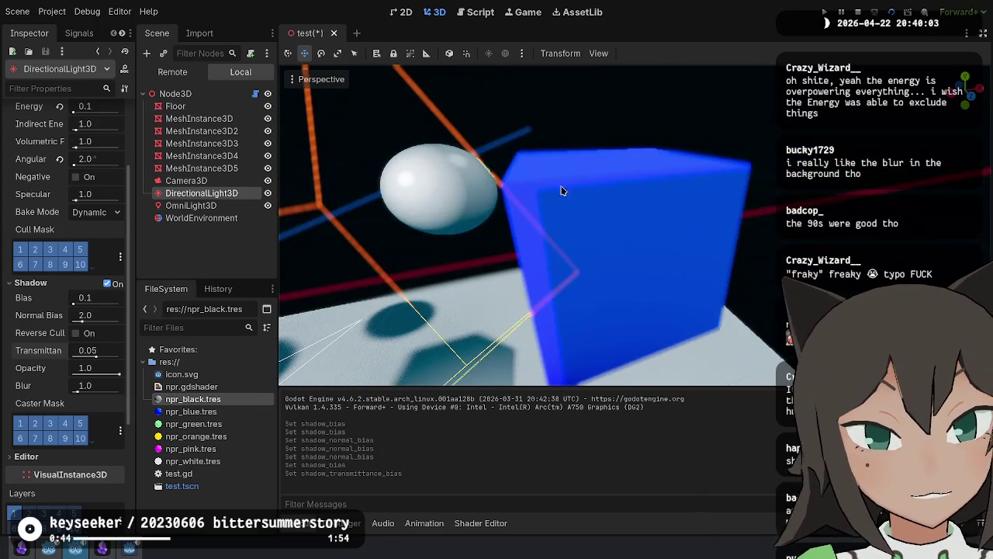
{"action": "mouse_move", "coordinate": [516, 246]}
{"action": "left_mouse_down"}
{"action": "mouse_move", "coordinate": [543, 258]}
{"action": "mouse_move", "coordinate": [519, 264]}
{"action": "left_mouse_up"}
{"action": "left_click", "coordinate": [191, 208]}
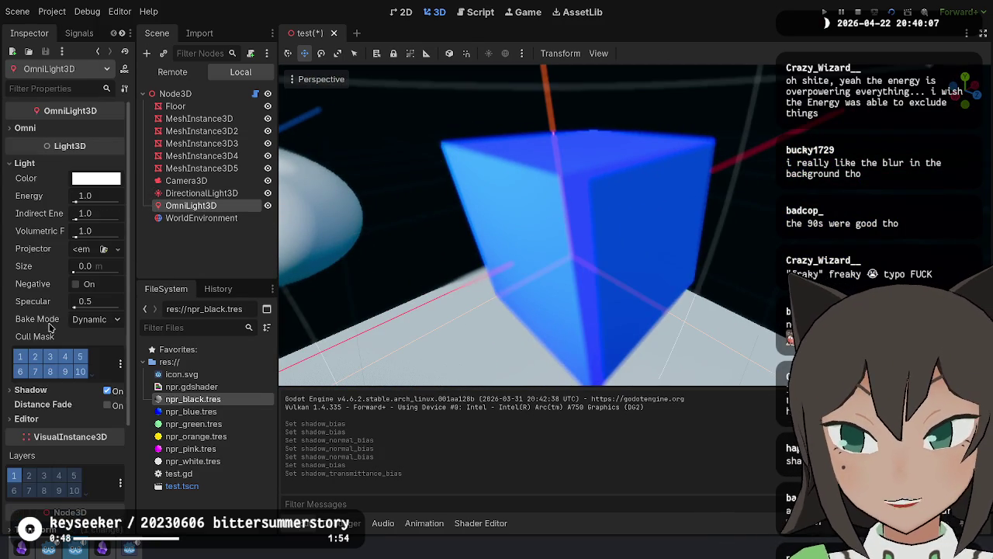
Step: In OmniLight3D's Shadow section, try 0.01 for both bias and normal bias
{"action": "scroll", "coordinate": [74, 376], "scroll_direction": "down", "scroll_amount": 1}
{"action": "left_click", "coordinate": [69, 341]}
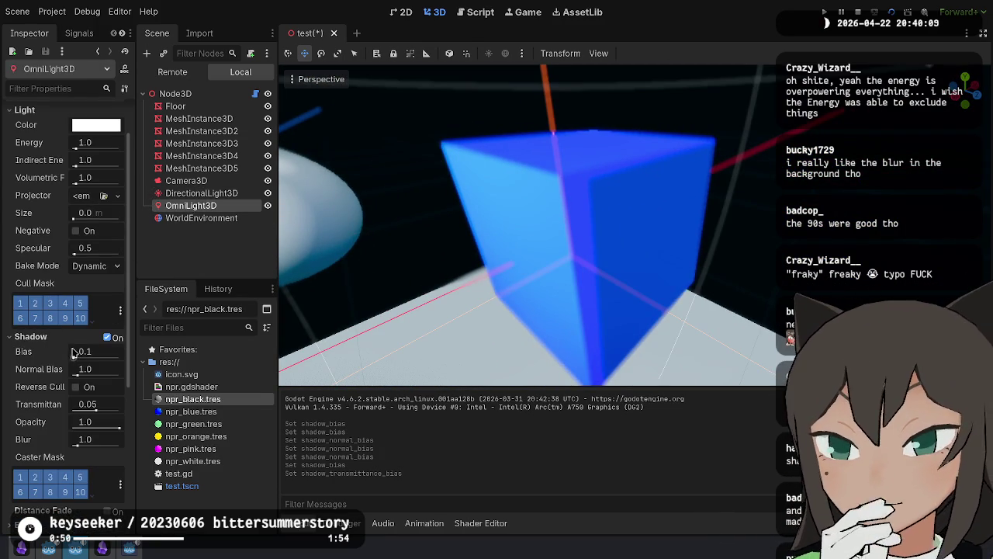
{"action": "mouse_move", "coordinate": [74, 358]}
{"action": "left_mouse_down"}
{"action": "mouse_move", "coordinate": [89, 358]}
{"action": "mouse_move", "coordinate": [74, 359]}
{"action": "left_mouse_up"}
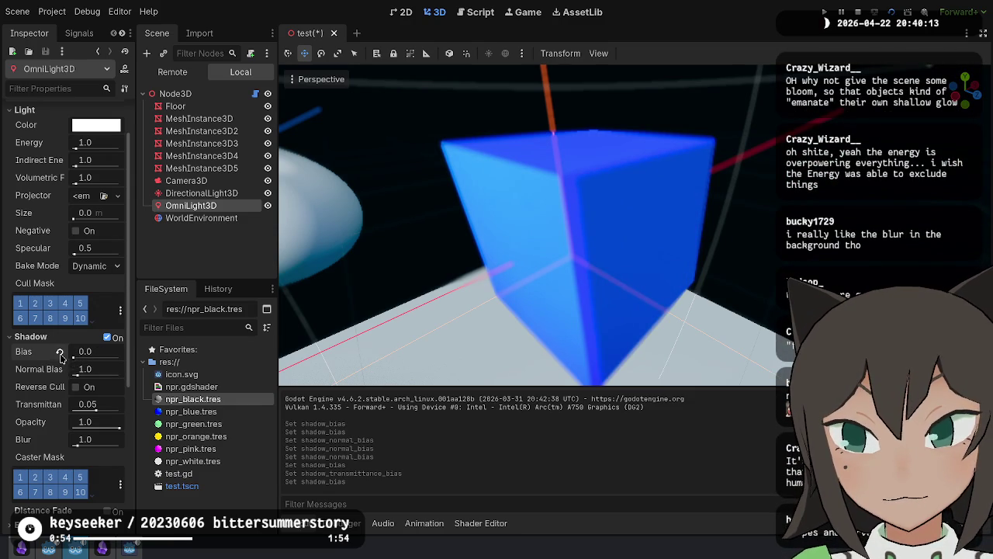
{"action": "left_click_drag", "start_coordinate": [77, 375], "coordinate": [73, 376]}
{"action": "mouse_move", "coordinate": [527, 233]}
{"action": "left_mouse_down"}
{"action": "mouse_move", "coordinate": [574, 221]}
{"action": "mouse_move", "coordinate": [205, 253]}
{"action": "left_mouse_up"}
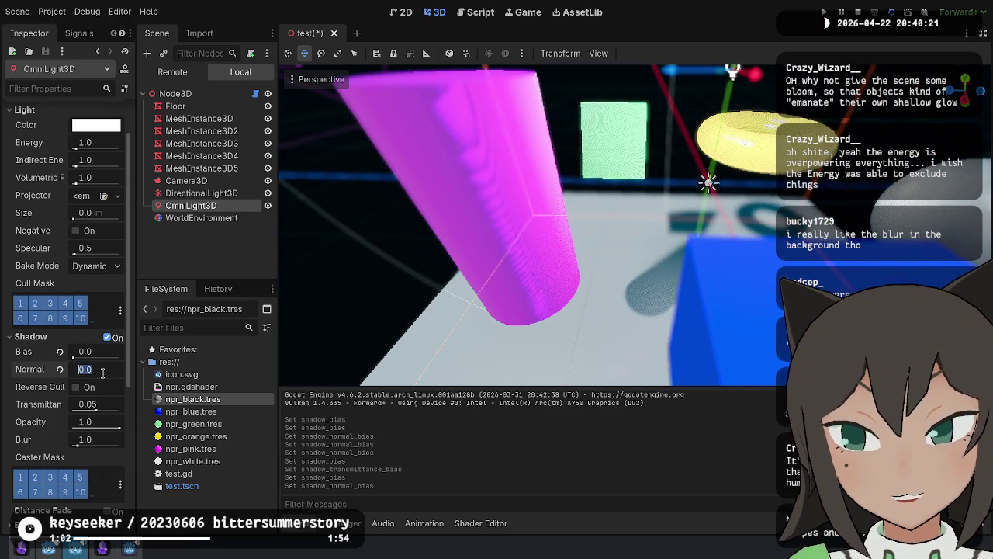
{"action": "key", "text": "Return"}
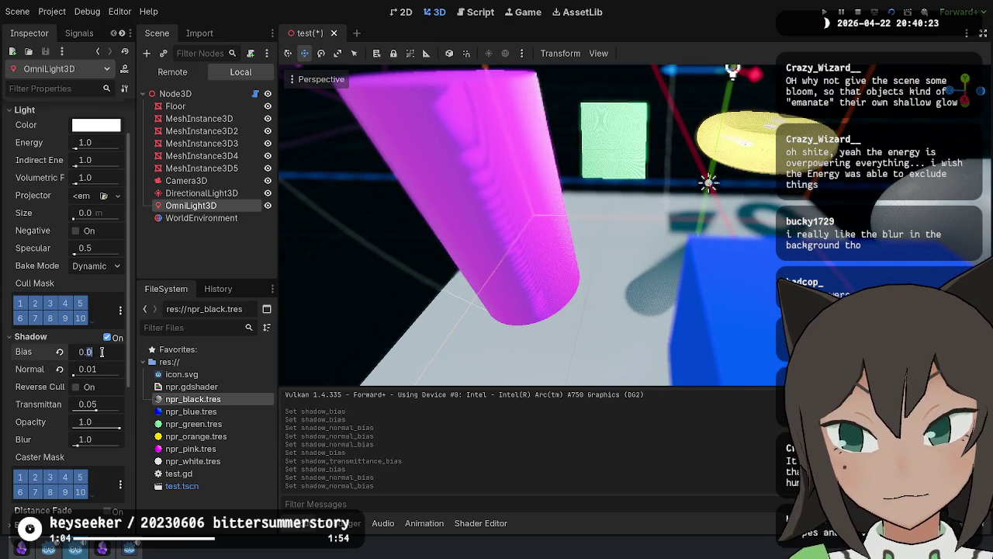
{"action": "type", "text": "0.1"}
{"action": "key", "text": "Return"}
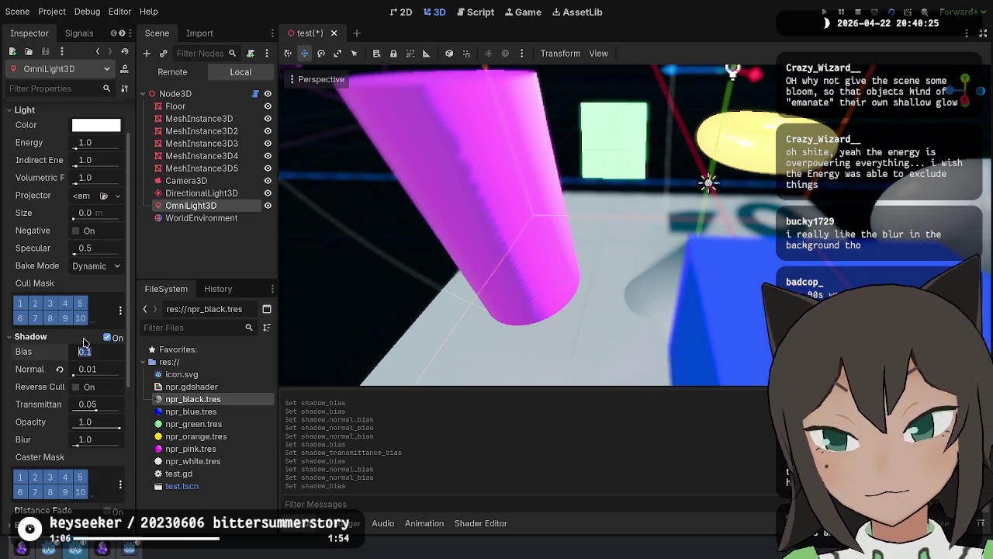
{"action": "type", "text": "0.01"}
{"action": "key", "text": "Return"}
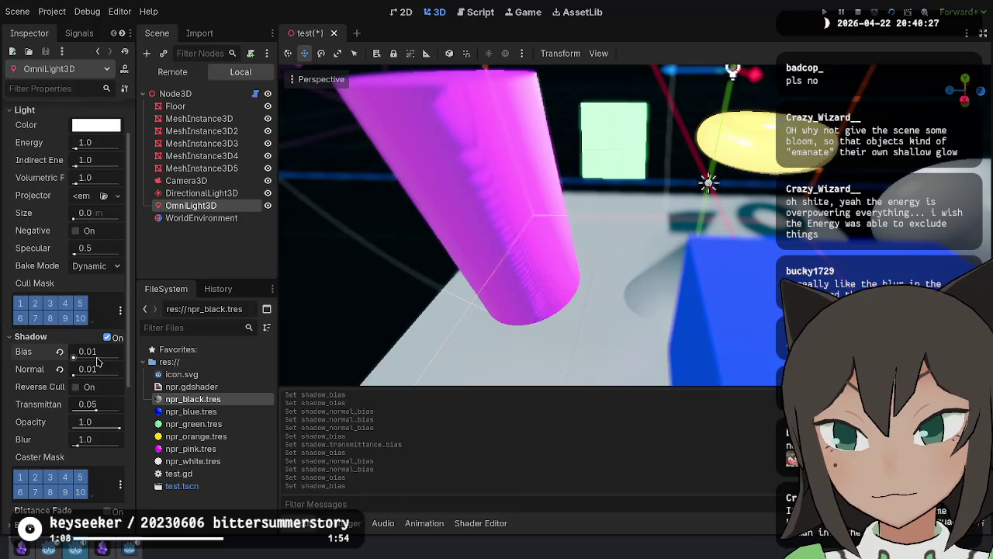
Step: Reset the omni light's bias to 0.1 with normal bias 1.0, then test-run the scene
{"action": "left_click_drag", "start_coordinate": [101, 354], "coordinate": [96, 354]}
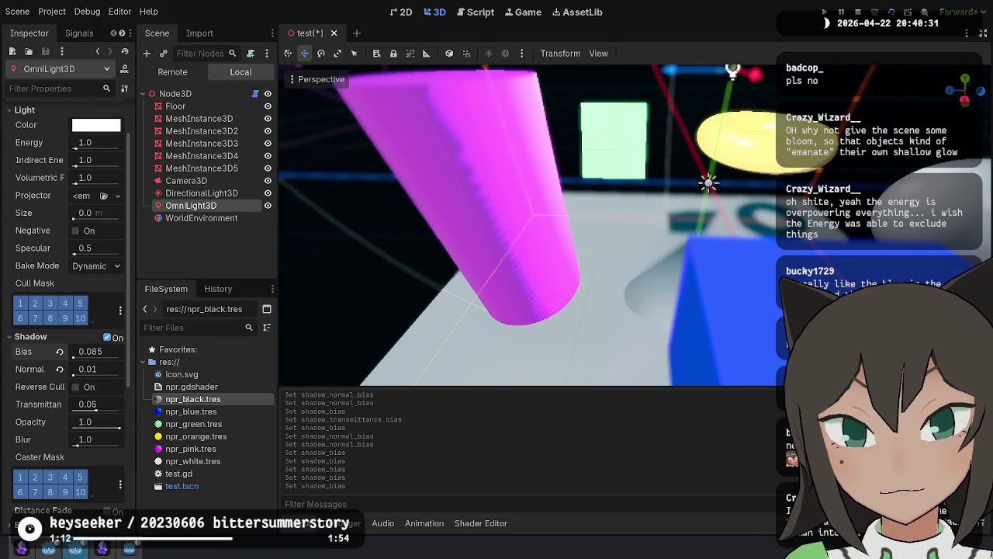
{"action": "left_click_drag", "start_coordinate": [74, 359], "coordinate": [76, 358]}
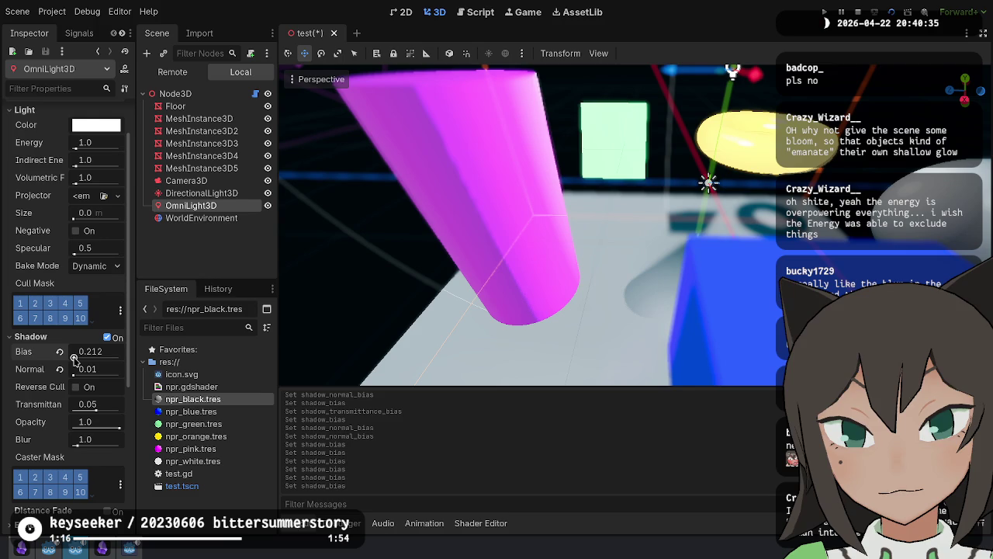
{"action": "left_click", "coordinate": [61, 352]}
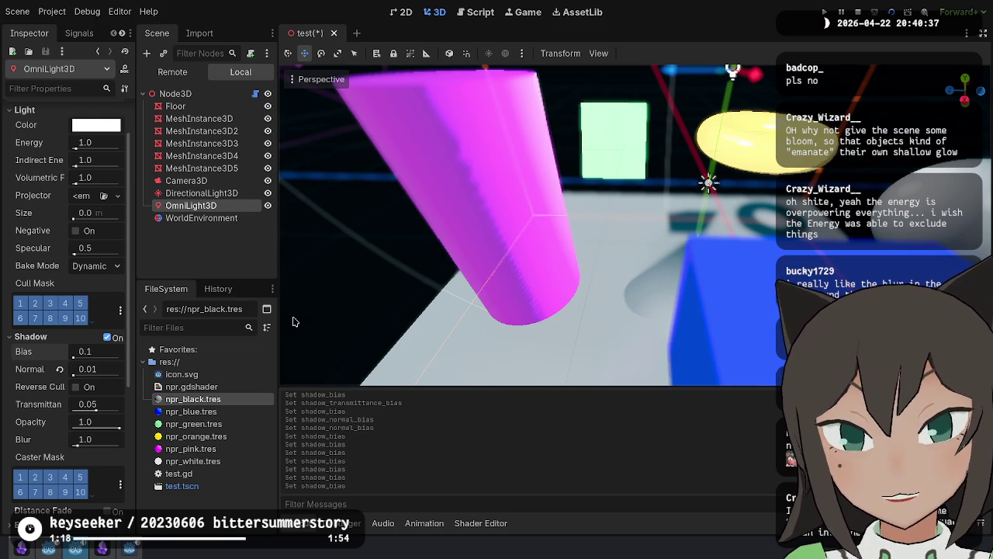
{"action": "mouse_move", "coordinate": [499, 277]}
{"action": "left_mouse_down"}
{"action": "mouse_move", "coordinate": [411, 266]}
{"action": "mouse_move", "coordinate": [208, 342]}
{"action": "mouse_move", "coordinate": [256, 380]}
{"action": "mouse_move", "coordinate": [372, 419]}
{"action": "mouse_move", "coordinate": [345, 410]}
{"action": "left_mouse_up"}
{"action": "left_click_drag", "start_coordinate": [326, 225], "coordinate": [341, 219]}
{"action": "left_click_drag", "start_coordinate": [395, 272], "coordinate": [692, 187]}
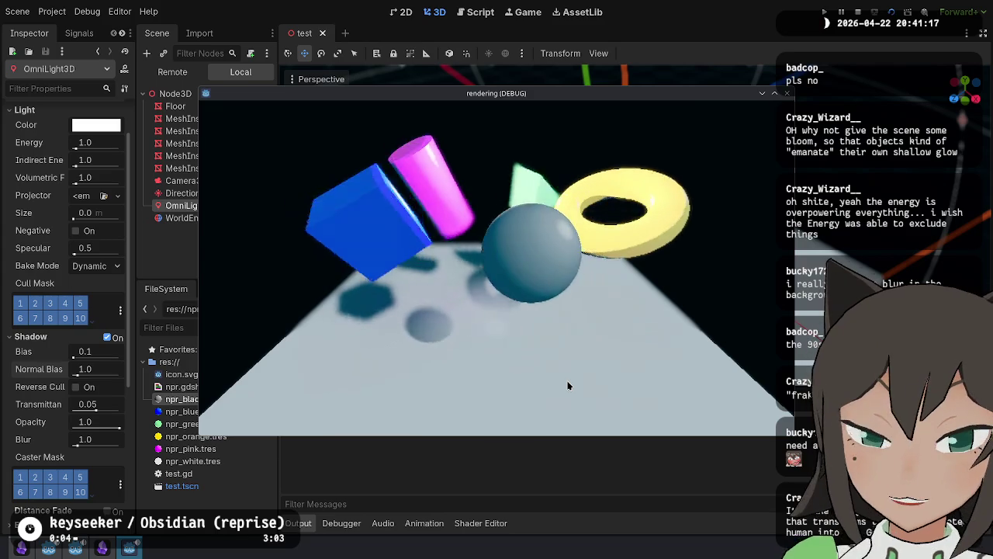
{"action": "key", "text": "F8"}
Step: Try a WorldEnvironment glow strength of 2.0, then settle on 1.4
{"action": "left_click", "coordinate": [180, 219]}
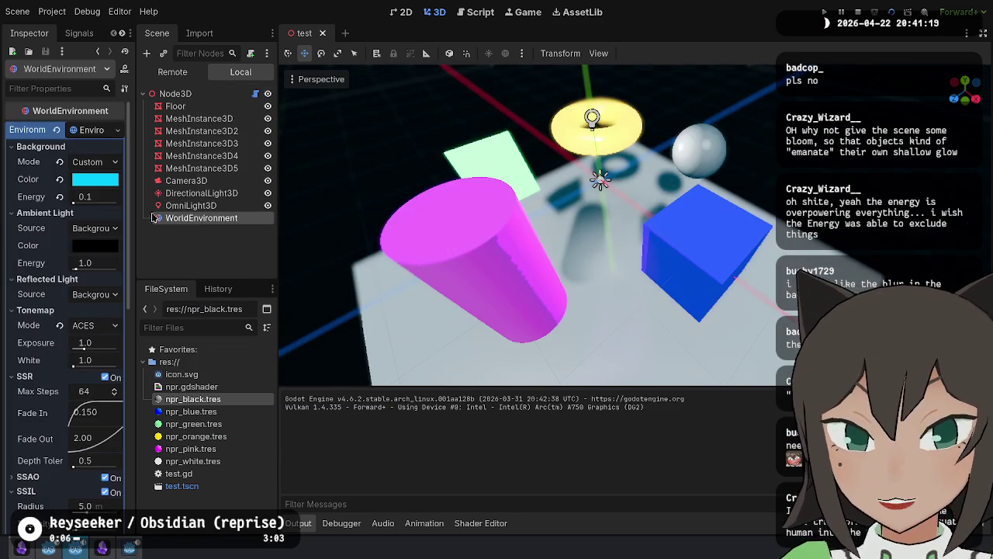
{"action": "scroll", "coordinate": [60, 214], "scroll_direction": "down", "scroll_amount": 5}
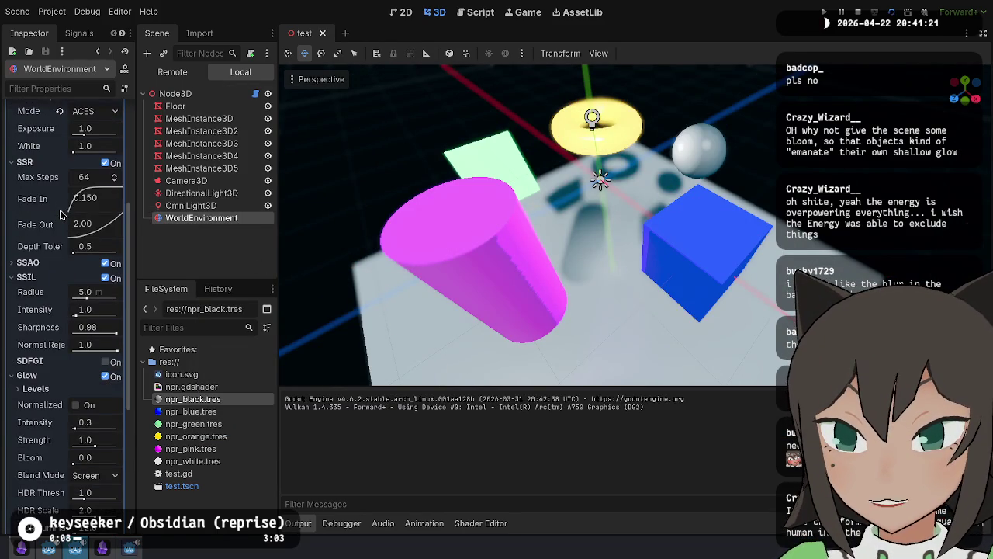
{"action": "scroll", "coordinate": [60, 215], "scroll_direction": "down", "scroll_amount": 4}
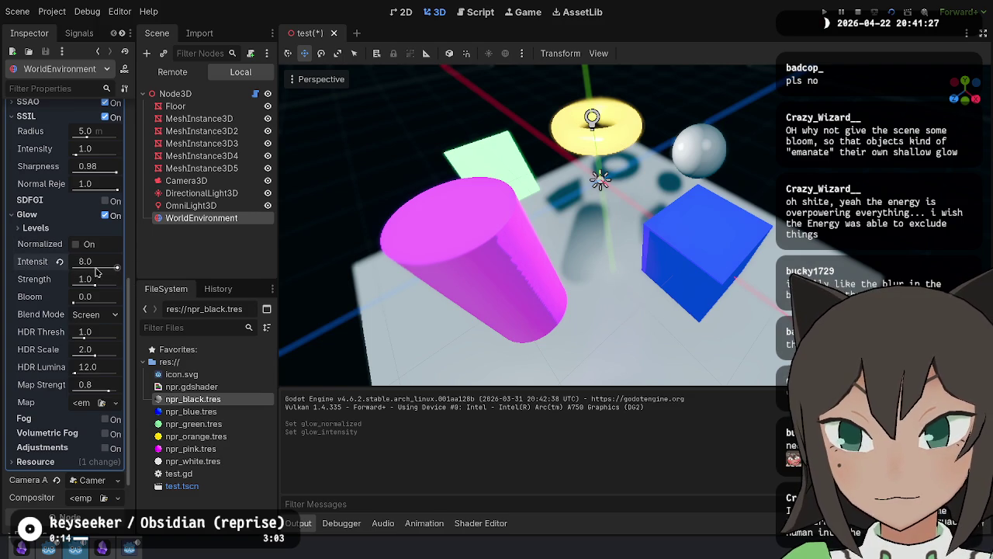
{"action": "mouse_move", "coordinate": [103, 286]}
{"action": "left_mouse_down"}
{"action": "mouse_move", "coordinate": [116, 285]}
{"action": "mouse_move", "coordinate": [87, 267]}
{"action": "mouse_move", "coordinate": [142, 272]}
{"action": "left_mouse_up"}
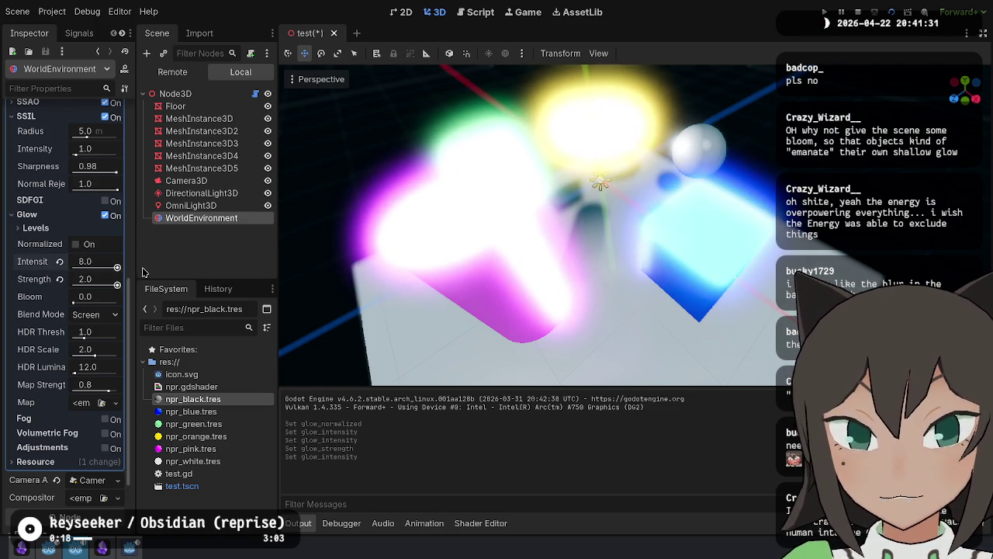
{"action": "mouse_move", "coordinate": [606, 252]}
{"action": "left_mouse_down"}
{"action": "mouse_move", "coordinate": [543, 256]}
{"action": "mouse_move", "coordinate": [473, 229]}
{"action": "mouse_move", "coordinate": [660, 192]}
{"action": "mouse_move", "coordinate": [779, 97]}
{"action": "mouse_move", "coordinate": [702, 142]}
{"action": "mouse_move", "coordinate": [587, 146]}
{"action": "mouse_move", "coordinate": [498, 73]}
{"action": "mouse_move", "coordinate": [679, 201]}
{"action": "left_mouse_up"}
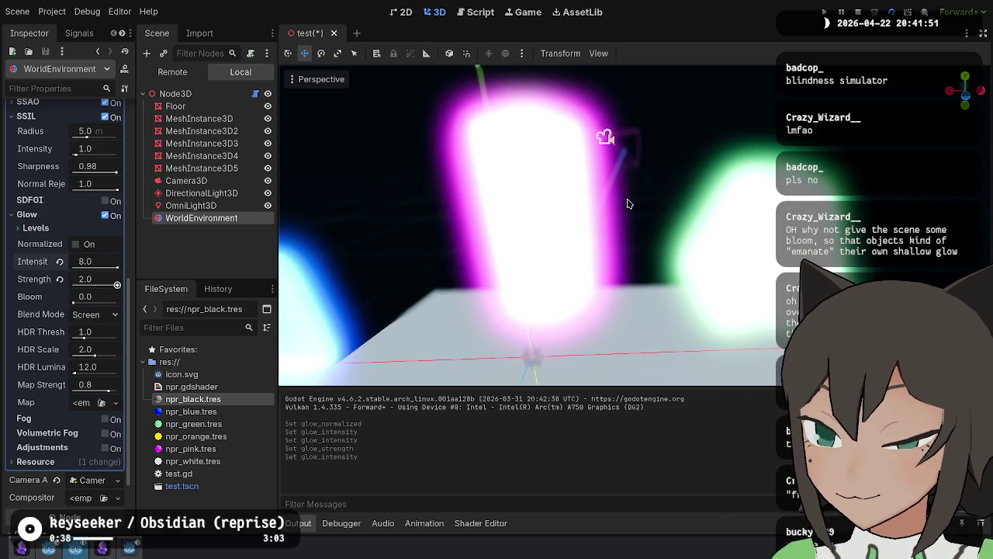
{"action": "left_click_drag", "start_coordinate": [653, 224], "coordinate": [609, 273]}
{"action": "left_click", "coordinate": [60, 280]}
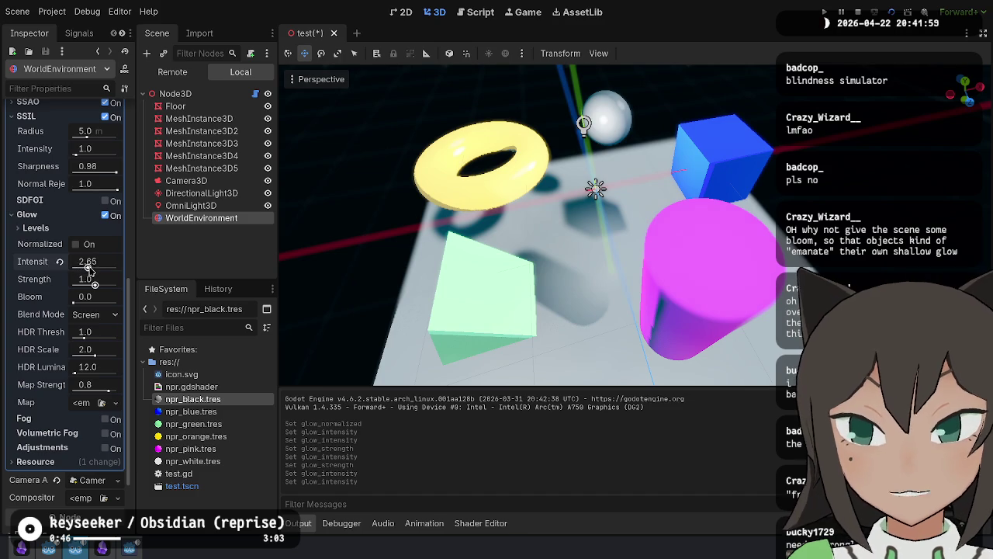
{"action": "mouse_move", "coordinate": [90, 283]}
{"action": "left_mouse_down"}
{"action": "mouse_move", "coordinate": [124, 285]}
{"action": "mouse_move", "coordinate": [106, 288]}
{"action": "left_mouse_up"}
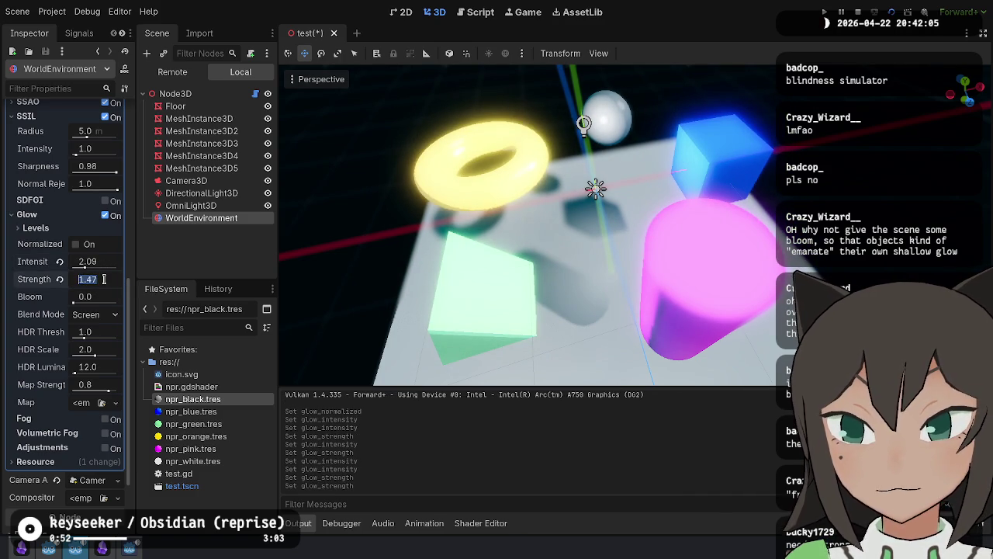
{"action": "key", "text": "BackSpace"}
{"action": "key", "text": "Return"}
Step: Set the glow intensity to 1.0
{"action": "type", "text": "0.3"}
{"action": "key", "text": "Return"}
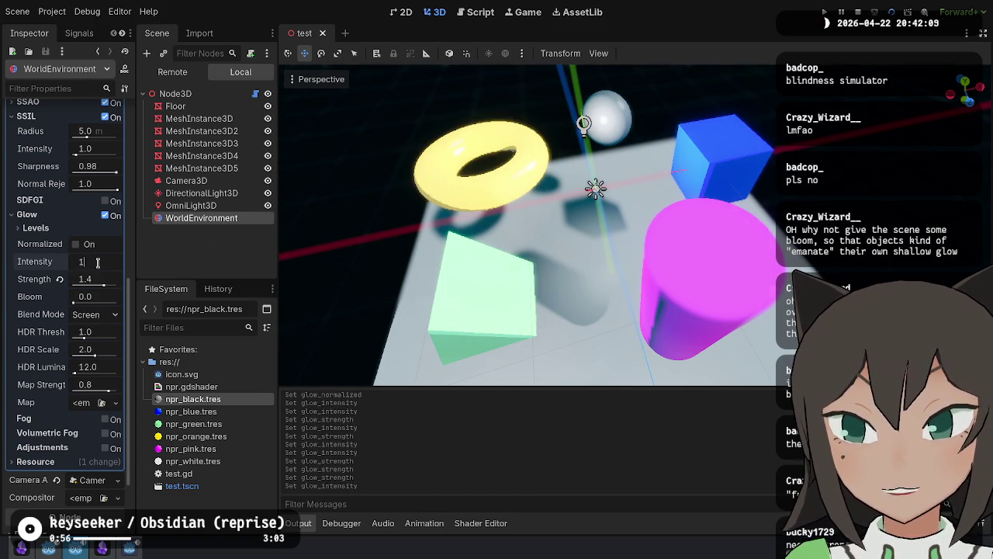
{"action": "key", "text": "Return"}
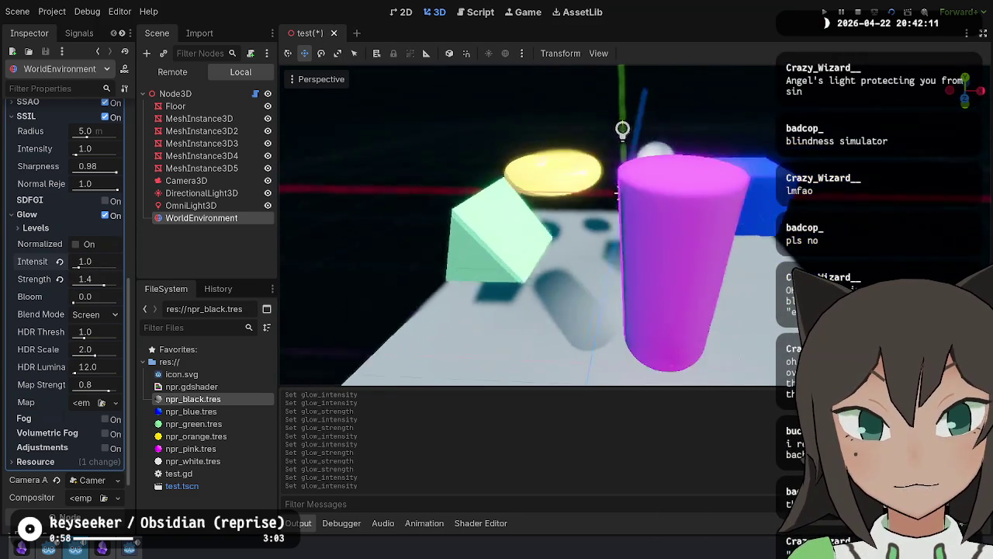
{"action": "key", "text": "w"}
{"action": "key", "text": "w"}
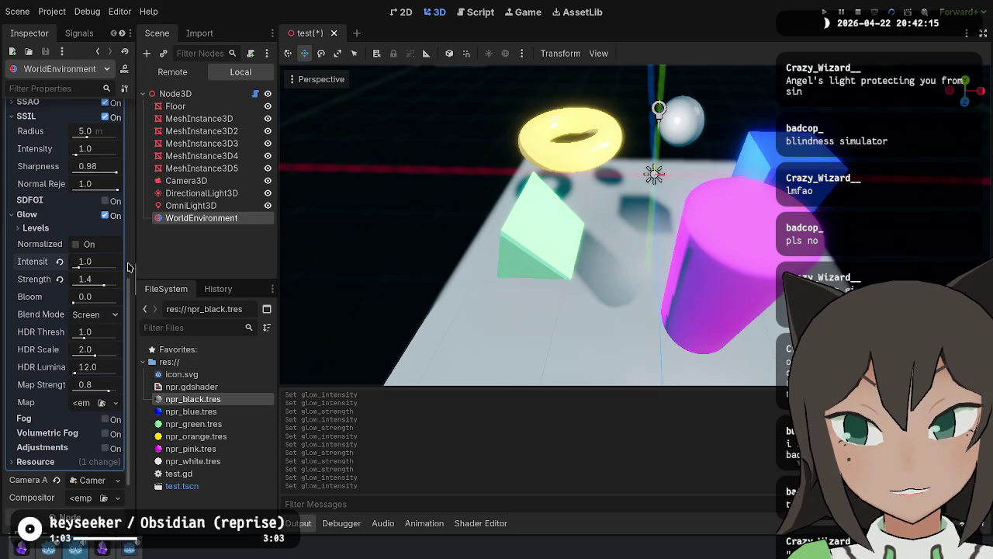
{"action": "left_click_drag", "start_coordinate": [79, 267], "coordinate": [91, 268]}
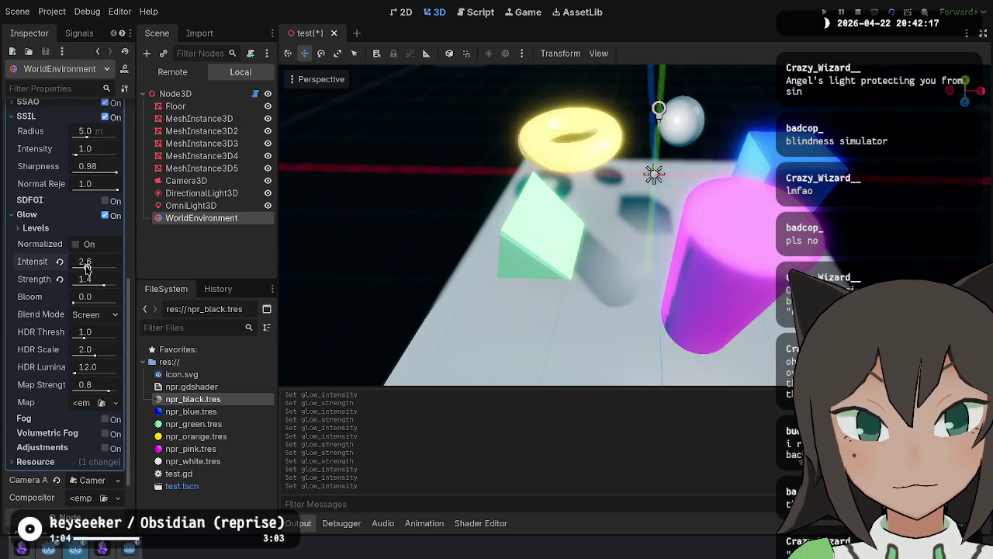
{"action": "left_click", "coordinate": [60, 263]}
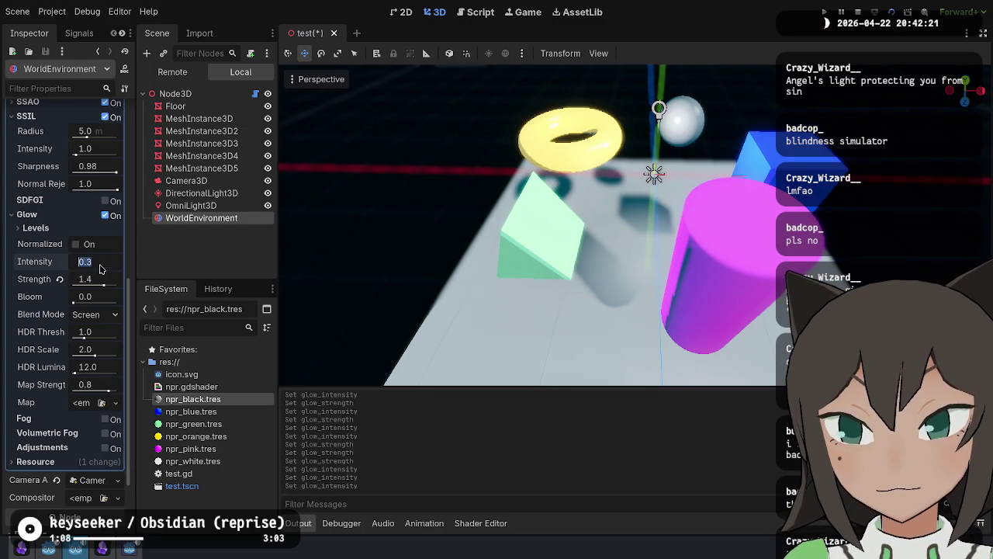
{"action": "type", "text": "1"}
{"action": "key", "text": "Return"}
Step: Test-run the scene in a game window and then close it
{"action": "left_click_drag", "start_coordinate": [519, 119], "coordinate": [980, 33]}
{"action": "left_click", "coordinate": [890, 13]}
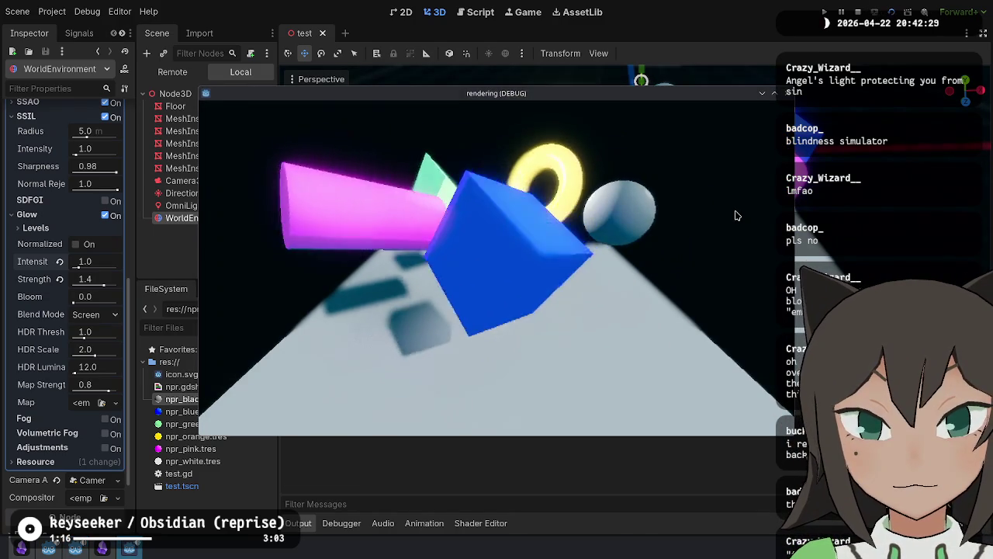
{"action": "key", "text": "F8"}
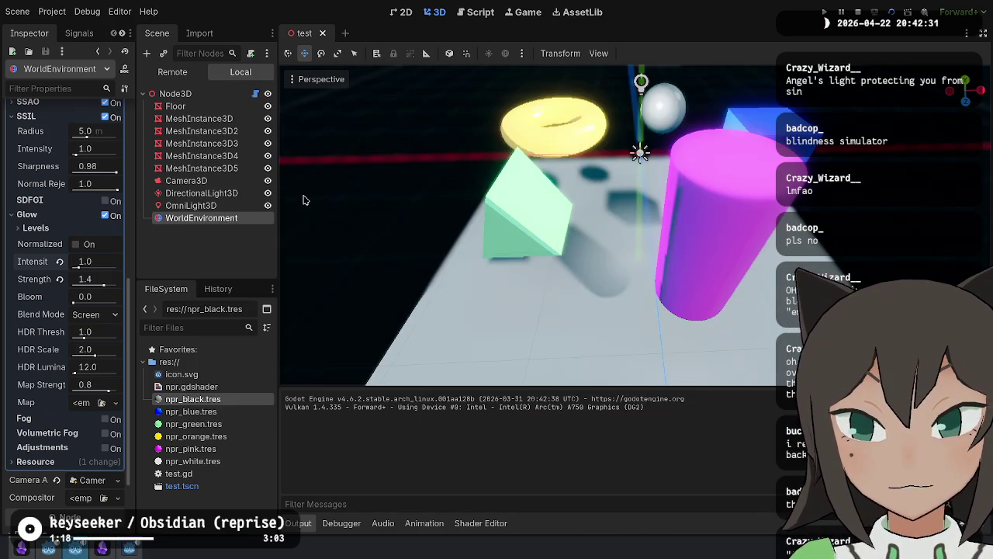
{"action": "left_click", "coordinate": [208, 194]}
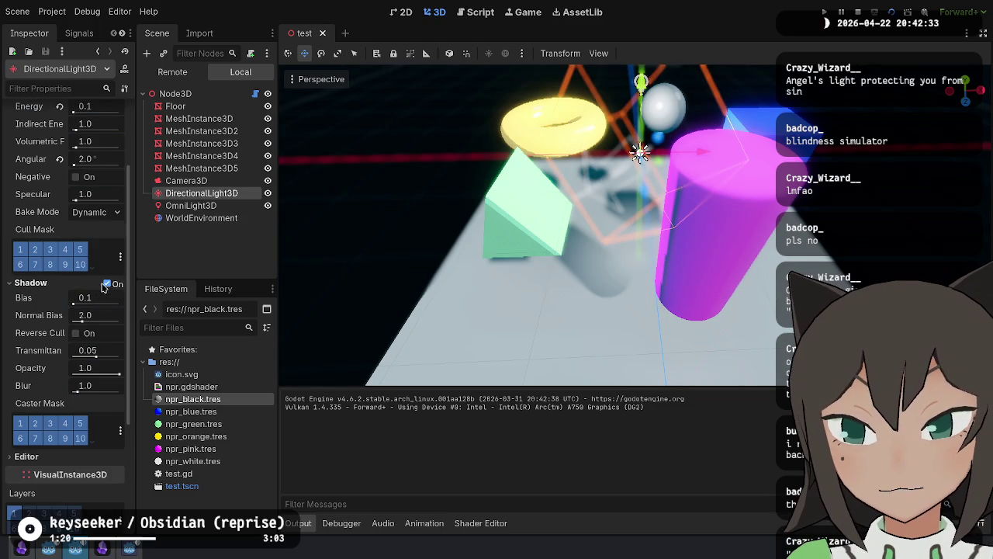
Step: Turn off shadows on both DirectionalLight3D and OmniLight3D and test-run the scene
{"action": "left_click", "coordinate": [105, 284]}
{"action": "left_click", "coordinate": [189, 206]}
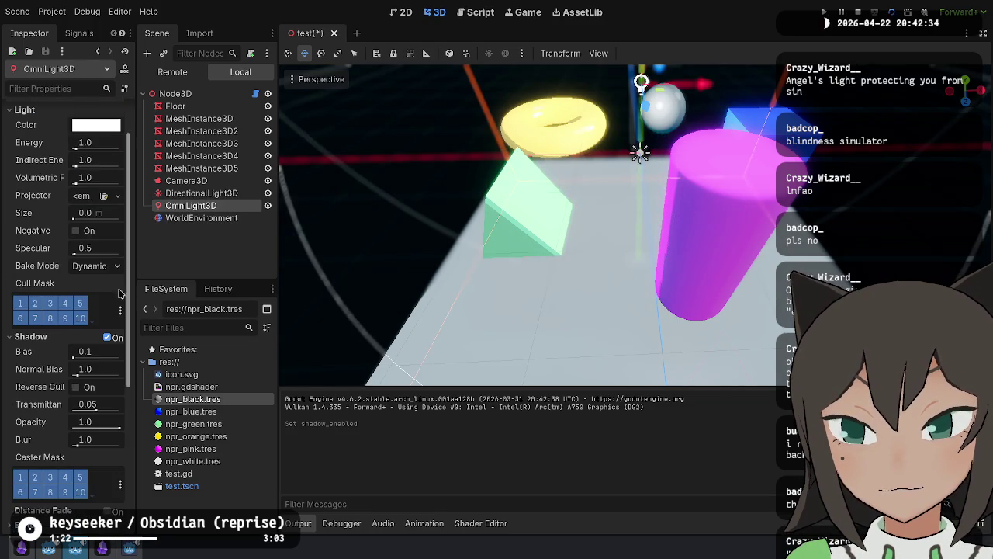
{"action": "left_click", "coordinate": [109, 338]}
{"action": "key", "text": "F5"}
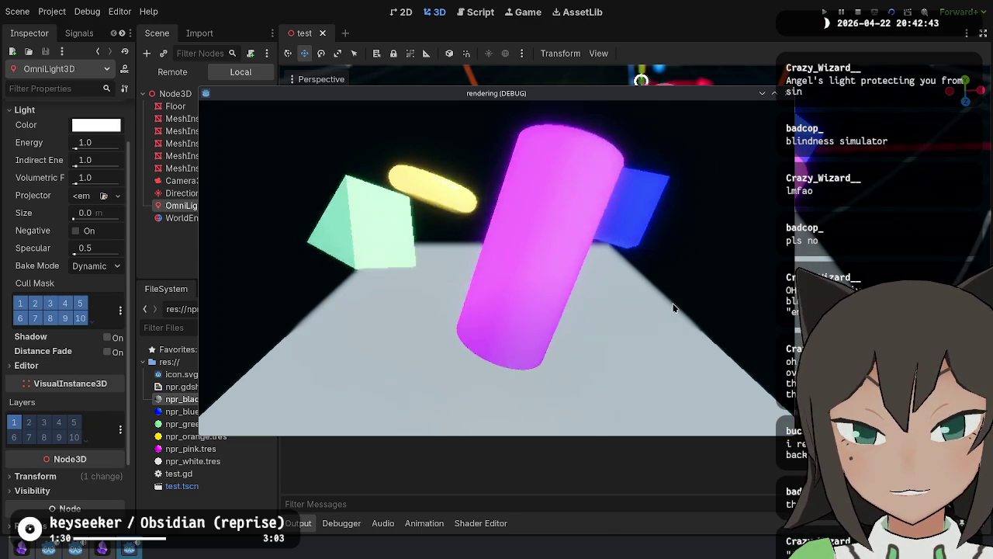
{"action": "key", "text": "Escape"}
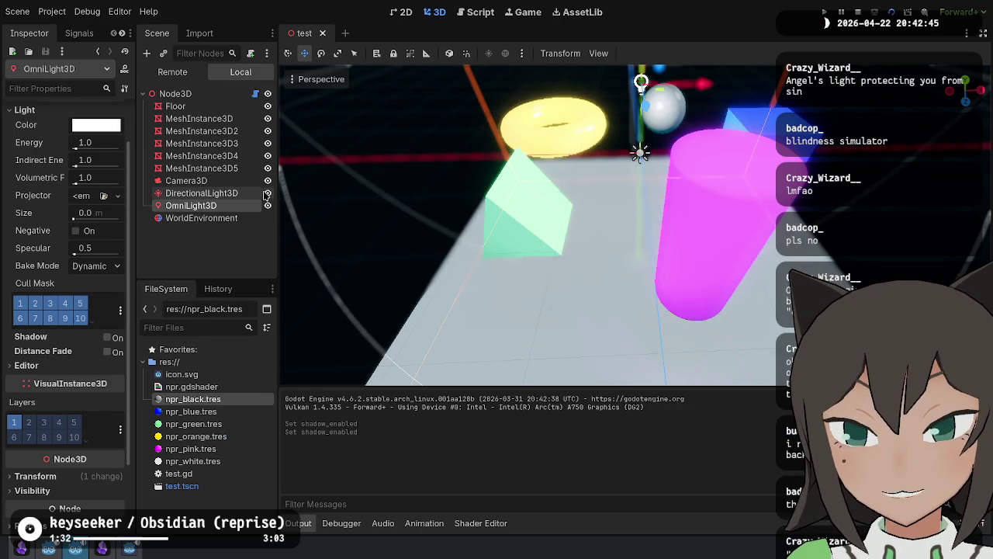
Step: Re-enable the directional light's shadows and run the scene again to compare
{"action": "left_click", "coordinate": [243, 196]}
{"action": "left_click", "coordinate": [107, 284]}
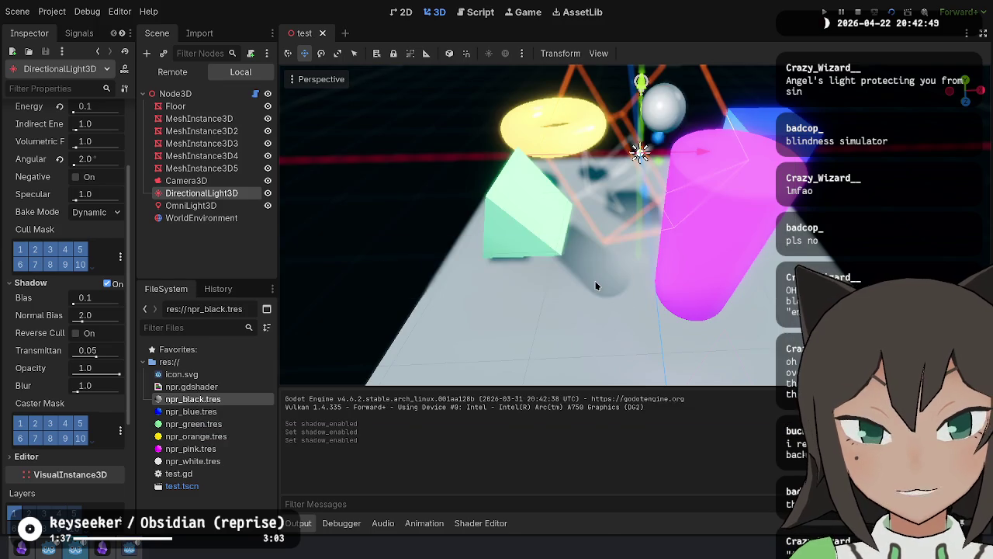
{"action": "key", "text": "F5"}
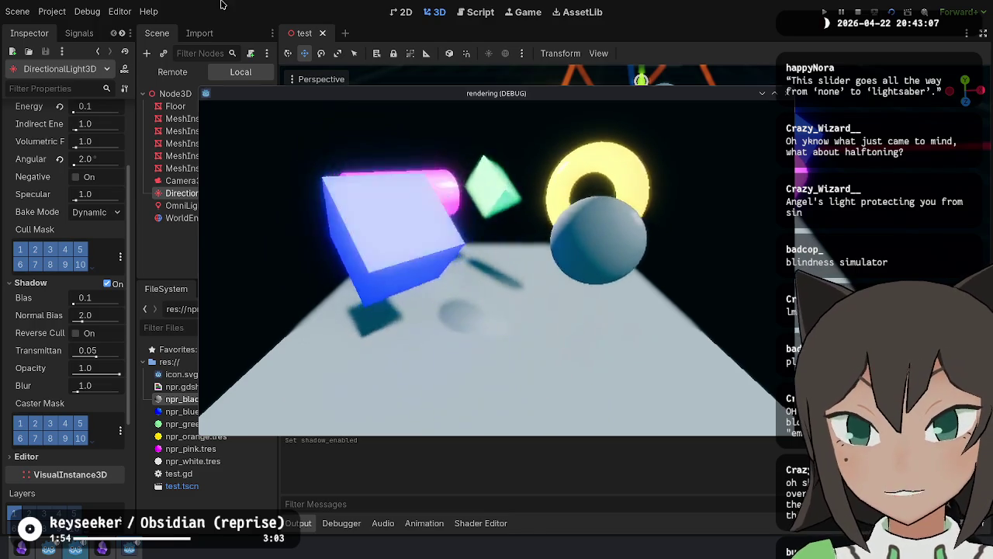
{"action": "key", "text": "F8"}
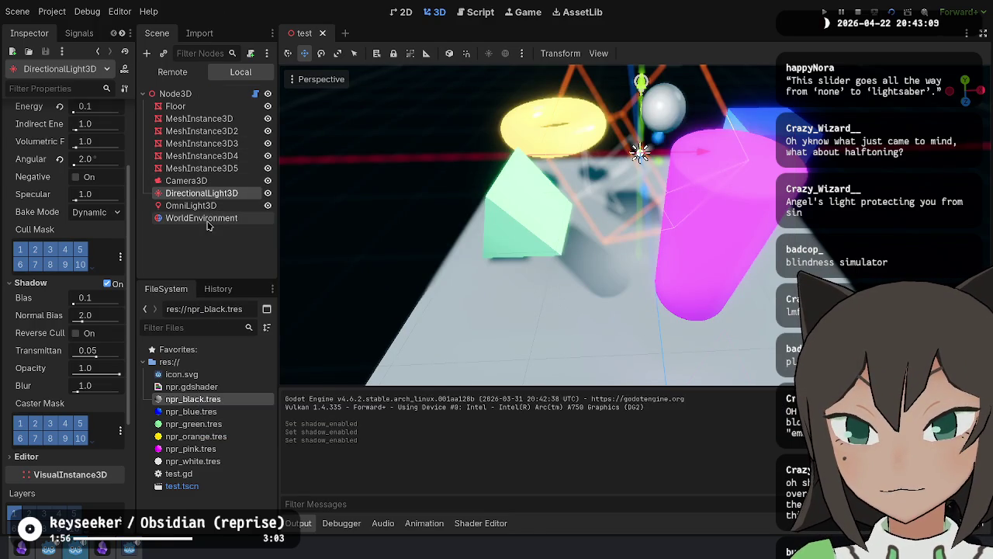
Step: Try other WorldEnvironment background energy levels, then reset it to 1.0
{"action": "left_click", "coordinate": [203, 219]}
{"action": "scroll", "coordinate": [77, 184], "scroll_direction": "up", "scroll_amount": 10}
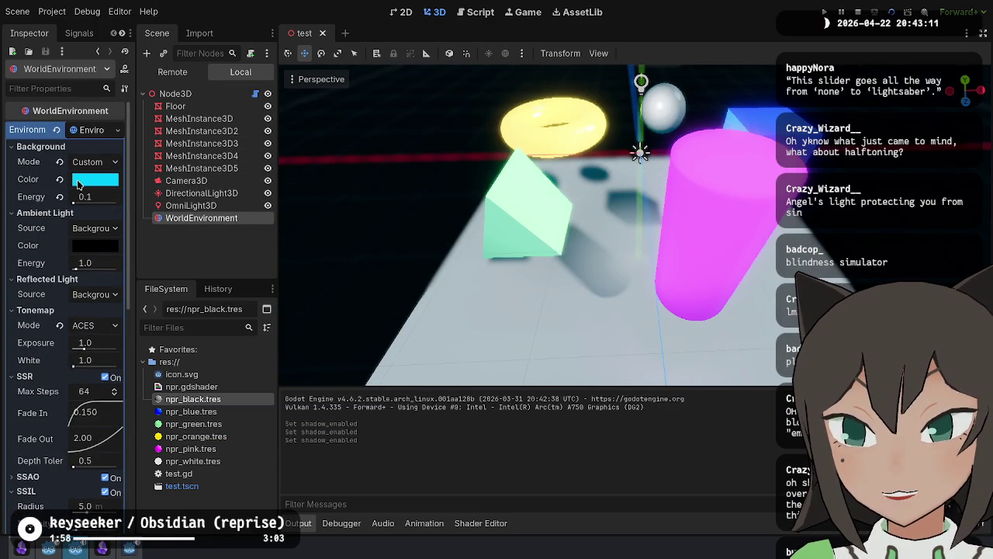
{"action": "left_click_drag", "start_coordinate": [74, 203], "coordinate": [78, 203]}
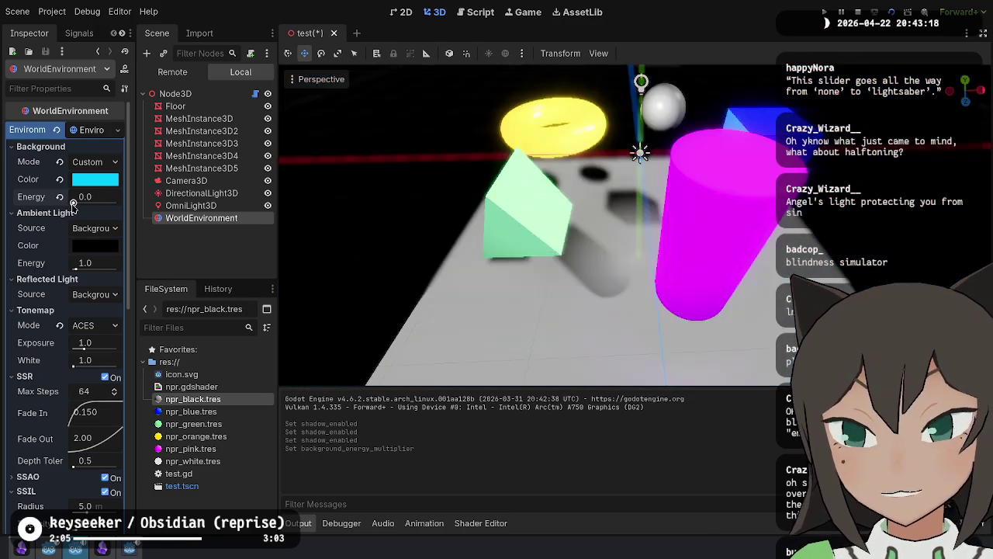
{"action": "left_click", "coordinate": [59, 197]}
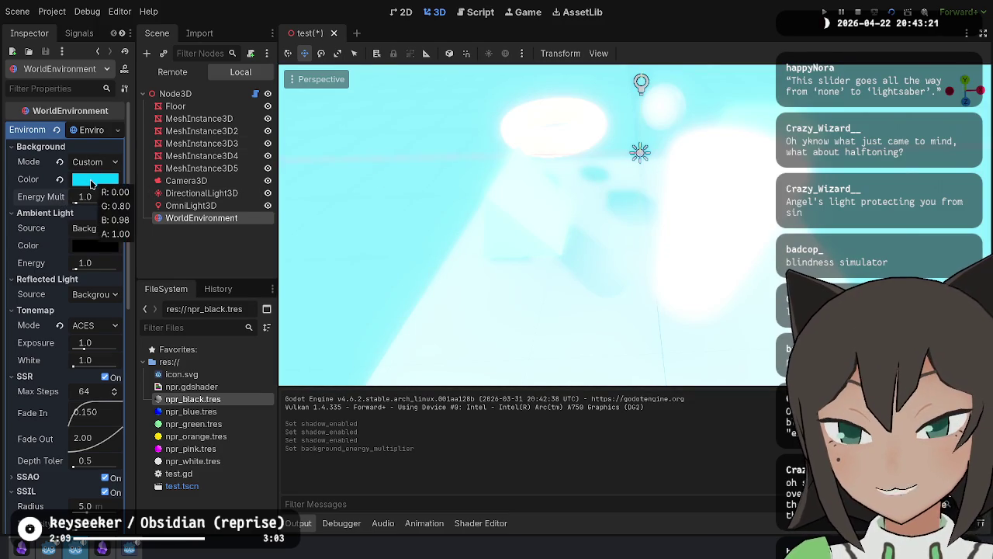
Step: Preview darker background colours, then set Ambient Light Source to Disabled
{"action": "left_click", "coordinate": [91, 183]}
{"action": "mouse_move", "coordinate": [164, 247]}
{"action": "left_mouse_down"}
{"action": "mouse_move", "coordinate": [164, 303]}
{"action": "mouse_move", "coordinate": [159, 232]}
{"action": "left_mouse_up"}
{"action": "left_click", "coordinate": [139, 210]}
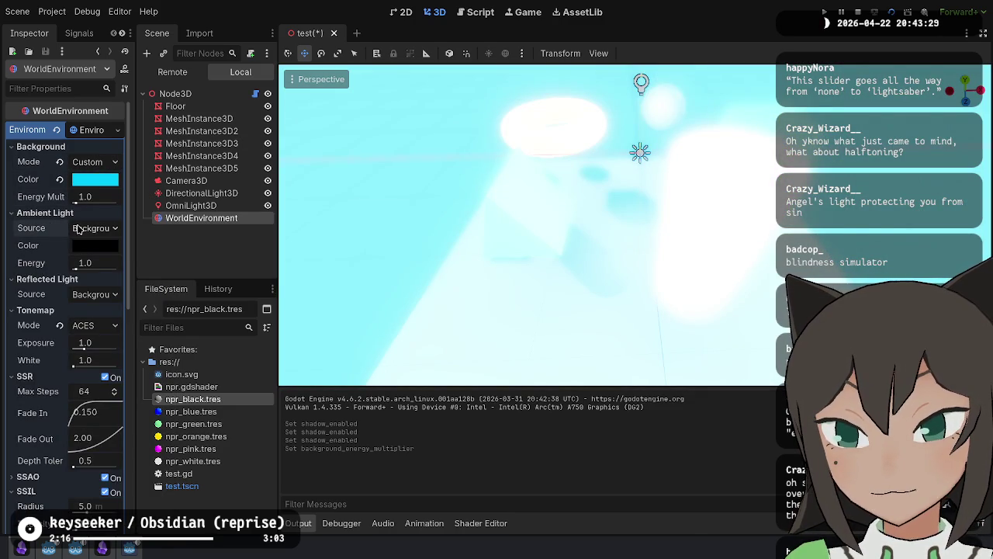
{"action": "left_click", "coordinate": [106, 261]}
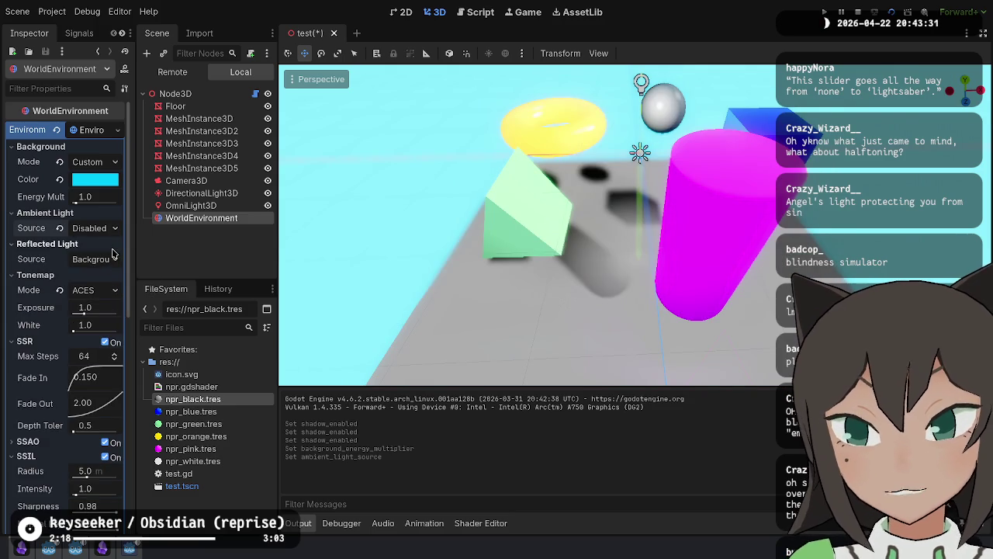
Step: Set Ambient Light Source to Color and apply the background's cyan as the ambient colour
{"action": "left_click", "coordinate": [91, 228]}
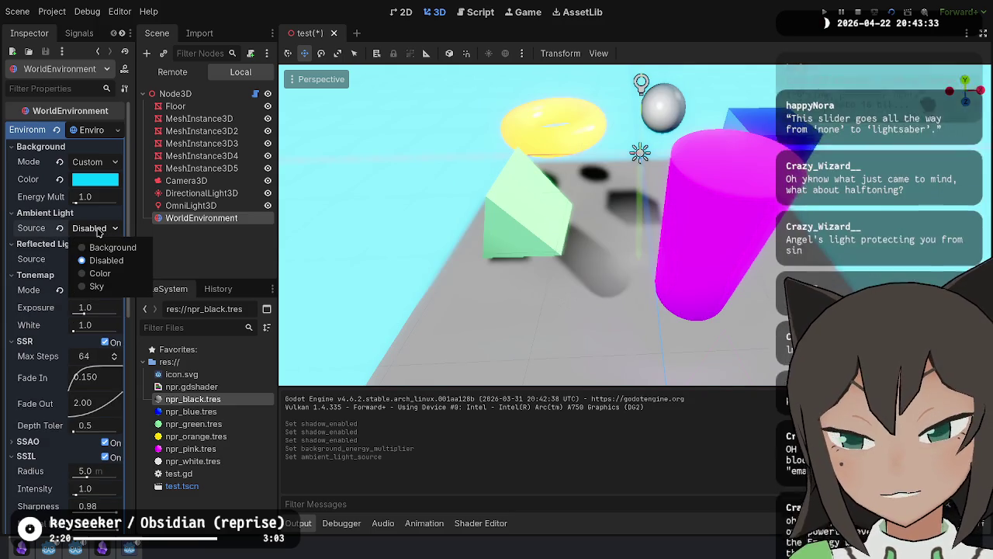
{"action": "left_click", "coordinate": [100, 274]}
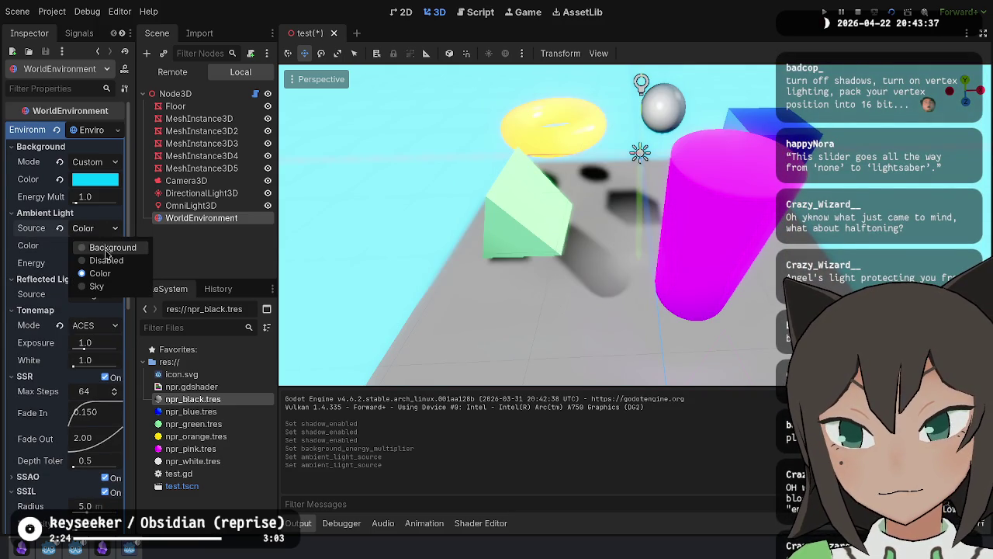
{"action": "left_click", "coordinate": [106, 249]}
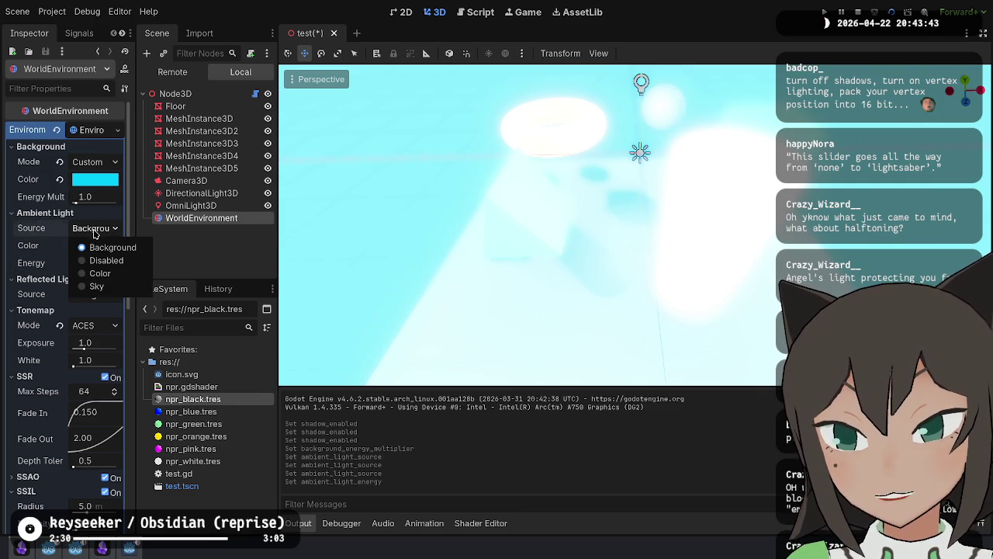
{"action": "left_click", "coordinate": [101, 273]}
{"action": "left_click", "coordinate": [101, 183]}
{"action": "key", "text": "Escape"}
{"action": "left_click", "coordinate": [84, 246]}
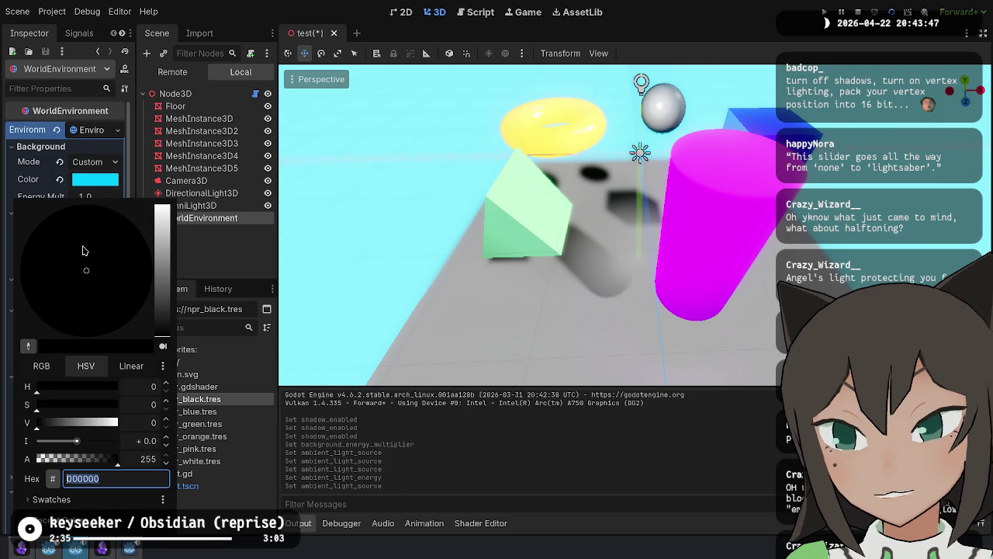
{"action": "key", "text": "Return"}
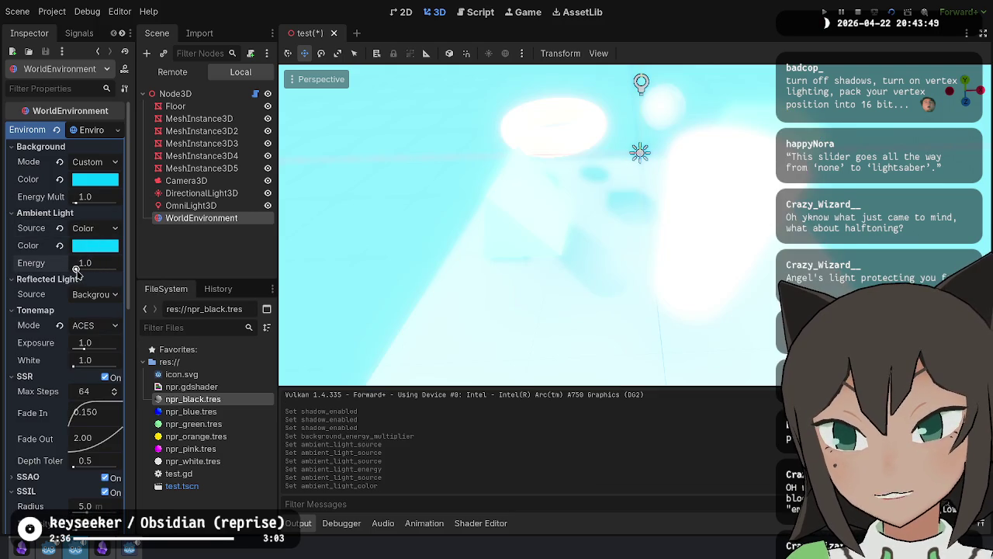
Step: Set the ambient light energy to 0.15, save, and run the scene
{"action": "left_click_drag", "start_coordinate": [75, 269], "coordinate": [73, 270]}
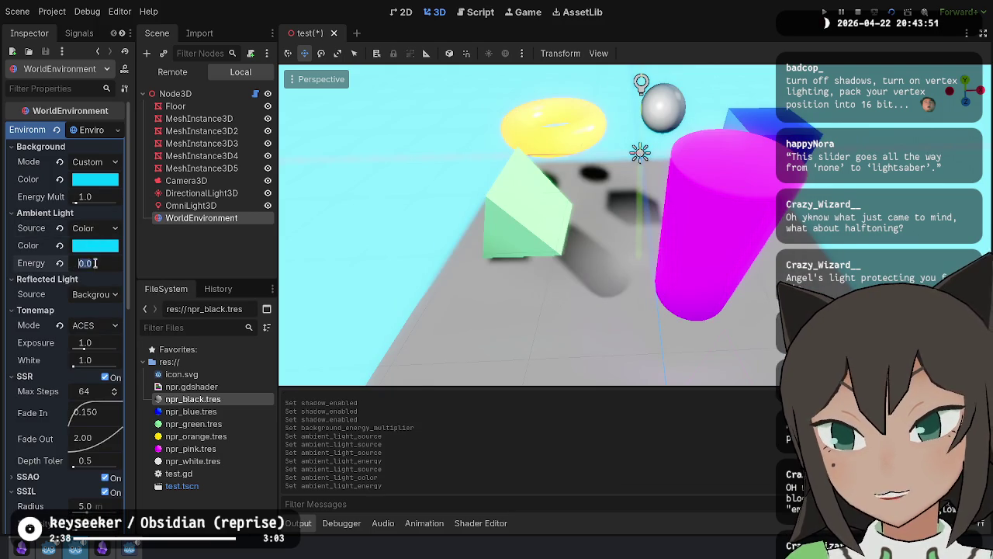
{"action": "key", "text": "Return"}
{"action": "key", "text": "ctrl+s"}
{"action": "mouse_move", "coordinate": [505, 227]}
{"action": "left_mouse_down"}
{"action": "mouse_move", "coordinate": [583, 67]}
{"action": "mouse_move", "coordinate": [465, 194]}
{"action": "left_mouse_up"}
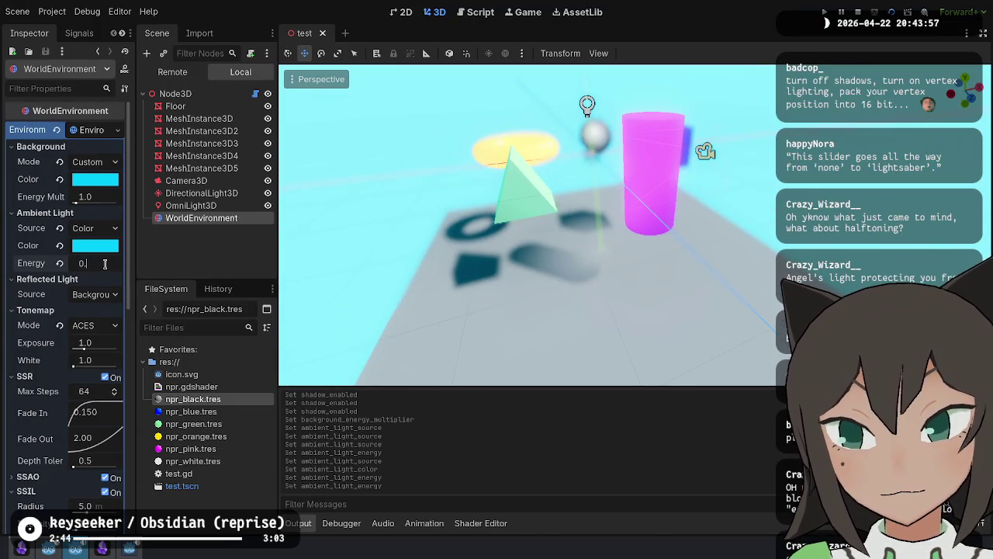
{"action": "type", "text": "2"}
{"action": "key", "text": "Return"}
{"action": "left_click_drag", "start_coordinate": [349, 248], "coordinate": [304, 245]}
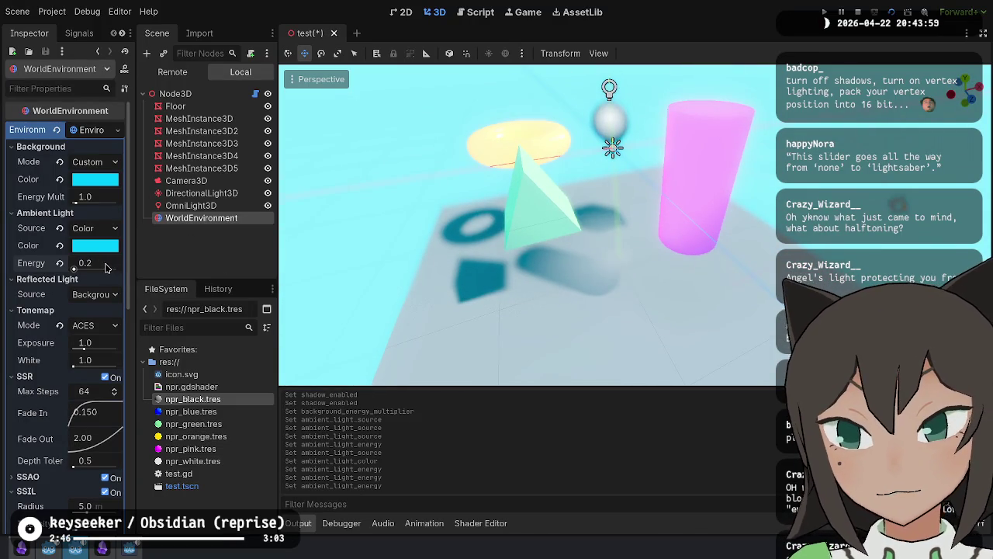
{"action": "type", "text": "0.15"}
{"action": "key", "text": "ctrl+s"}
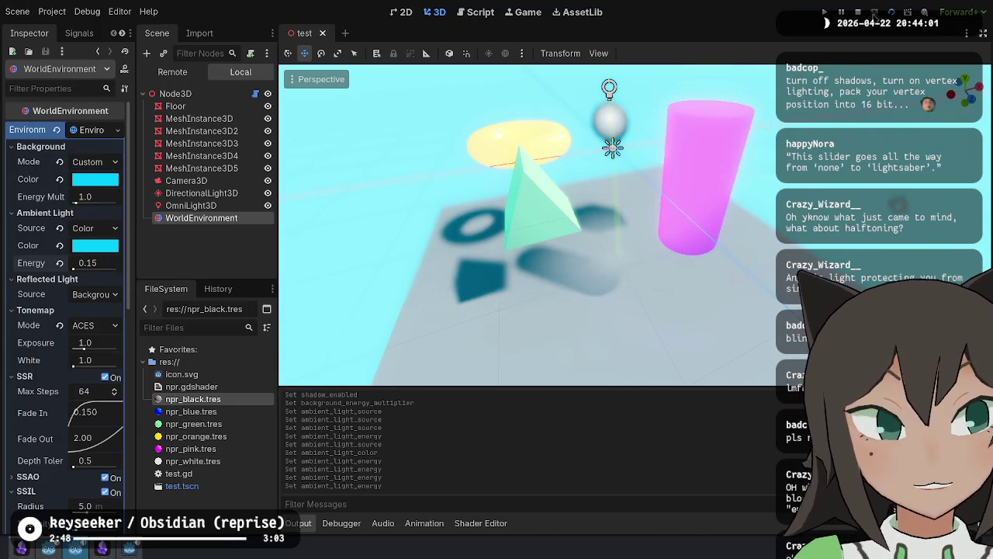
{"action": "left_click", "coordinate": [891, 13]}
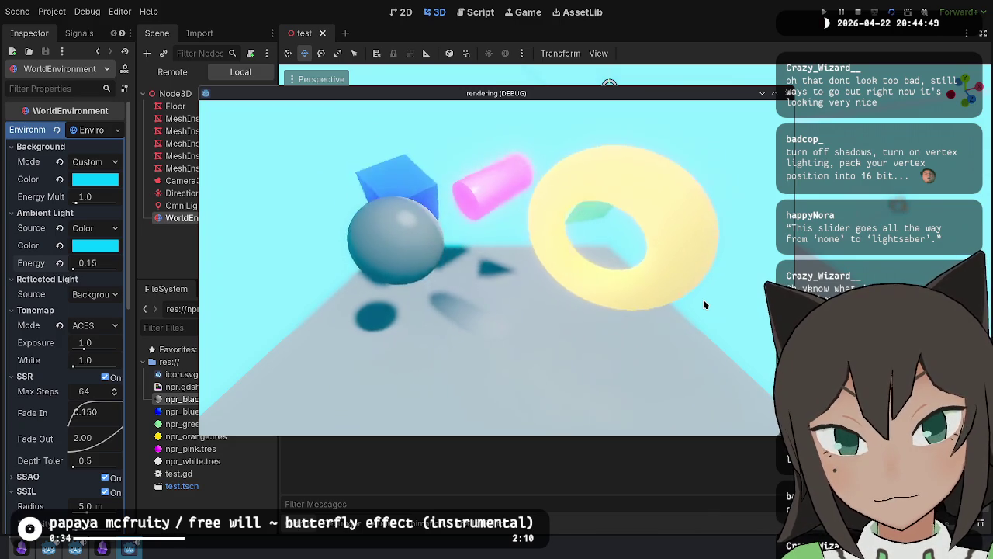
{"action": "left_click", "coordinate": [856, 11]}
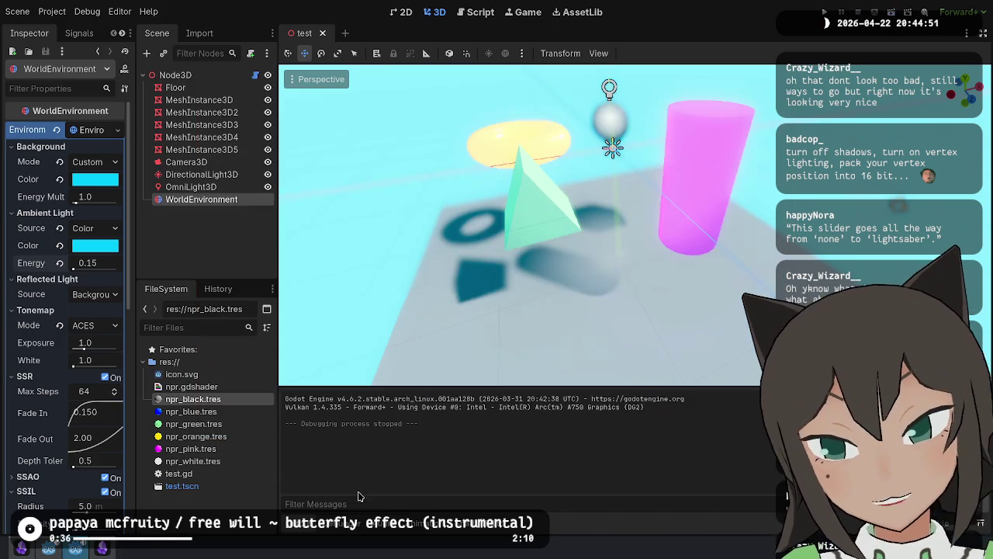
{"action": "right_click", "coordinate": [205, 503]}
Step: In Dolphin, browse godot > scenes > mecha > cockpit, then go back up to the project folder
{"action": "left_click", "coordinate": [264, 385]}
{"action": "left_click", "coordinate": [537, 90]}
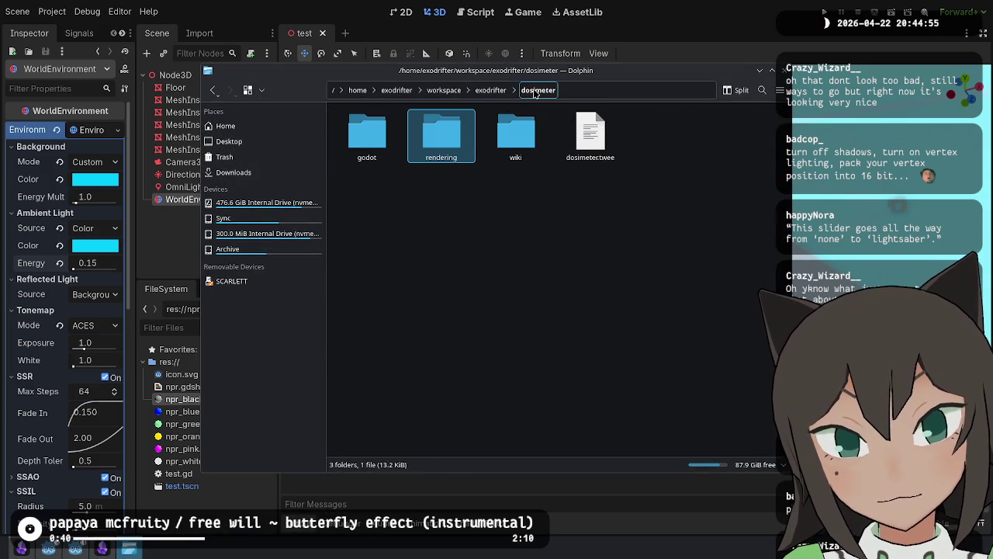
{"action": "double_click", "coordinate": [367, 136]}
{"action": "double_click", "coordinate": [516, 136]}
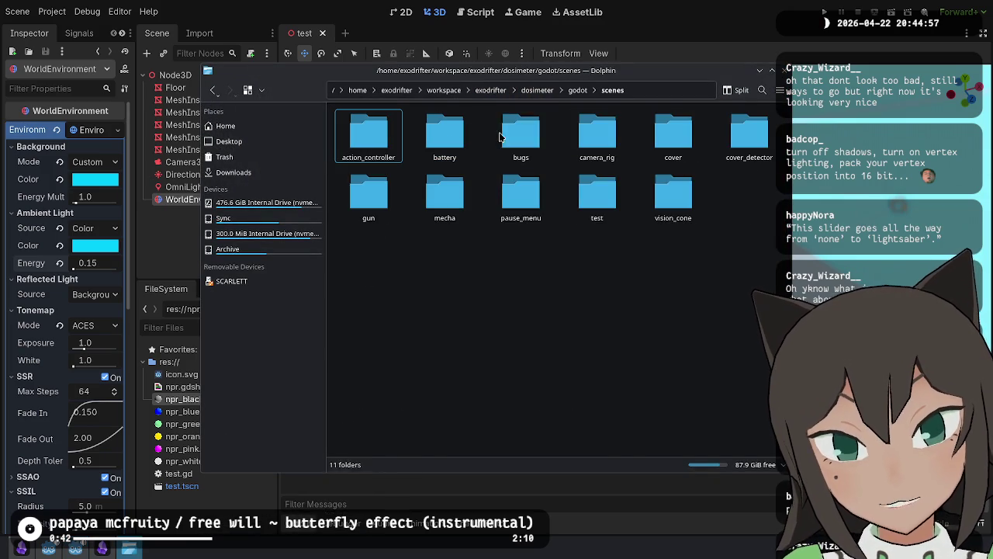
{"action": "double_click", "coordinate": [444, 197]}
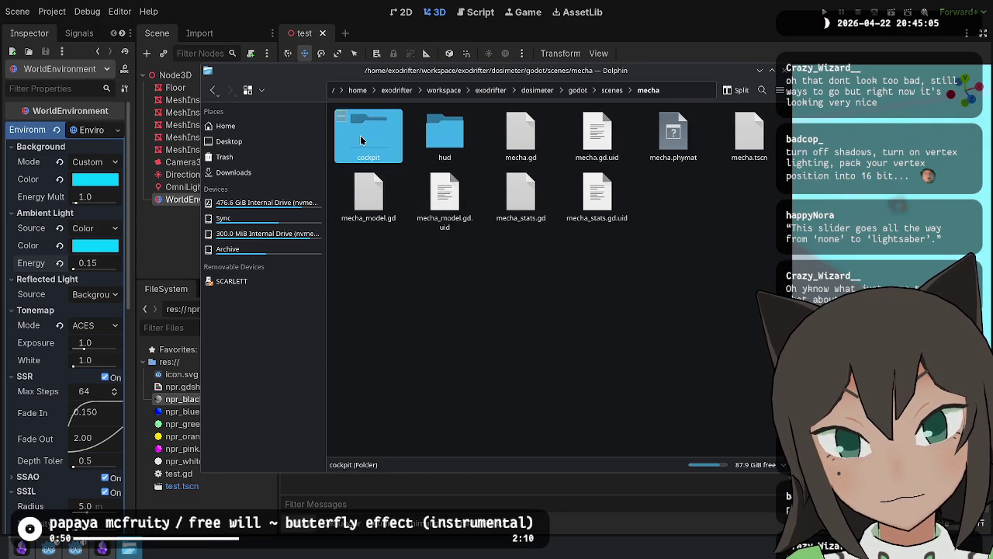
{"action": "double_click", "coordinate": [397, 140]}
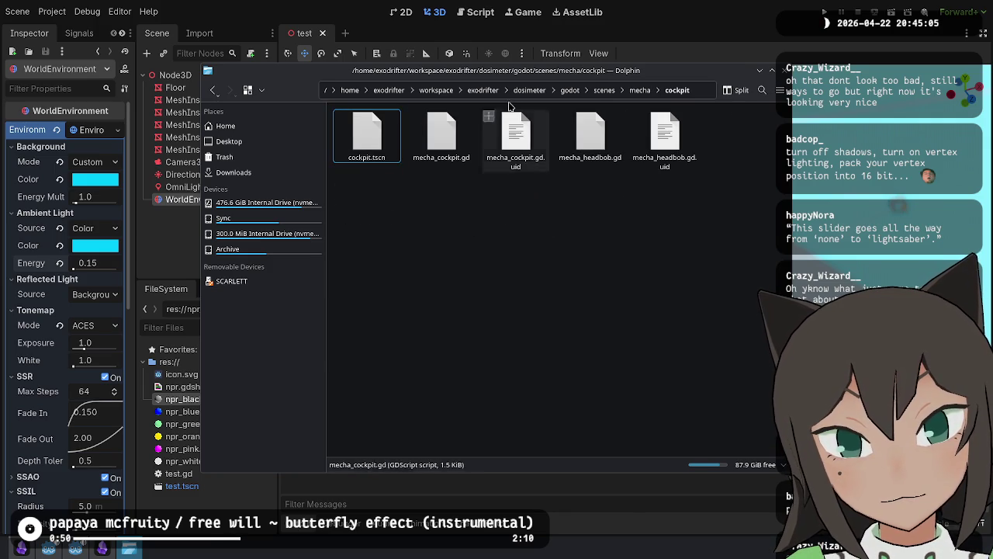
{"action": "left_click", "coordinate": [641, 91]}
{"action": "left_click", "coordinate": [611, 90]}
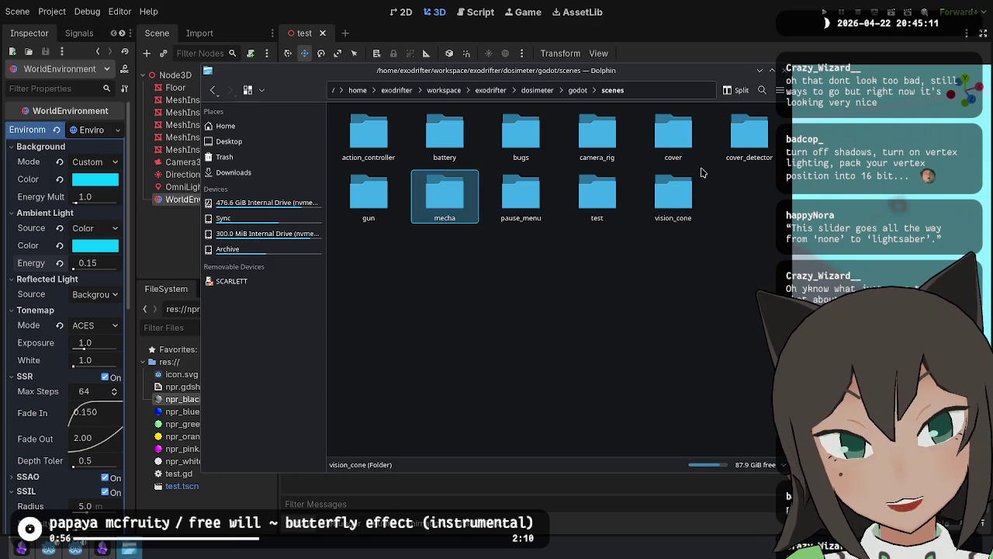
{"action": "left_click", "coordinate": [570, 92]}
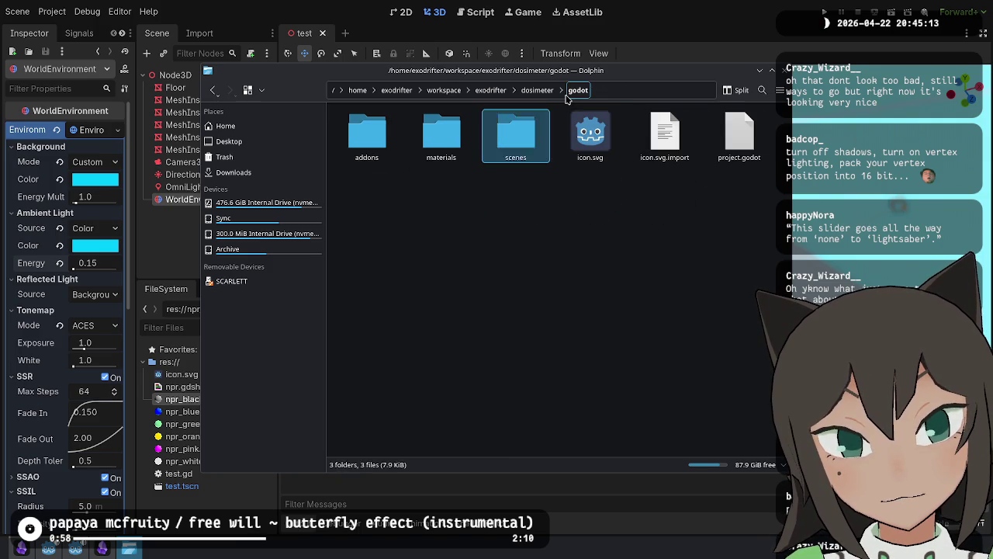
Step: Reopen scenes > mecha to inspect the hud folder and mecha_stats.gd, then return
{"action": "left_click", "coordinate": [516, 136]}
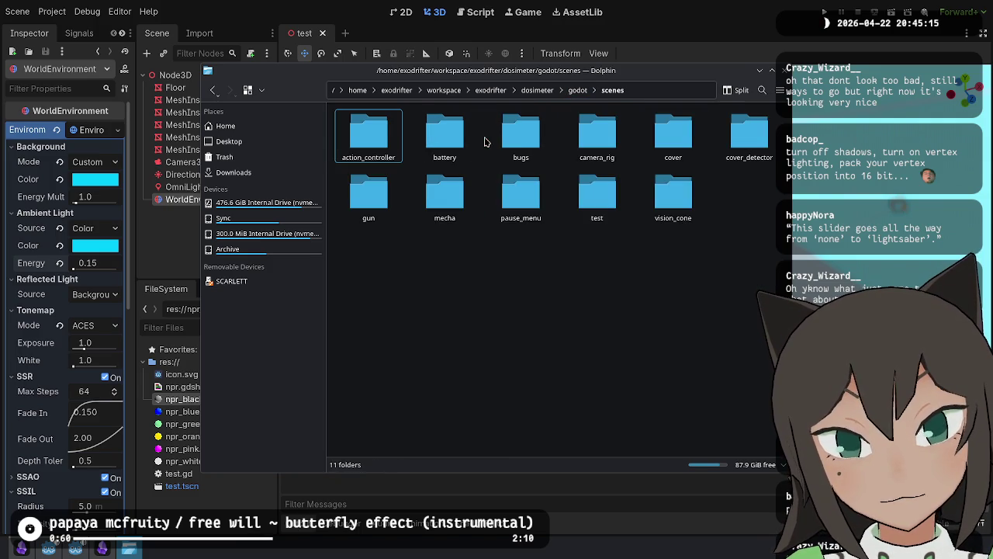
{"action": "left_click", "coordinate": [447, 206]}
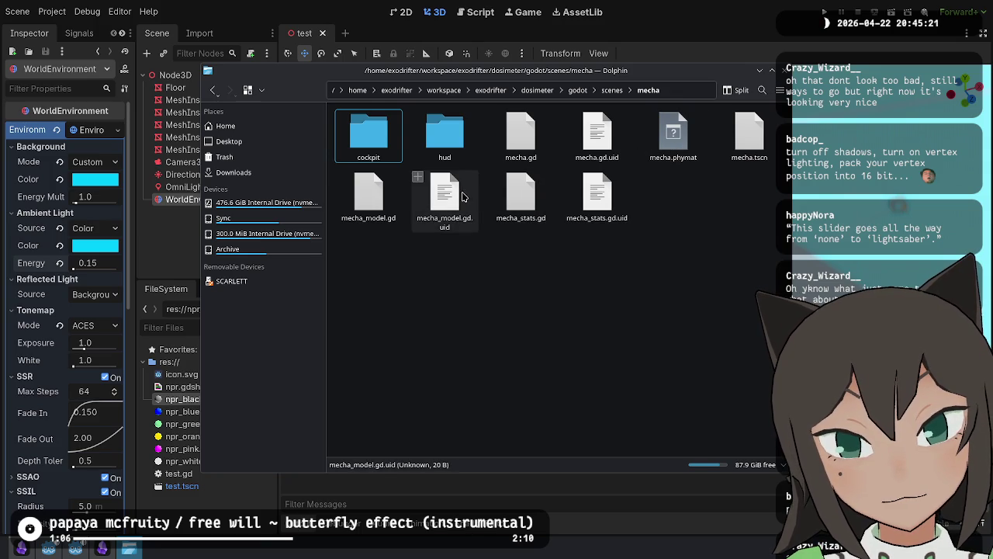
{"action": "left_click", "coordinate": [445, 134]}
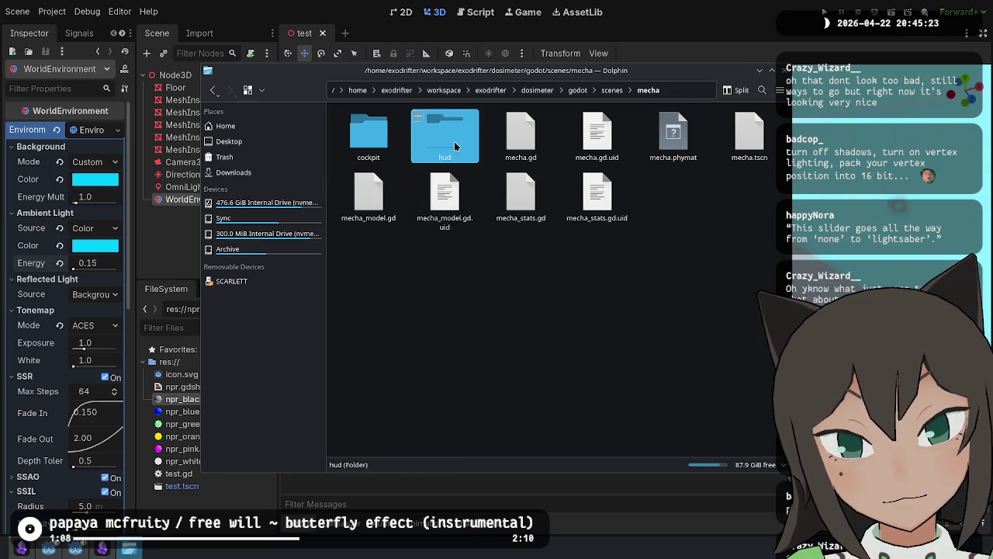
{"action": "left_click", "coordinate": [510, 225]}
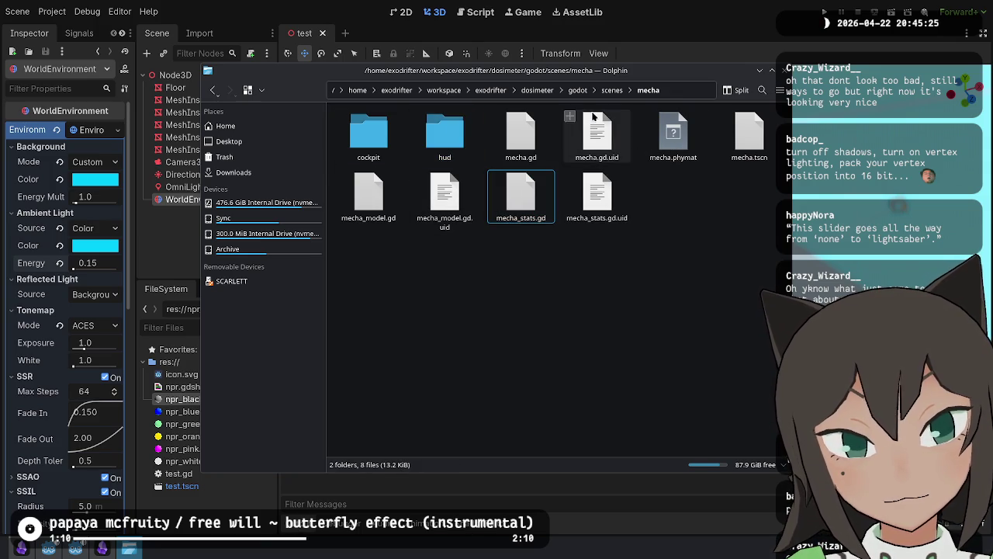
{"action": "left_click", "coordinate": [612, 91]}
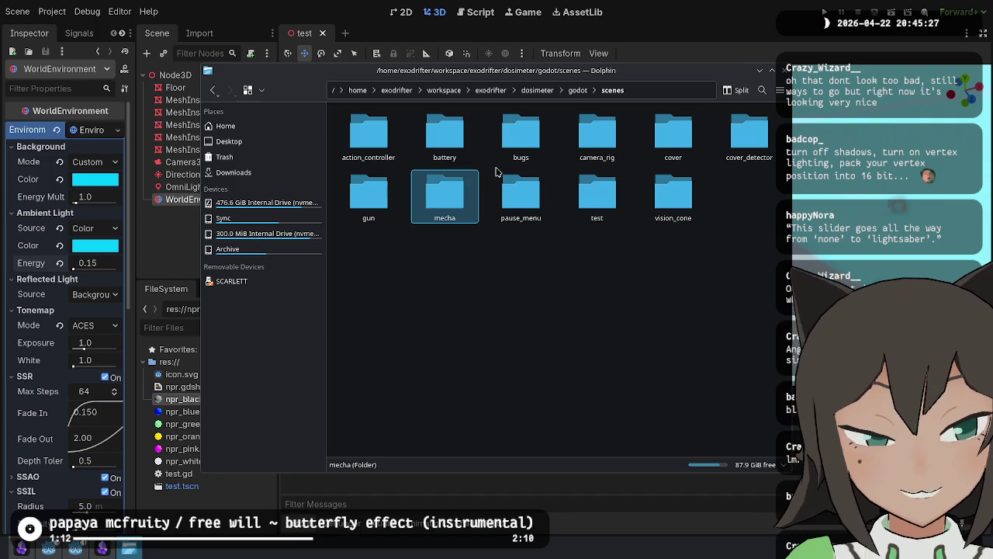
{"action": "left_click", "coordinate": [578, 90]}
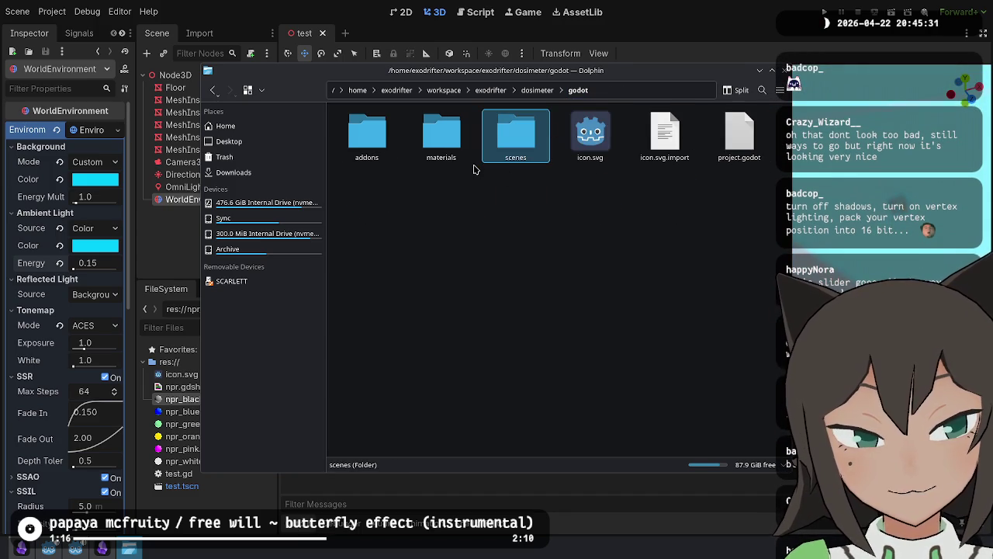
Step: Look into the materials and scenes/test folders, then switch back to Godot's test_level editor
{"action": "double_click", "coordinate": [444, 140]}
{"action": "left_click", "coordinate": [576, 91]}
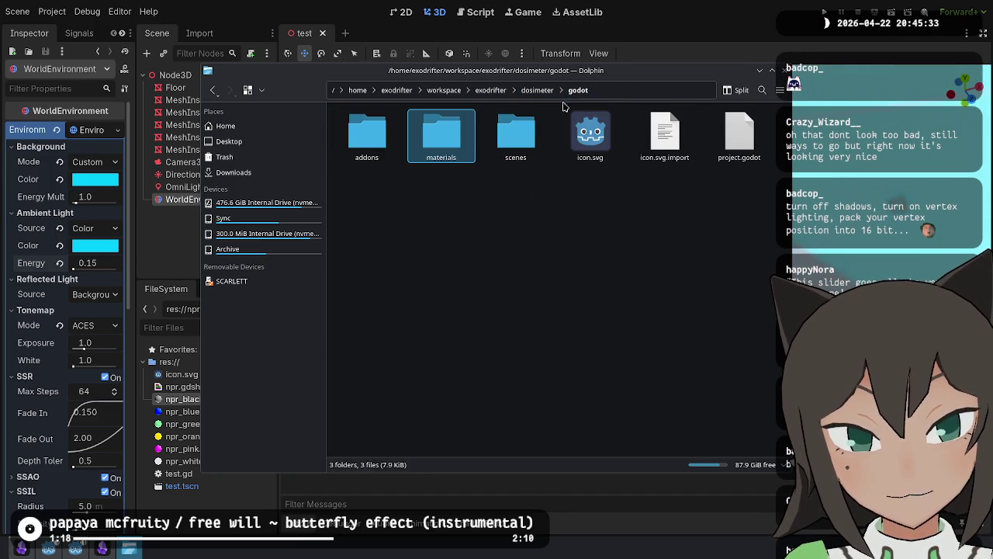
{"action": "double_click", "coordinate": [516, 138]}
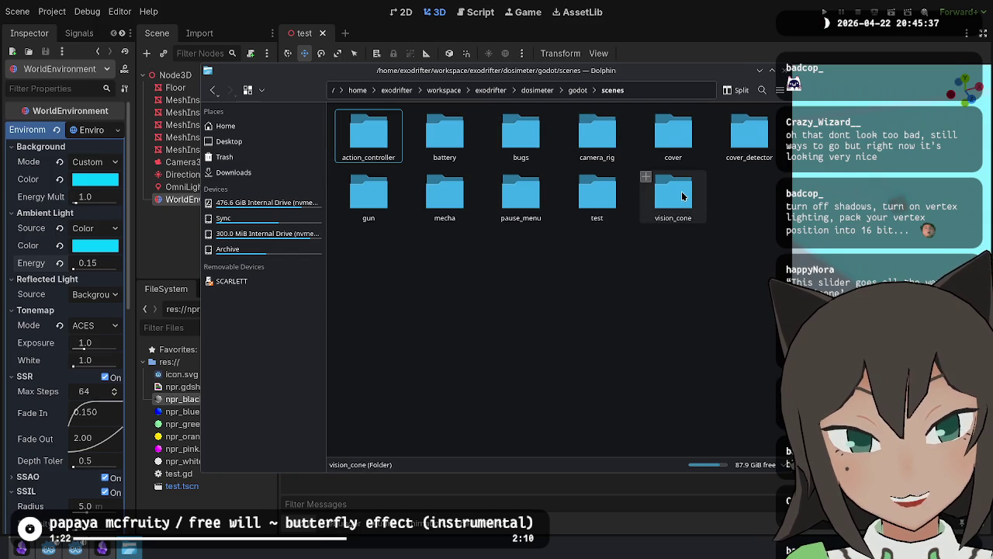
{"action": "left_click", "coordinate": [599, 202]}
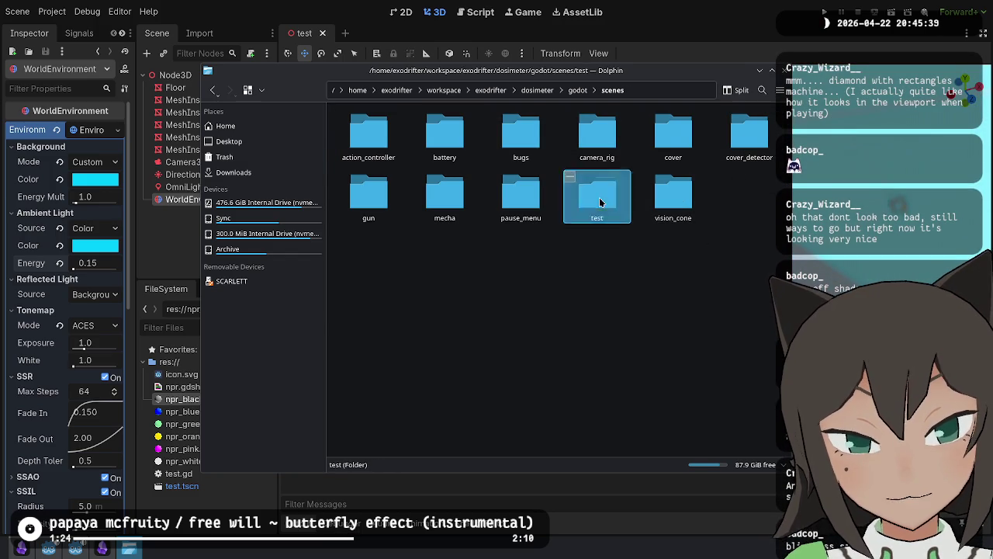
{"action": "double_click", "coordinate": [599, 202]}
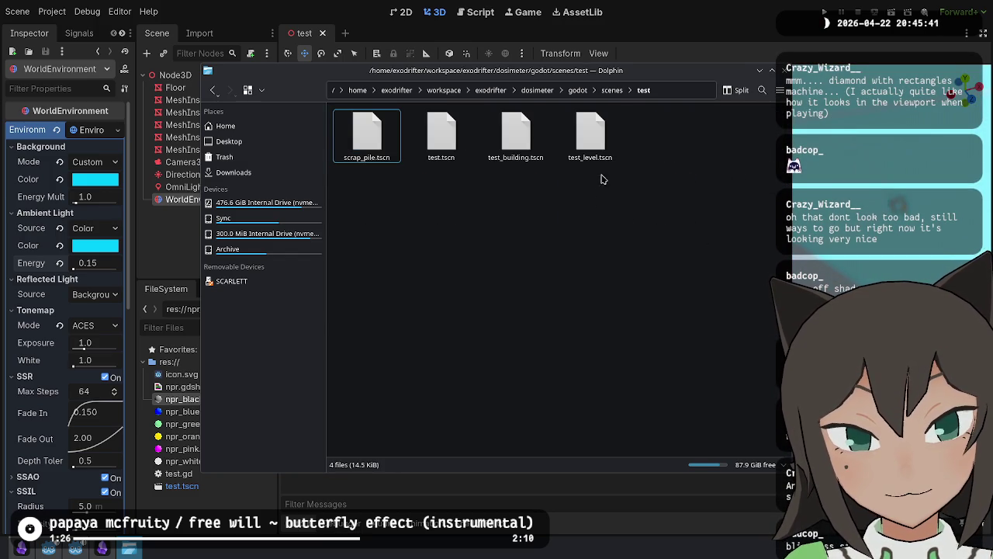
{"action": "left_click", "coordinate": [613, 91]}
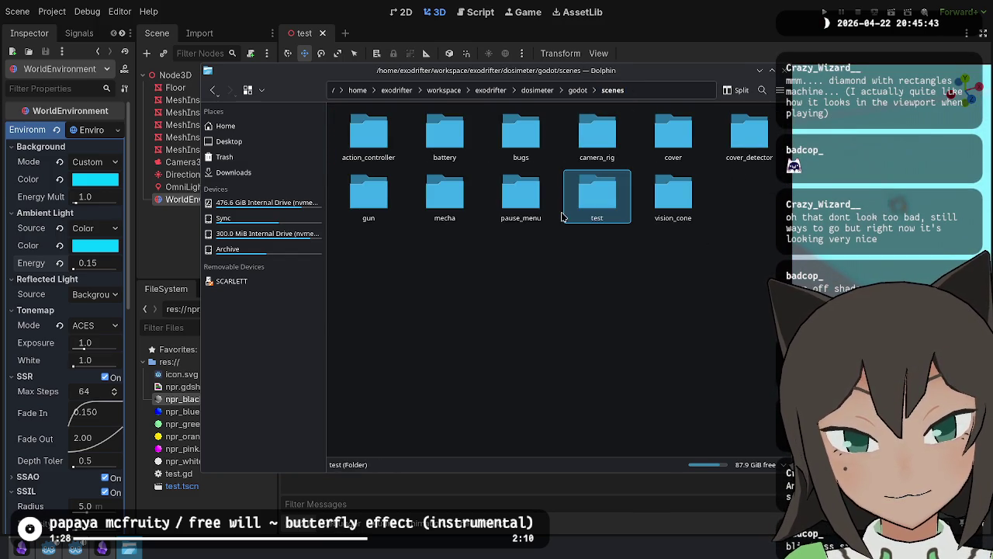
{"action": "left_click", "coordinate": [76, 548]}
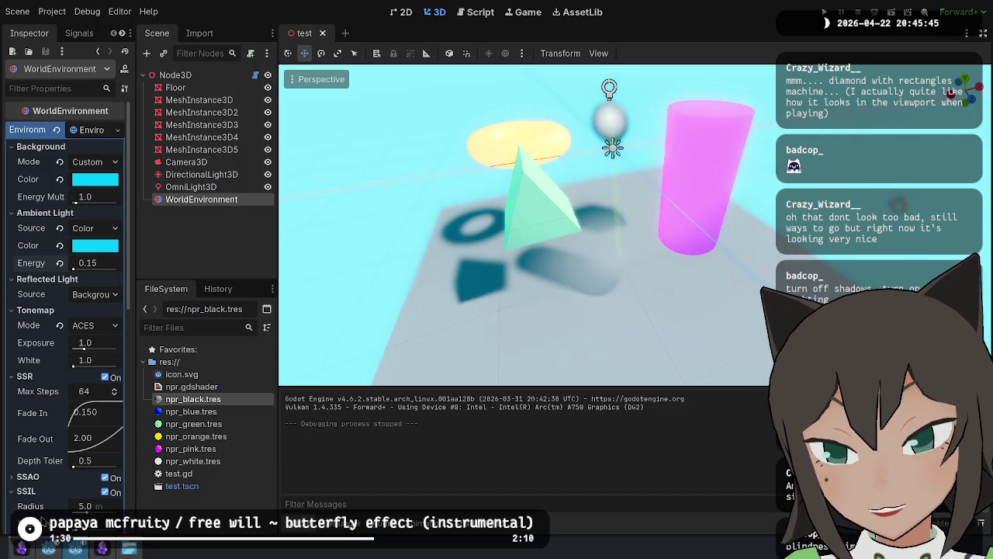
{"action": "left_click", "coordinate": [48, 548]}
Step: Filter the FileSystem for 'mecha' and open the mecha.tscn scene
{"action": "type", "text": "mecha"}
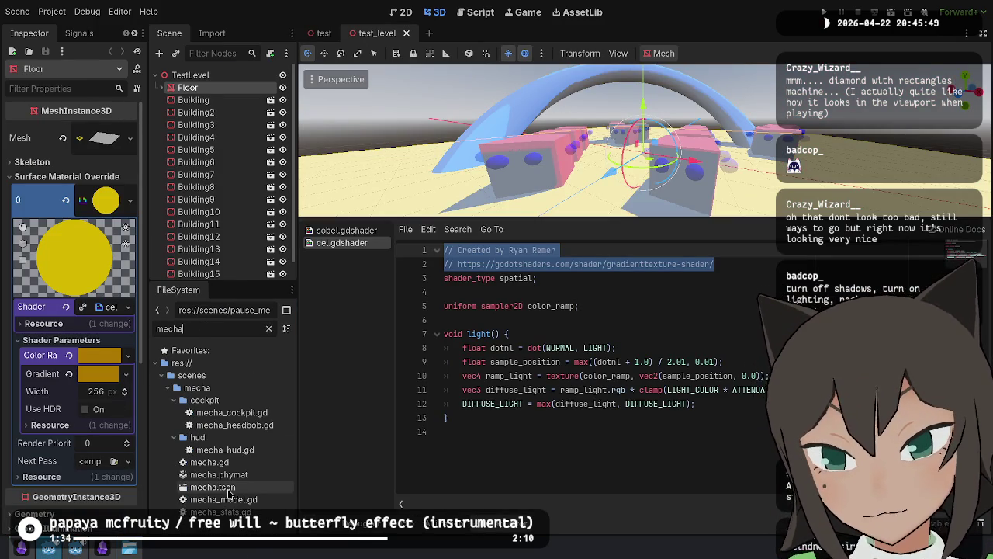
{"action": "double_click", "coordinate": [258, 489]}
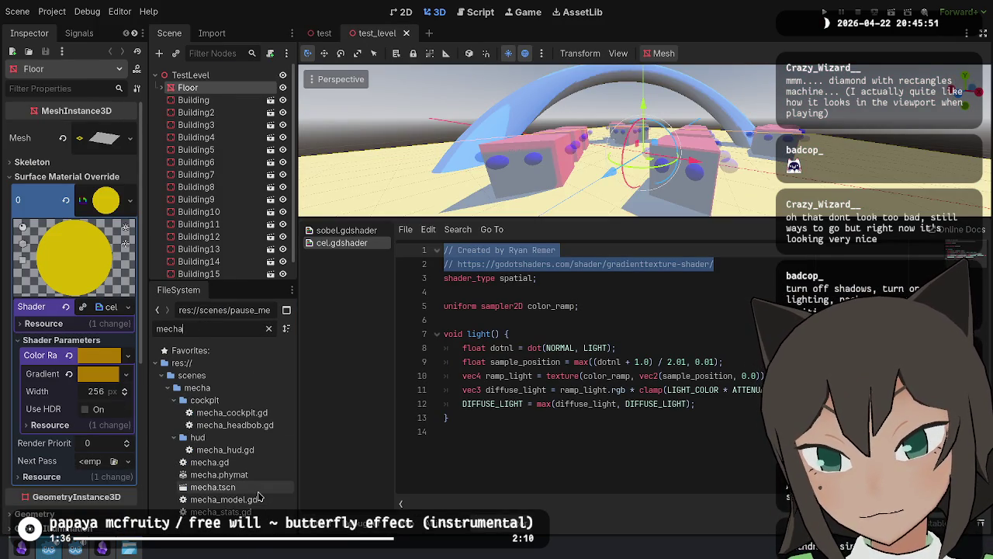
{"action": "scroll", "coordinate": [581, 178], "scroll_direction": "up", "scroll_amount": 5}
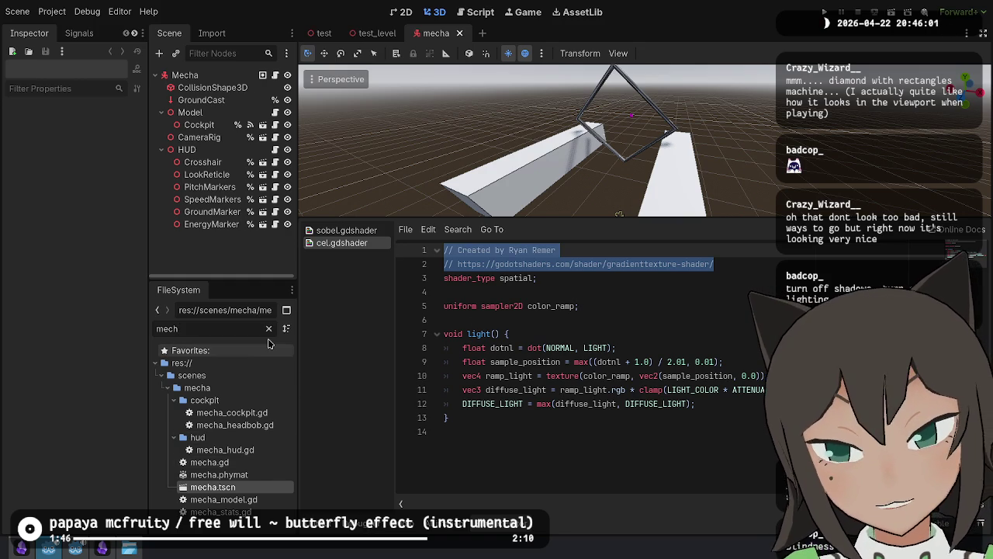
Step: Filter the FileSystem for 'sobel' and open sobel.gdshader in the shader editor
{"action": "left_click", "coordinate": [268, 328]}
{"action": "type", "text": "sobel"}
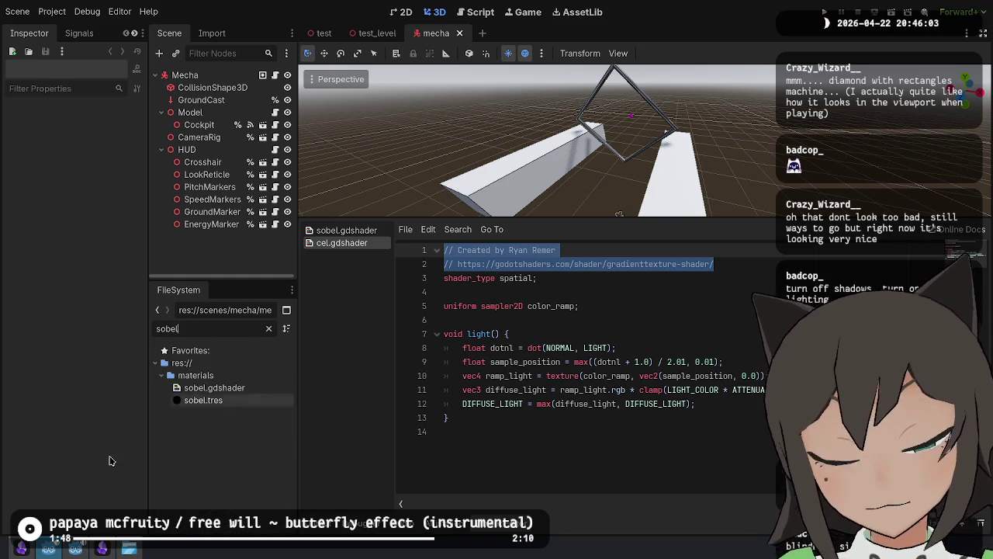
{"action": "left_click", "coordinate": [235, 388]}
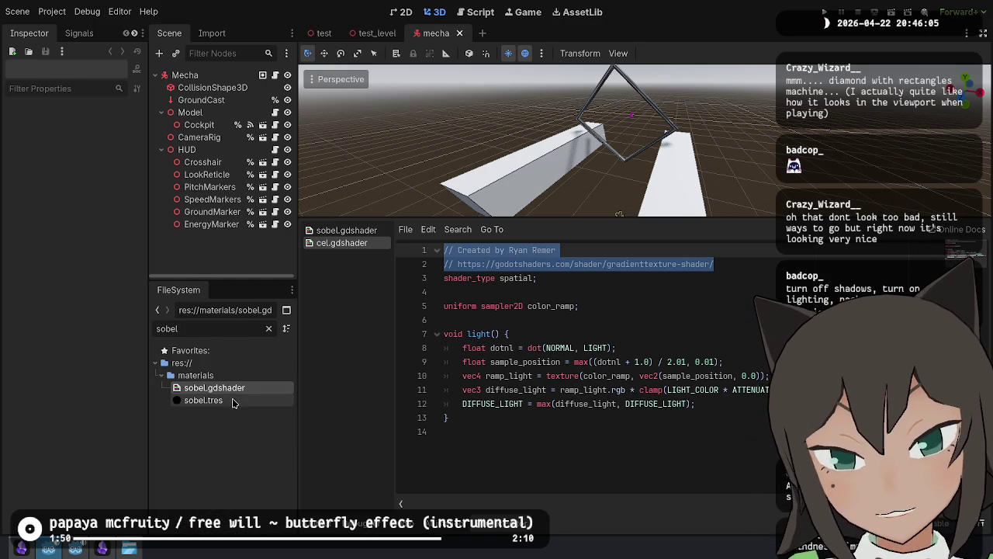
{"action": "double_click", "coordinate": [242, 393]}
{"action": "key", "text": "ctrl+a"}
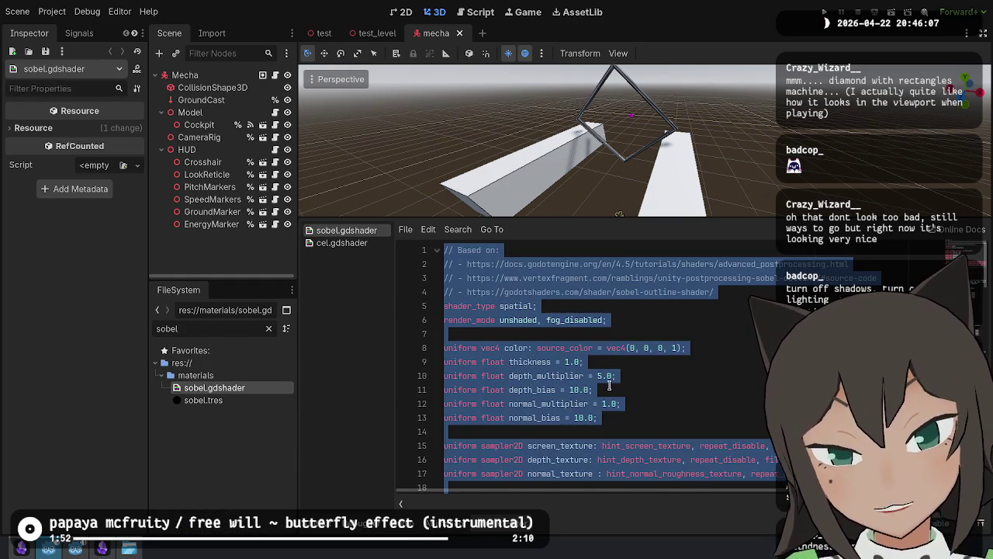
{"action": "left_click", "coordinate": [609, 385]}
Step: Begin a new resource in the test project, then bring up file actions for sobel.gdshader
{"action": "left_click", "coordinate": [75, 549]}
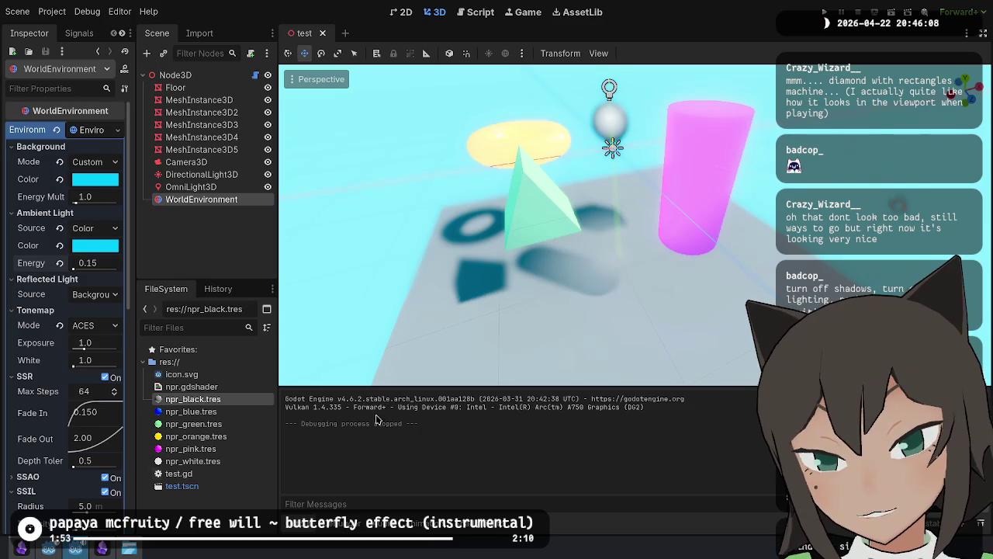
{"action": "right_click", "coordinate": [210, 501]}
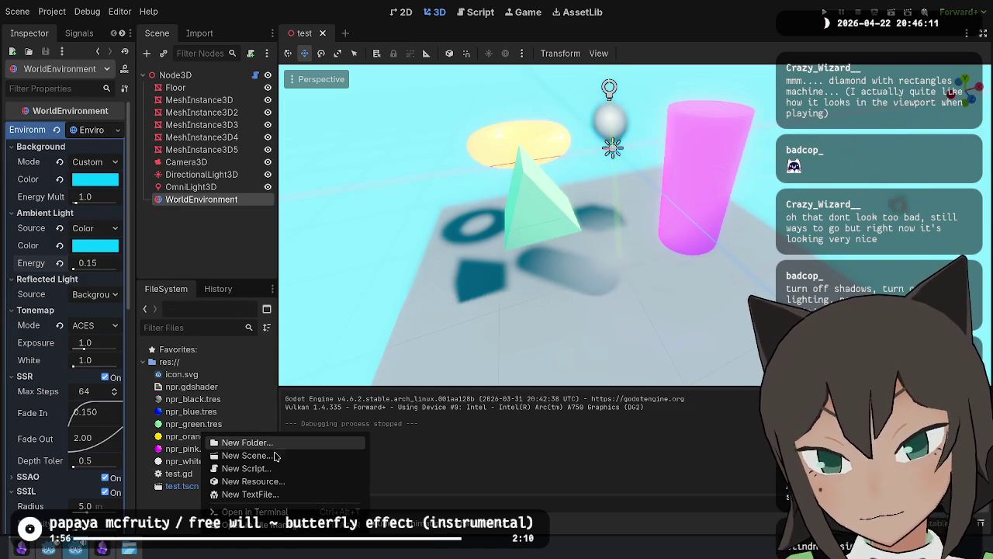
{"action": "left_click", "coordinate": [264, 481]}
{"action": "key", "text": "alt+Tab"}
{"action": "right_click", "coordinate": [243, 388]}
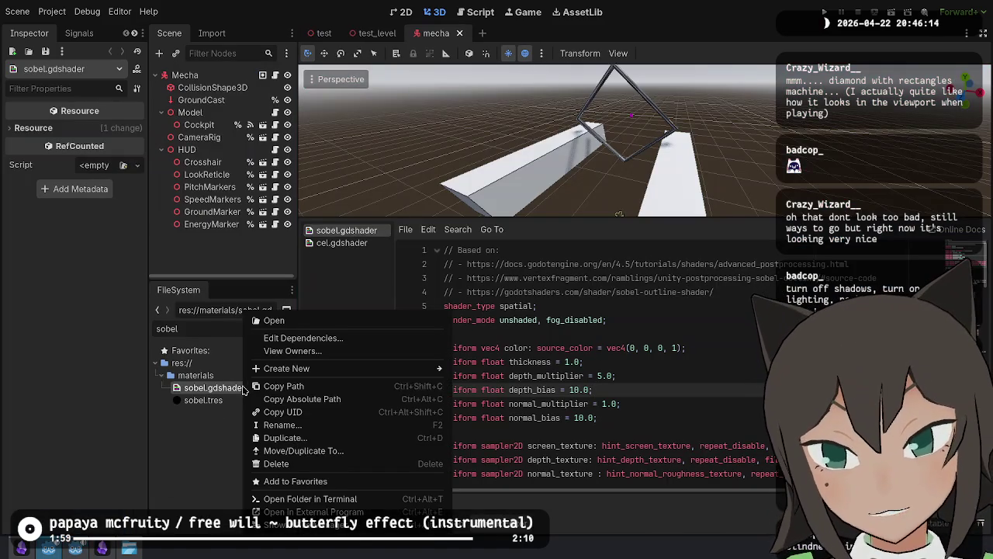
Step: Copy sobel.gdshader, sobel.gdshader.uid and sobel.tres into dosimeter/rendering using Dolphin
{"action": "left_click", "coordinate": [346, 526]}
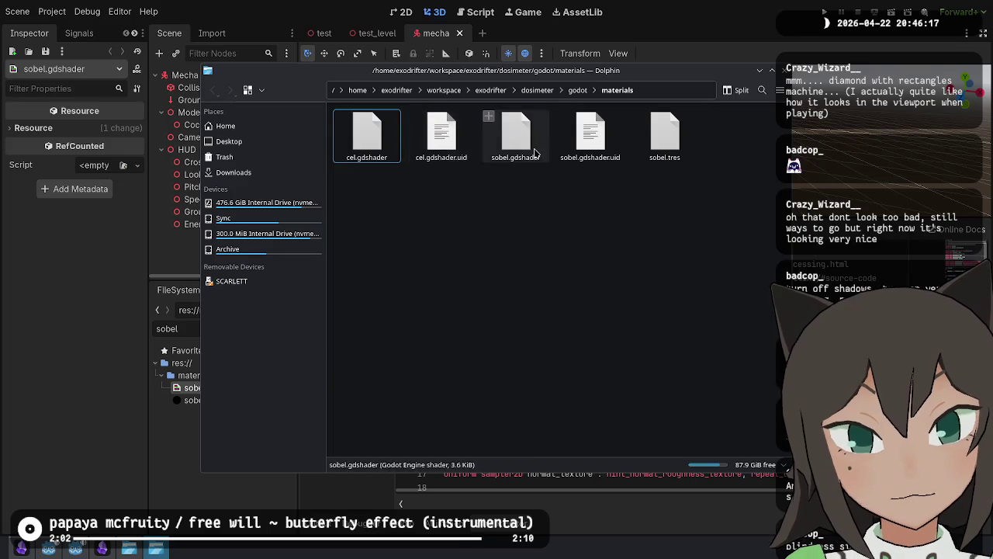
{"action": "left_click", "coordinate": [589, 136], "text": "ctrl"}
{"action": "left_click", "coordinate": [664, 135], "text": "ctrl"}
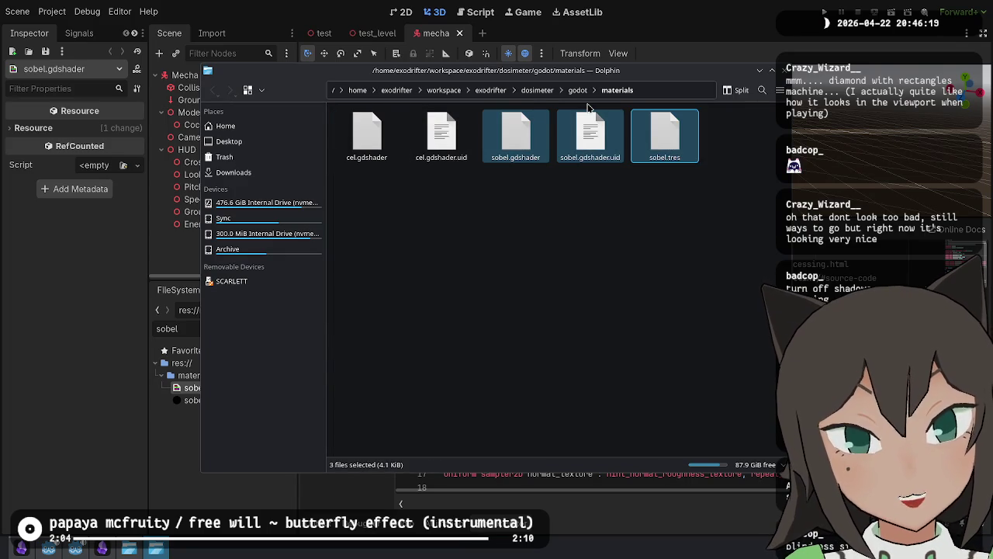
{"action": "left_click", "coordinate": [509, 92]}
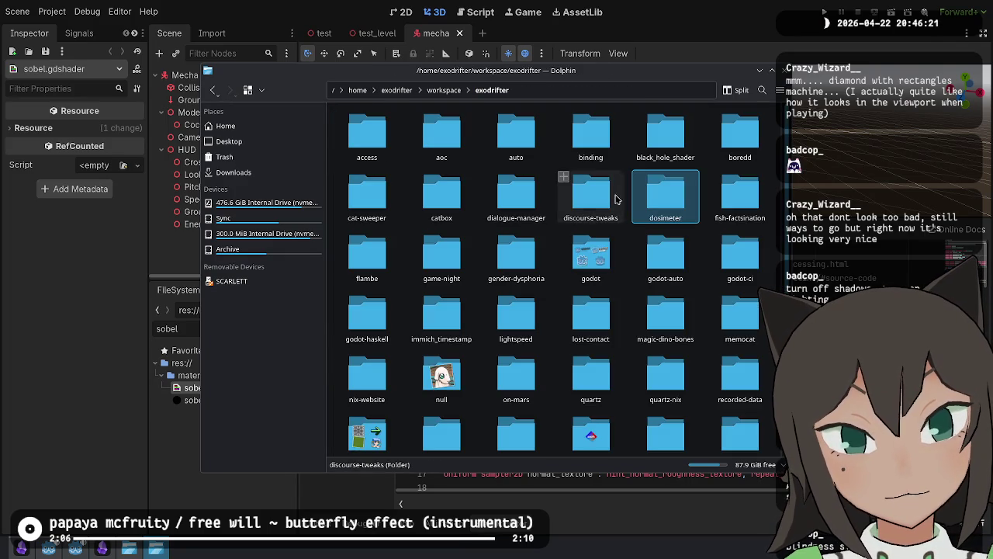
{"action": "double_click", "coordinate": [651, 198]}
{"action": "double_click", "coordinate": [454, 139]}
{"action": "key", "text": "ctrl+v"}
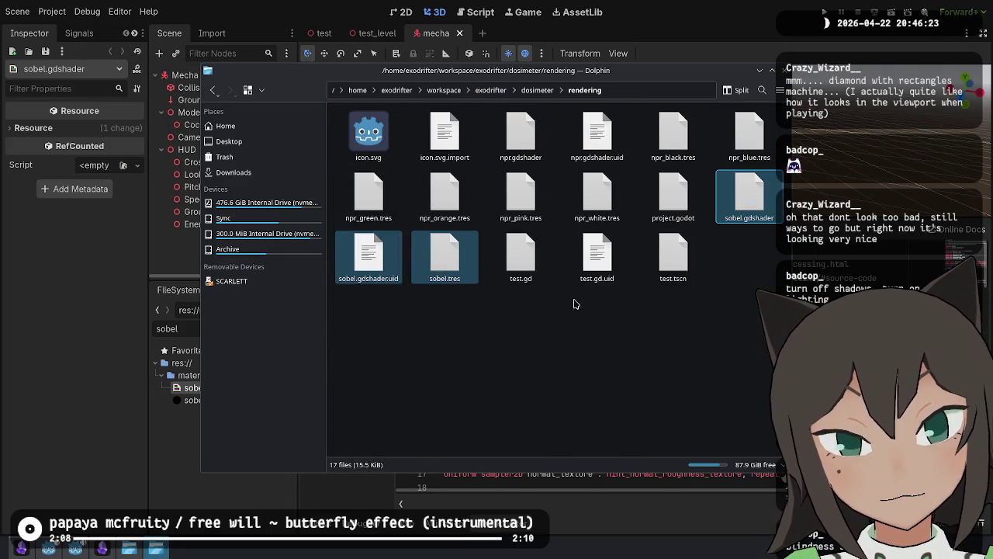
{"action": "left_click", "coordinate": [194, 432]}
{"action": "key", "text": "alt+Tab"}
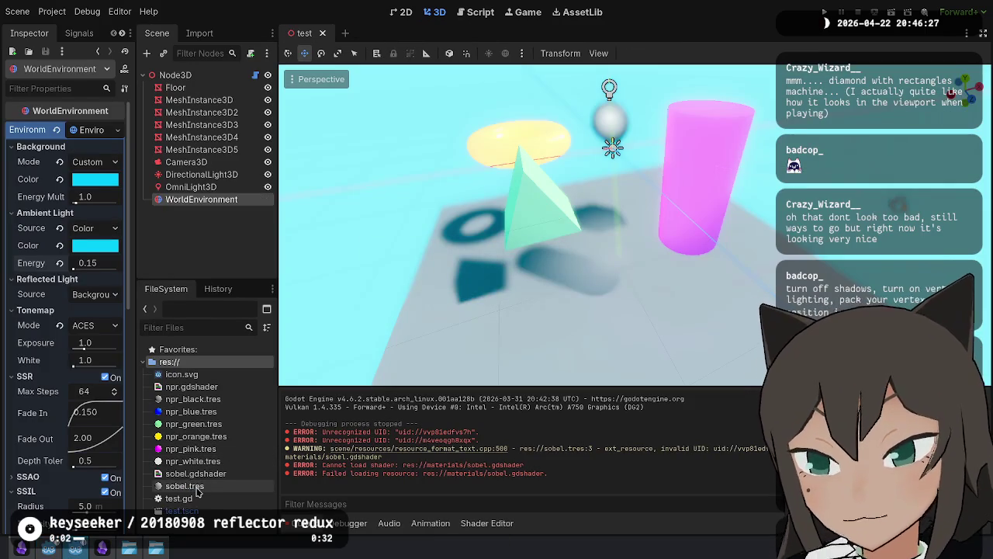
Step: Add a MeshInstance3D child under Camera3D by searching node types for 'mesh'
{"action": "left_click", "coordinate": [200, 487]}
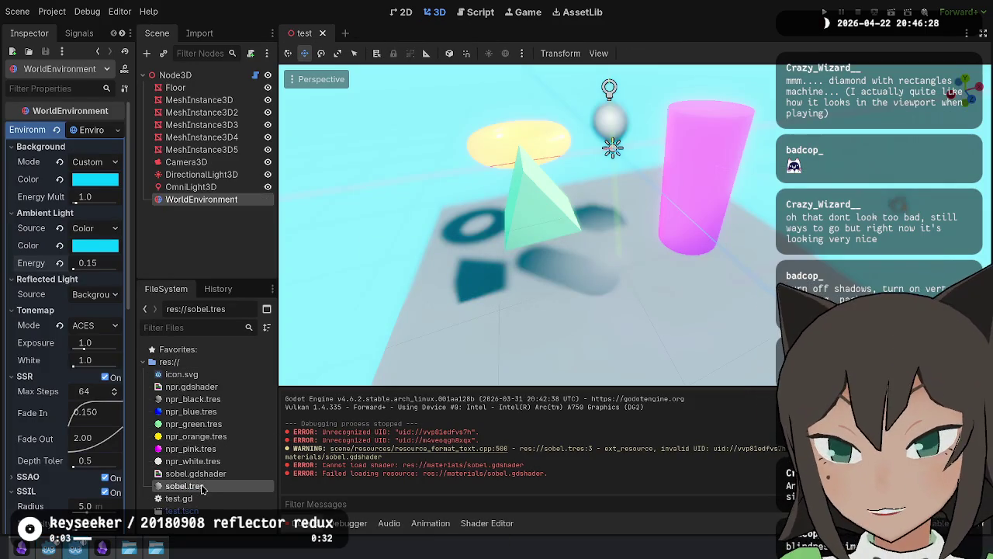
{"action": "left_click", "coordinate": [203, 162]}
{"action": "right_click", "coordinate": [203, 162]}
{"action": "left_click", "coordinate": [260, 173]}
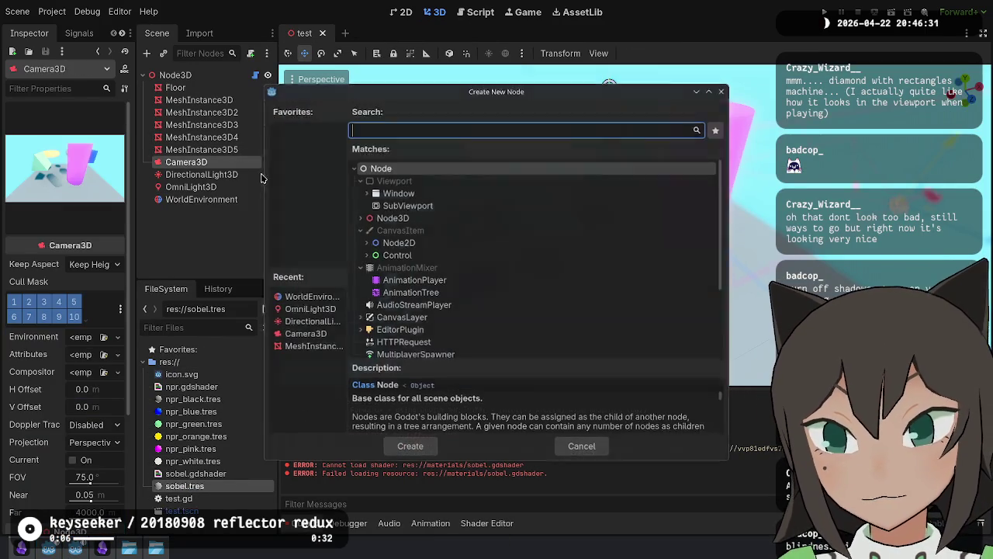
{"action": "type", "text": "qua"}
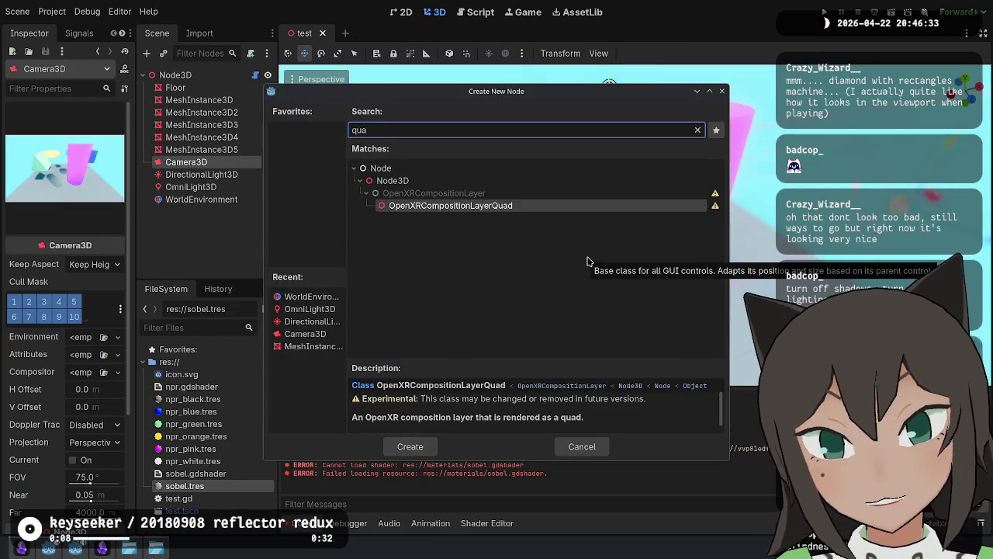
{"action": "key", "text": "BackSpace"}
{"action": "key", "text": "BackSpace"}
{"action": "key", "text": "BackSpace"}
{"action": "type", "text": "mesh"}
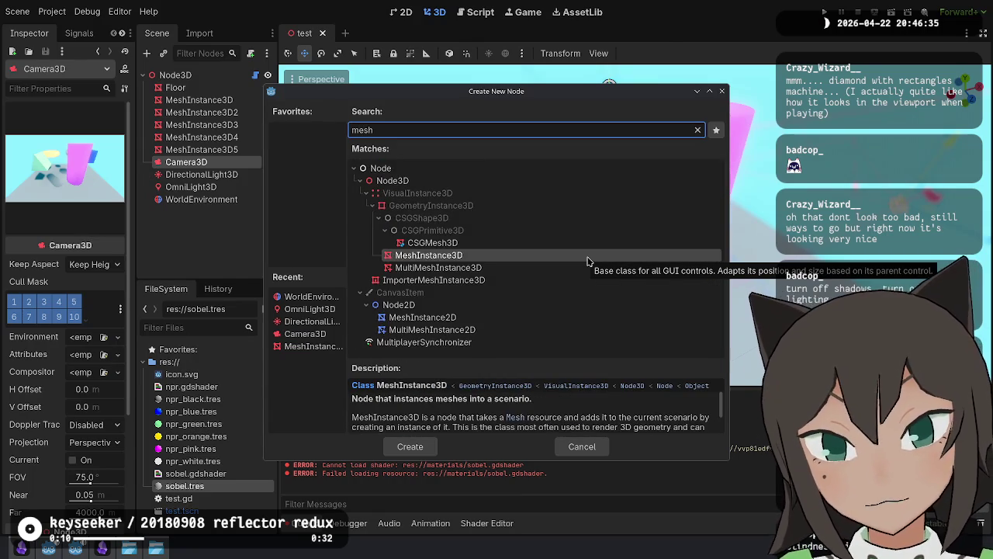
{"action": "key", "text": "Return"}
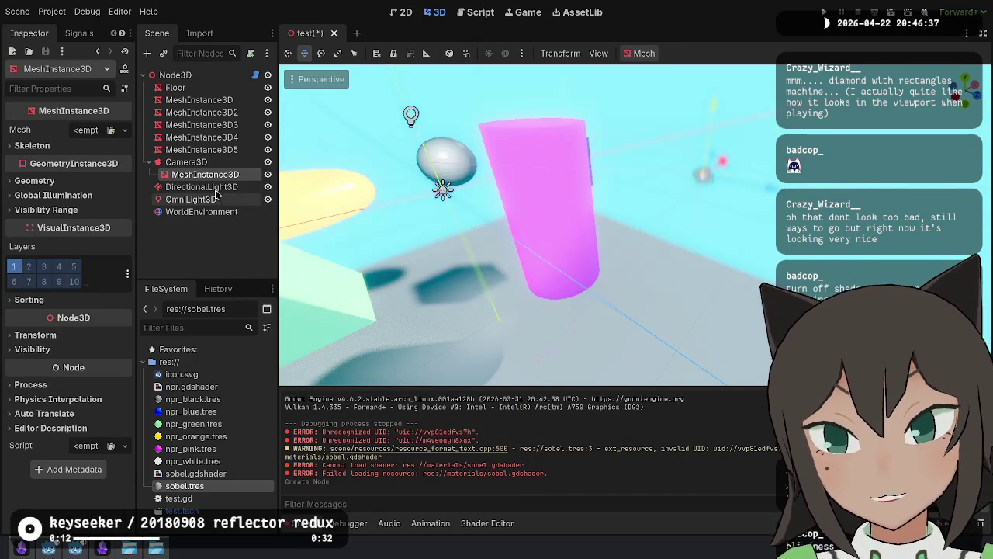
Step: Give the MeshInstance3D a new QuadMesh and set its position z to -0.1
{"action": "left_click", "coordinate": [123, 130]}
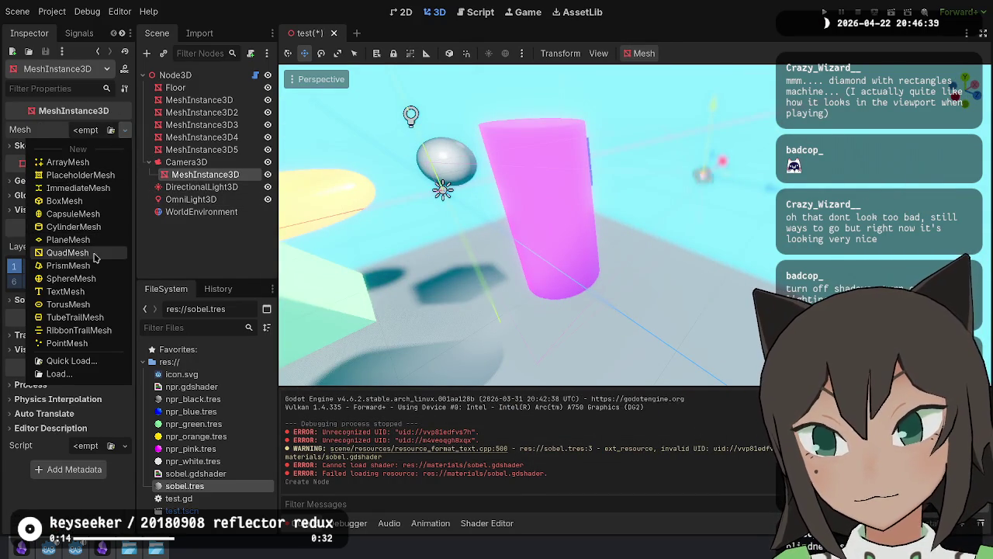
{"action": "left_click", "coordinate": [93, 254]}
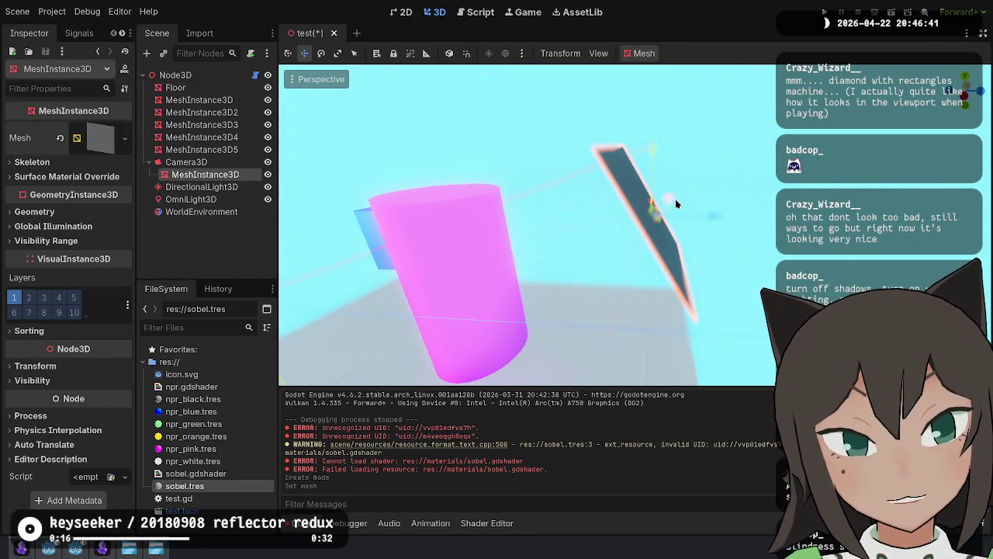
{"action": "left_click", "coordinate": [449, 54]}
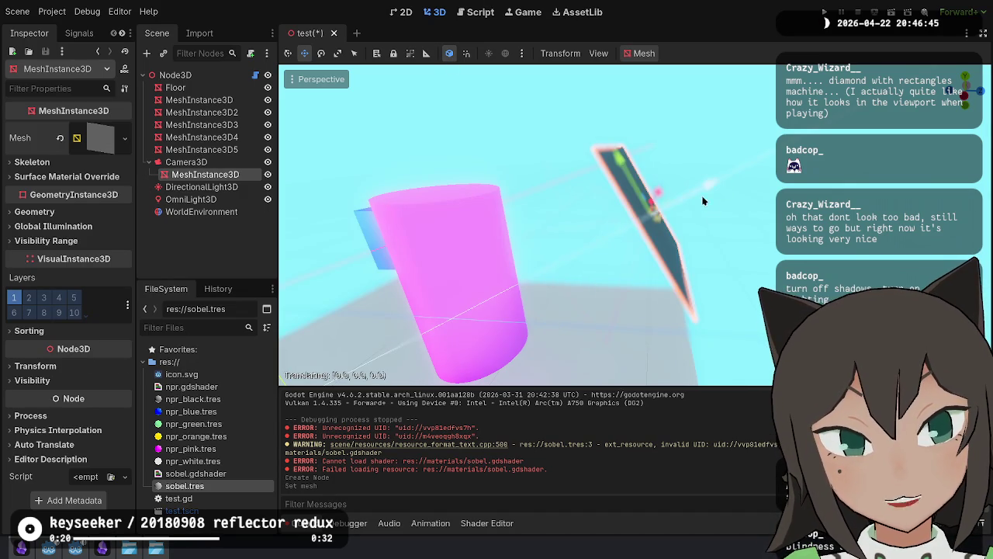
{"action": "left_click", "coordinate": [703, 199]}
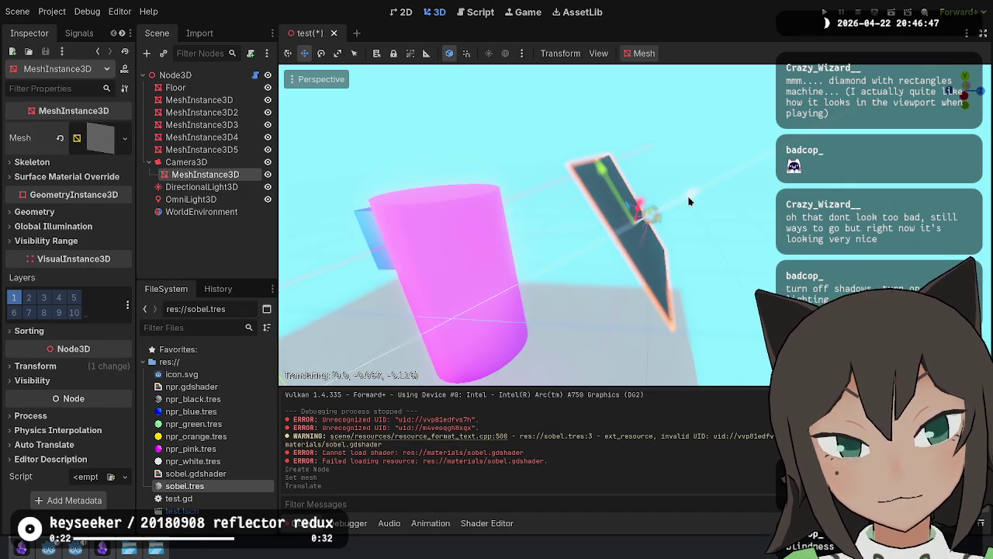
{"action": "left_click", "coordinate": [688, 201]}
{"action": "left_click", "coordinate": [87, 368]}
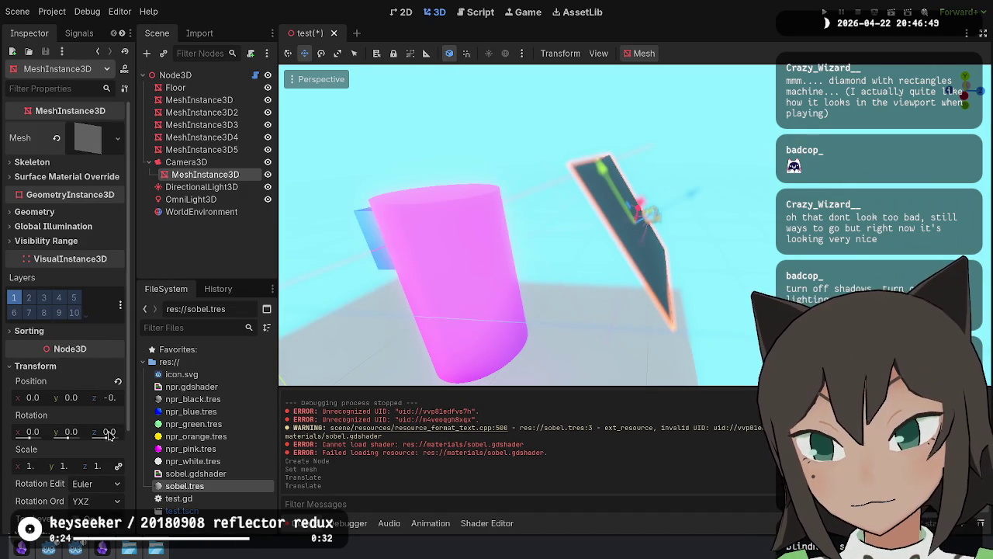
{"action": "left_click", "coordinate": [110, 397]}
{"action": "type", "text": "-0.1"}
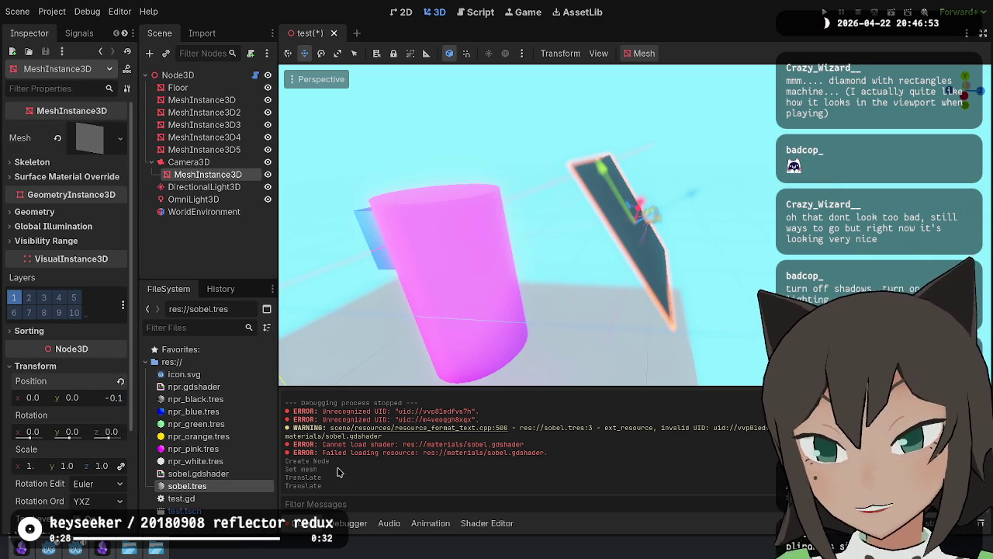
{"action": "key", "text": "Return"}
Step: Set the QuadMesh size to 0.1 × 0.1 m
{"action": "left_click", "coordinate": [97, 142]}
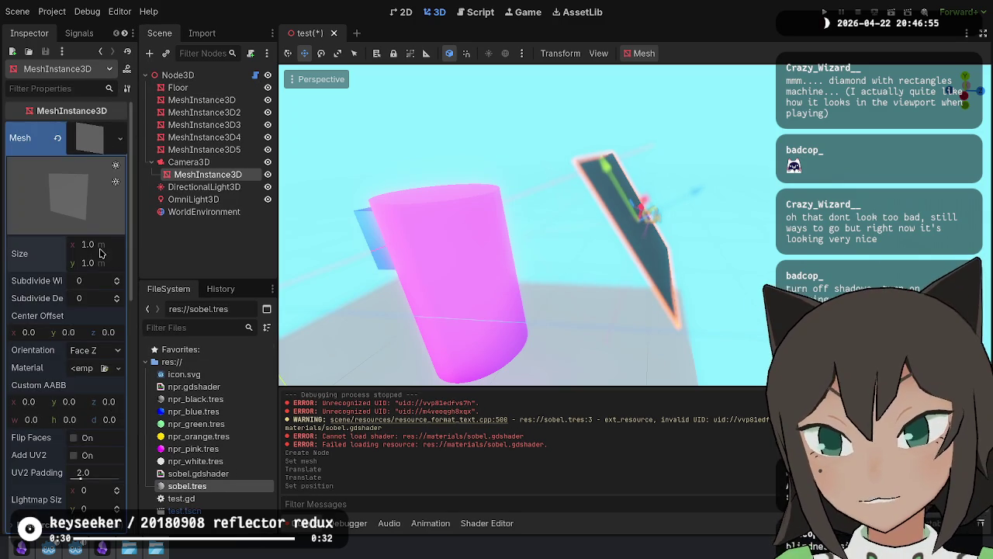
{"action": "type", "text": "0.1"}
{"action": "key", "text": "Tab"}
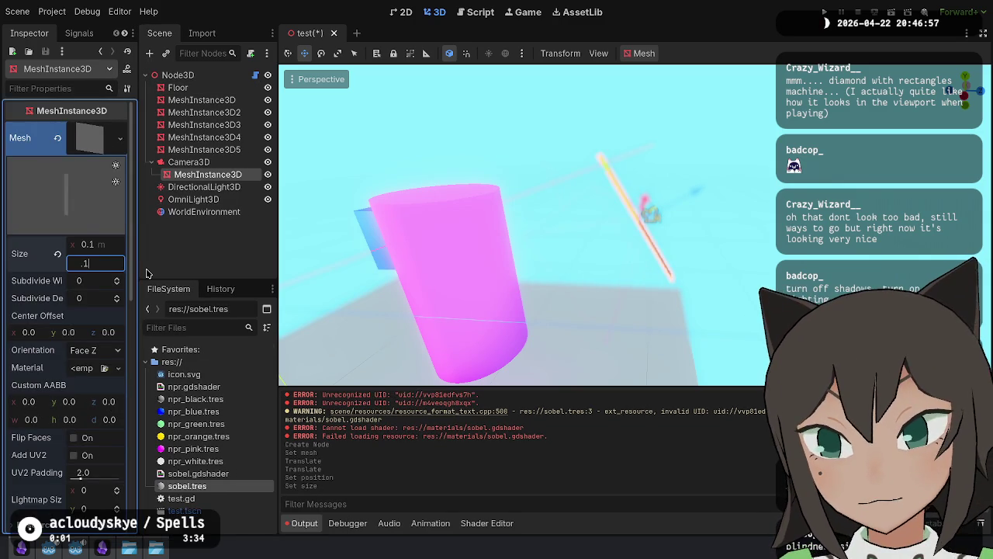
{"action": "type", "text": "0.1"}
{"action": "key", "text": "Return"}
{"action": "mouse_move", "coordinate": [505, 233]}
{"action": "left_mouse_down"}
{"action": "mouse_move", "coordinate": [442, 219]}
{"action": "mouse_move", "coordinate": [127, 215]}
{"action": "left_mouse_up"}
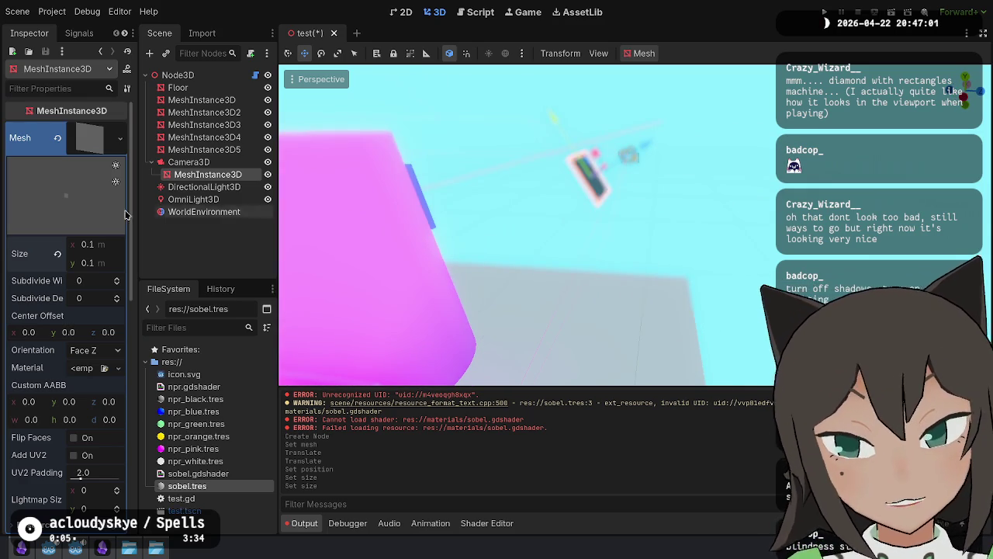
{"action": "left_click", "coordinate": [189, 161]}
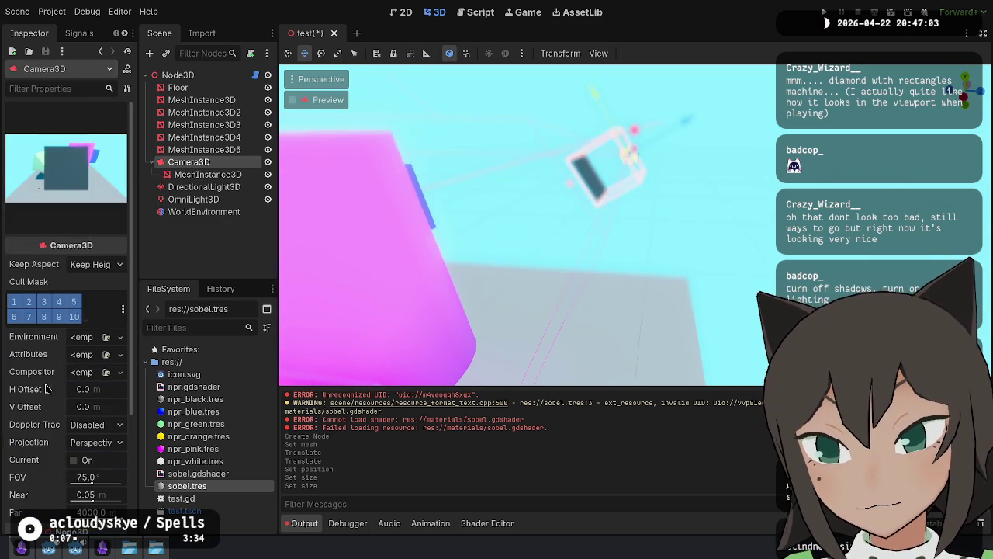
Step: Resize the camera quad to 0.2 × 0.2 m and save the scene
{"action": "scroll", "coordinate": [46, 388], "scroll_direction": "down", "scroll_amount": 4}
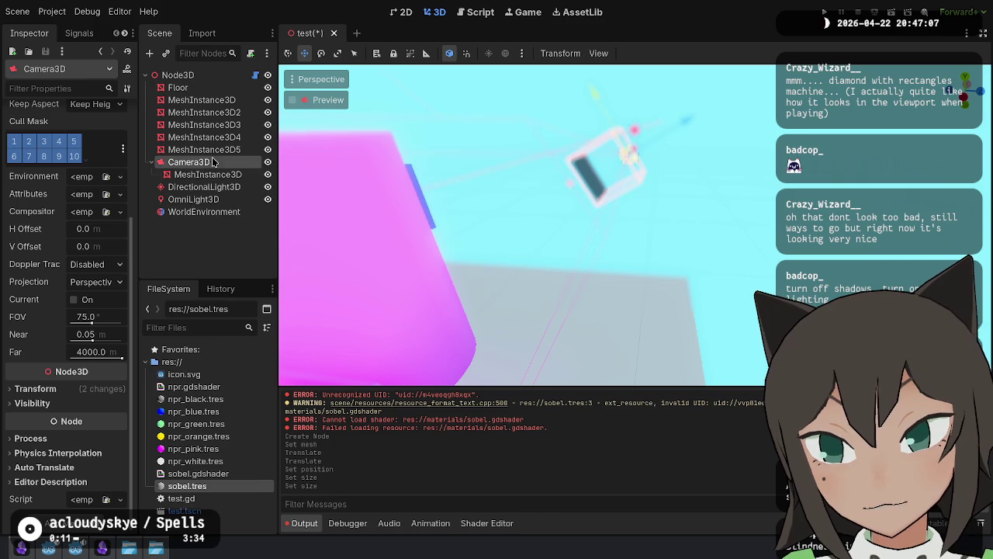
{"action": "left_click_drag", "start_coordinate": [629, 180], "coordinate": [589, 194]}
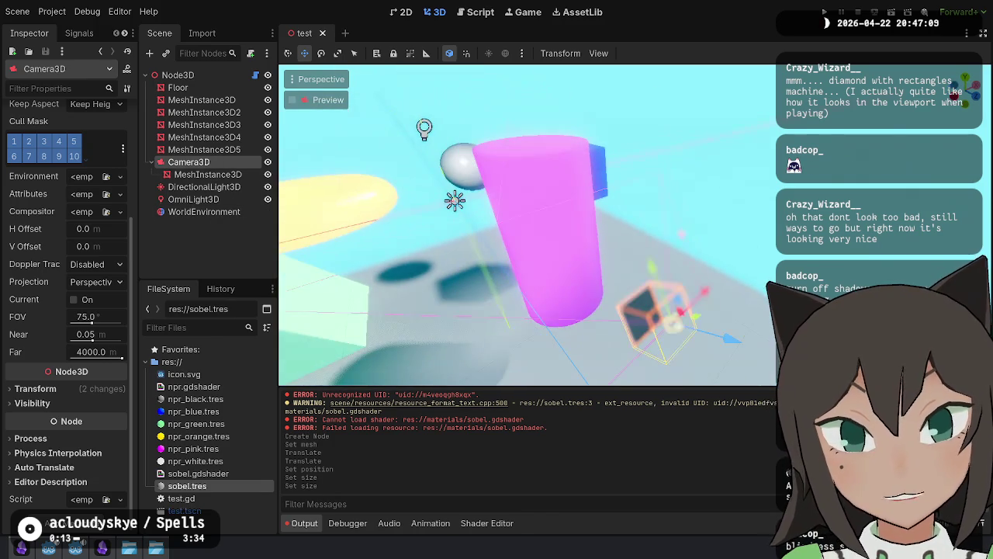
{"action": "scroll", "coordinate": [25, 180], "scroll_direction": "up", "scroll_amount": 4}
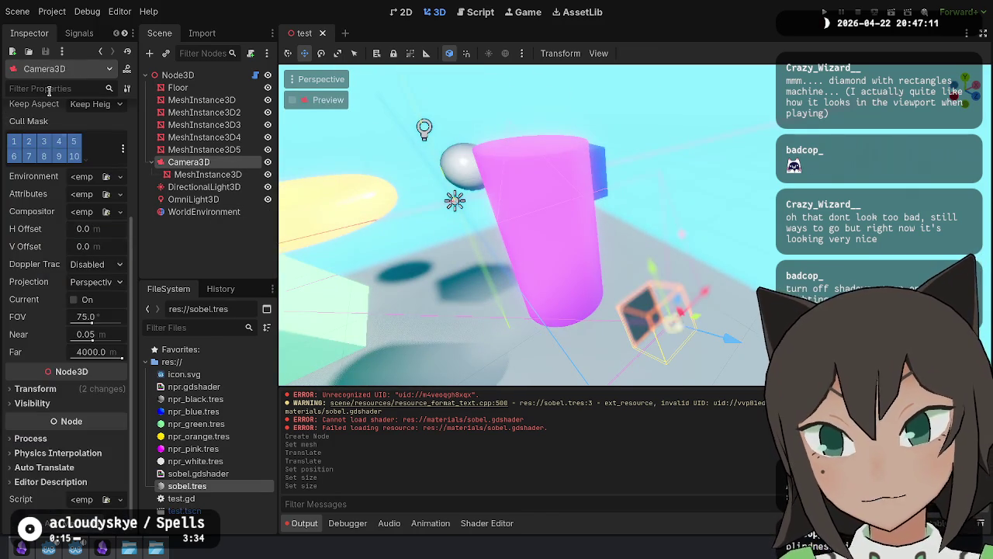
{"action": "left_click", "coordinate": [209, 173]}
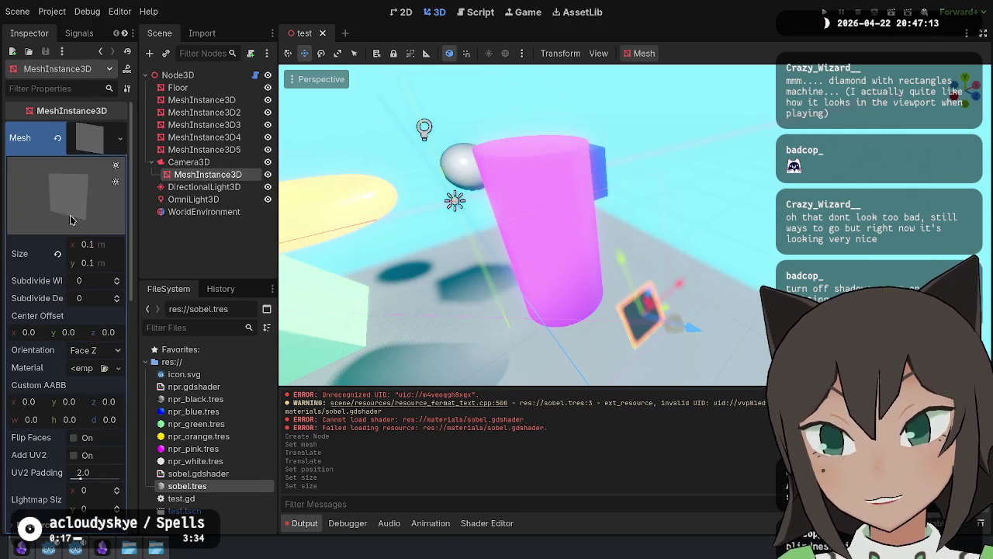
{"action": "key", "text": "Return"}
{"action": "left_click", "coordinate": [111, 262]}
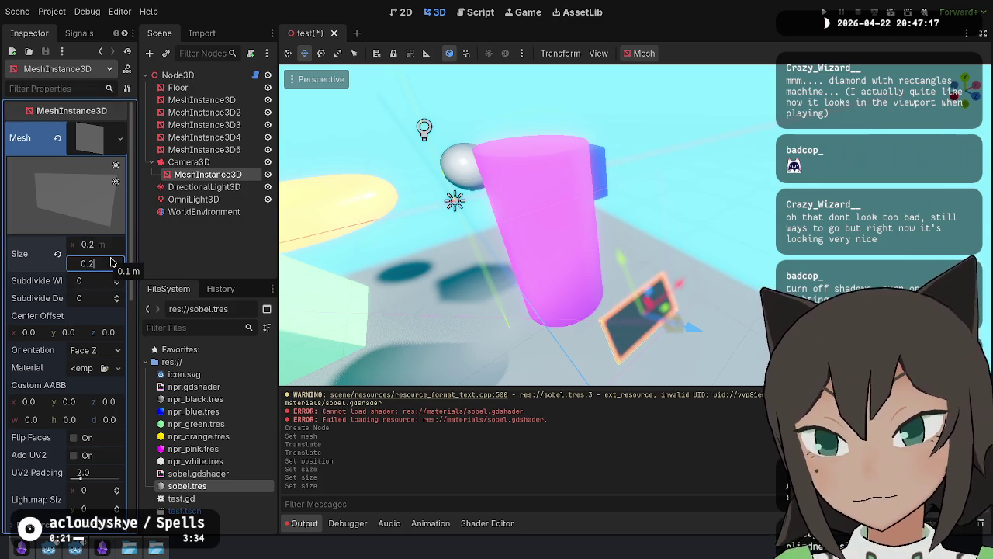
{"action": "key", "text": "Return"}
{"action": "key", "text": "ctrl+s"}
Step: Enlarge the quad further to 0.4 × 0.4 m and save again
{"action": "left_click", "coordinate": [205, 162]}
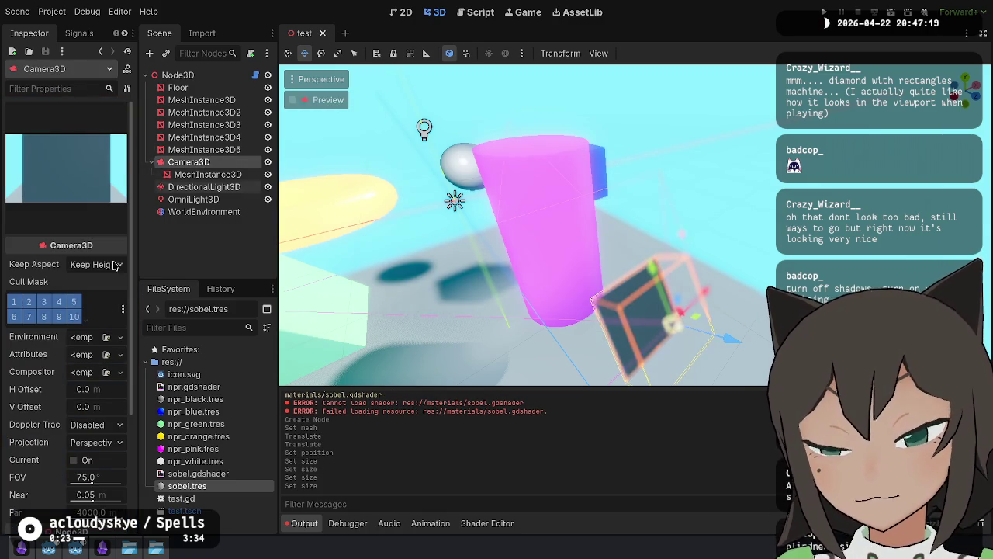
{"action": "left_click", "coordinate": [198, 175]}
{"action": "left_click", "coordinate": [104, 244]}
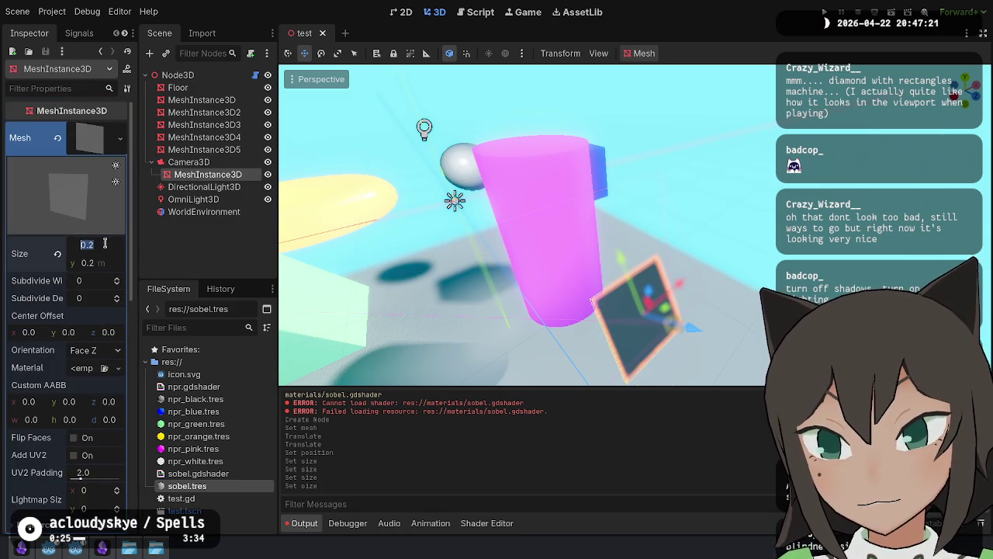
{"action": "type", "text": "0.4"}
{"action": "key", "text": "Tab"}
{"action": "key", "text": "Return"}
{"action": "key", "text": "ctrl+s"}
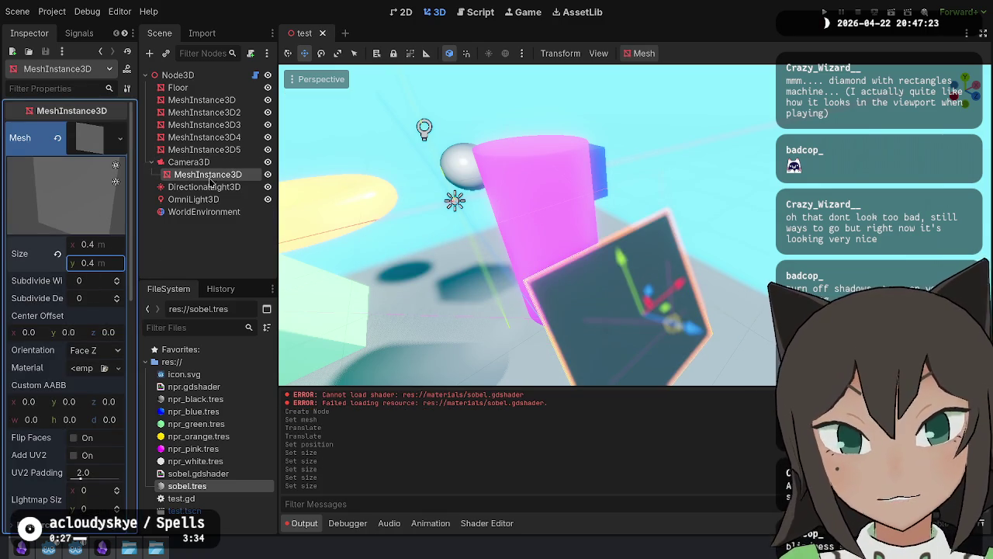
{"action": "left_click", "coordinate": [187, 162]}
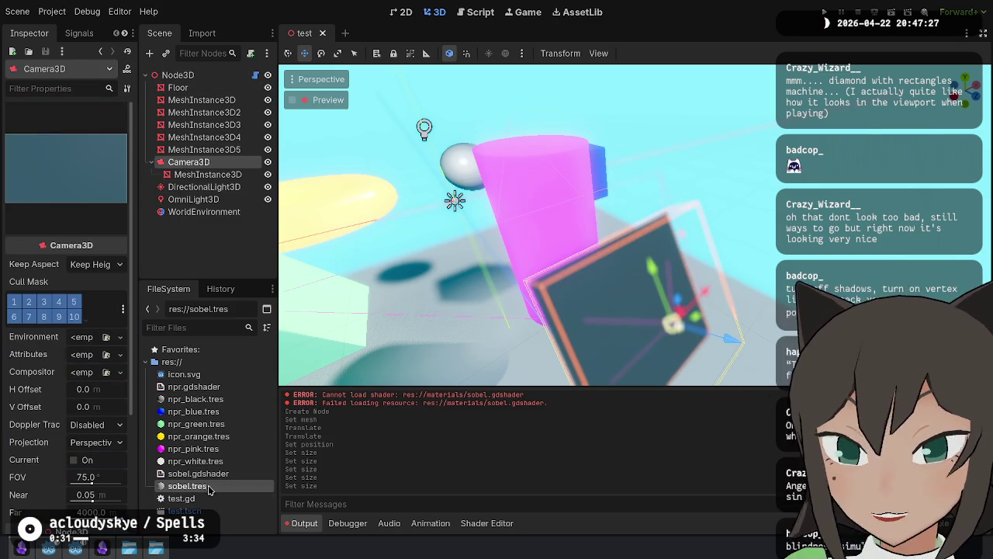
Step: Apply sobel.tres to the quad's Surface Material Override slot 0
{"action": "left_click", "coordinate": [208, 173]}
{"action": "scroll", "coordinate": [75, 325], "scroll_direction": "down", "scroll_amount": 2}
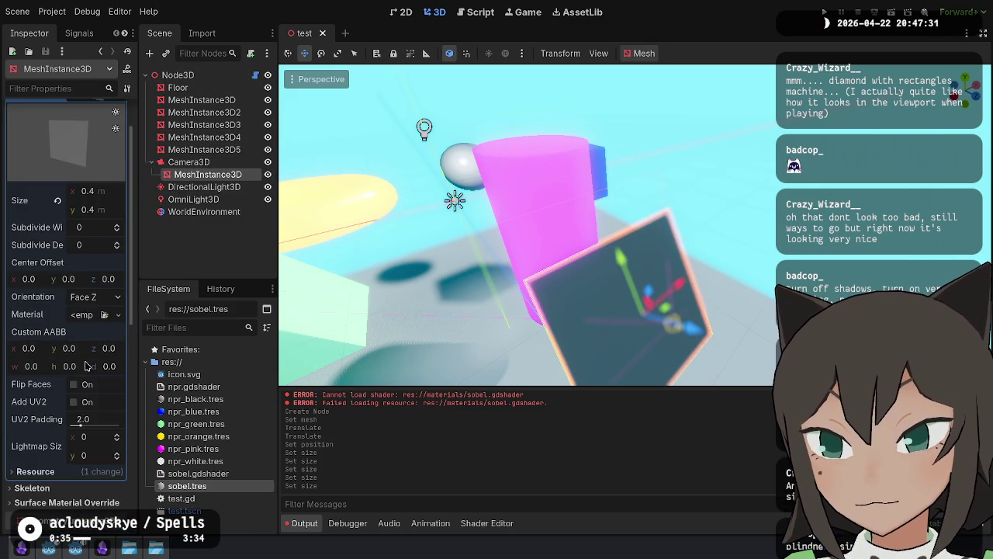
{"action": "left_click", "coordinate": [78, 502]}
{"action": "scroll", "coordinate": [96, 503], "scroll_direction": "down", "scroll_amount": 4}
{"action": "left_click_drag", "start_coordinate": [175, 490], "coordinate": [85, 411]}
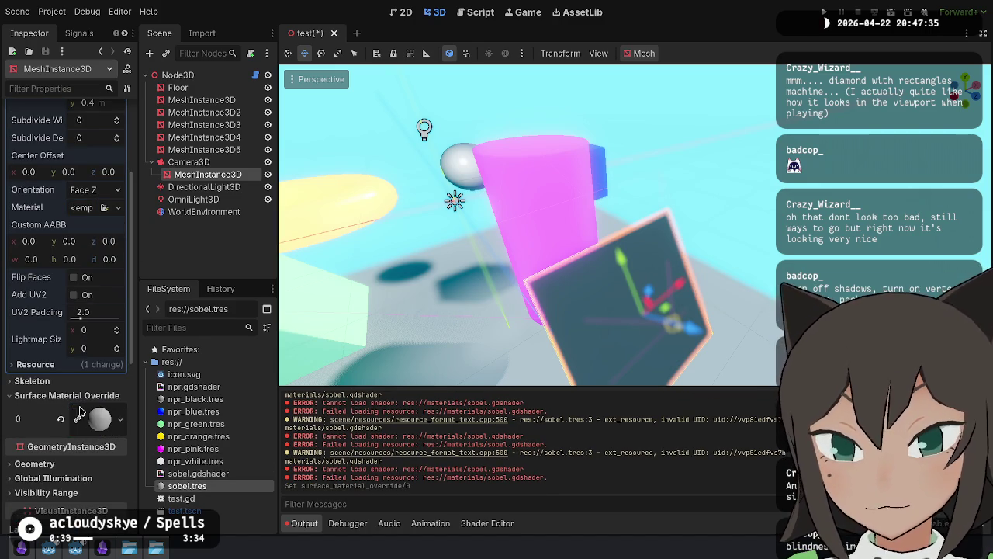
Step: Set the material's shader to sobel.gdshader and open its code for editing
{"action": "left_click", "coordinate": [206, 486]}
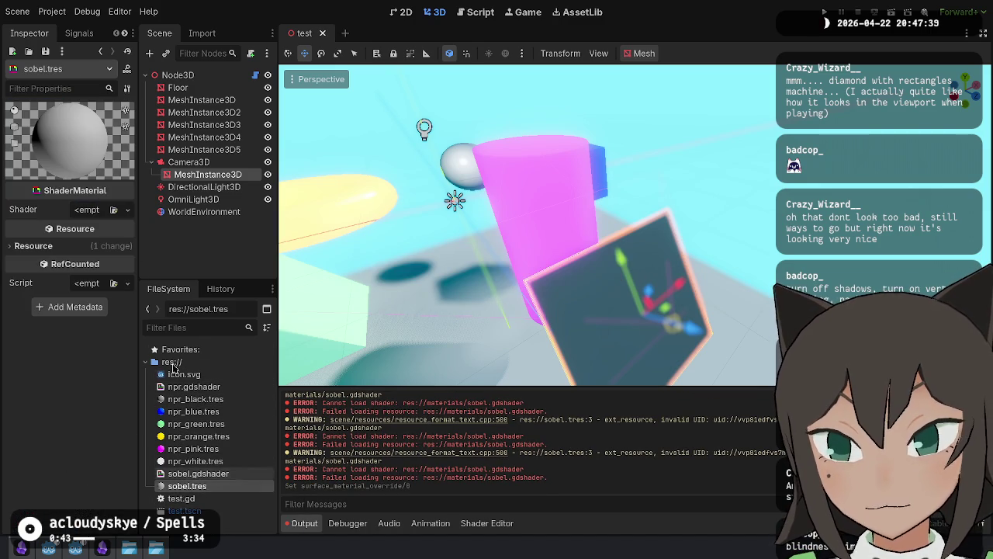
{"action": "mouse_move", "coordinate": [175, 473]}
{"action": "left_mouse_down"}
{"action": "mouse_move", "coordinate": [112, 231]}
{"action": "mouse_move", "coordinate": [97, 210]}
{"action": "left_mouse_up"}
{"action": "left_click_drag", "start_coordinate": [528, 233], "coordinate": [465, 233]}
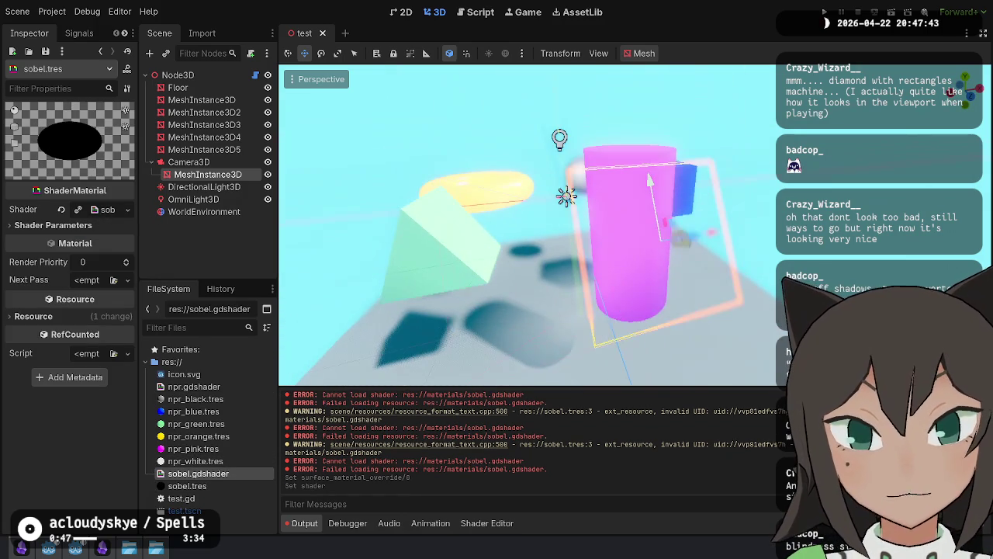
{"action": "left_click", "coordinate": [108, 210]}
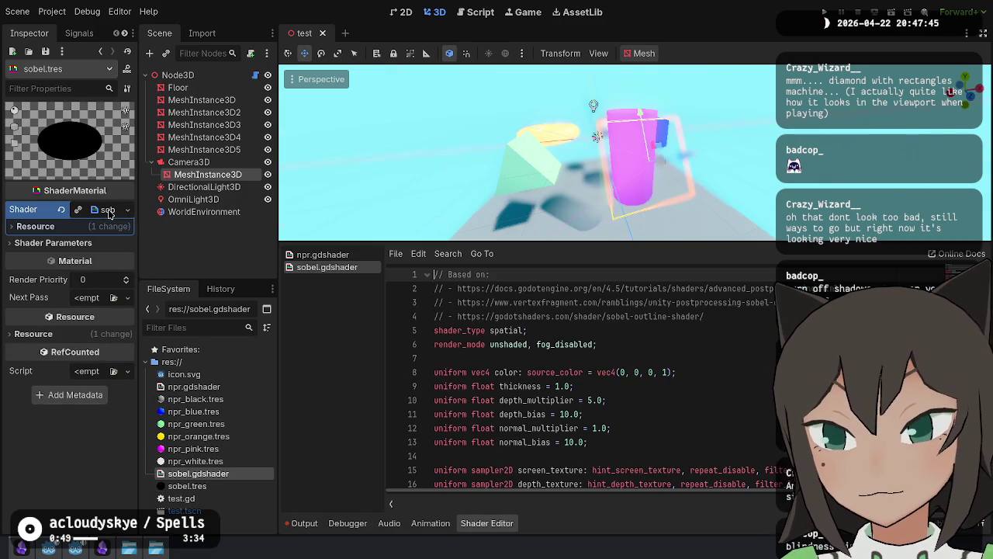
Step: Expand the sobel material's Shader Parameters and launch the scene in a debug window
{"action": "left_click", "coordinate": [53, 244]}
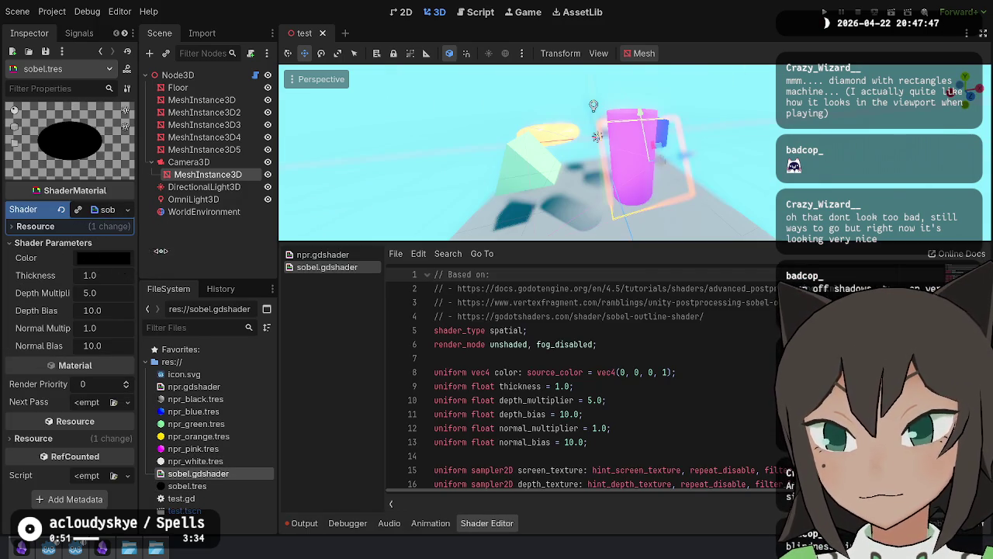
{"action": "left_click", "coordinate": [893, 12]}
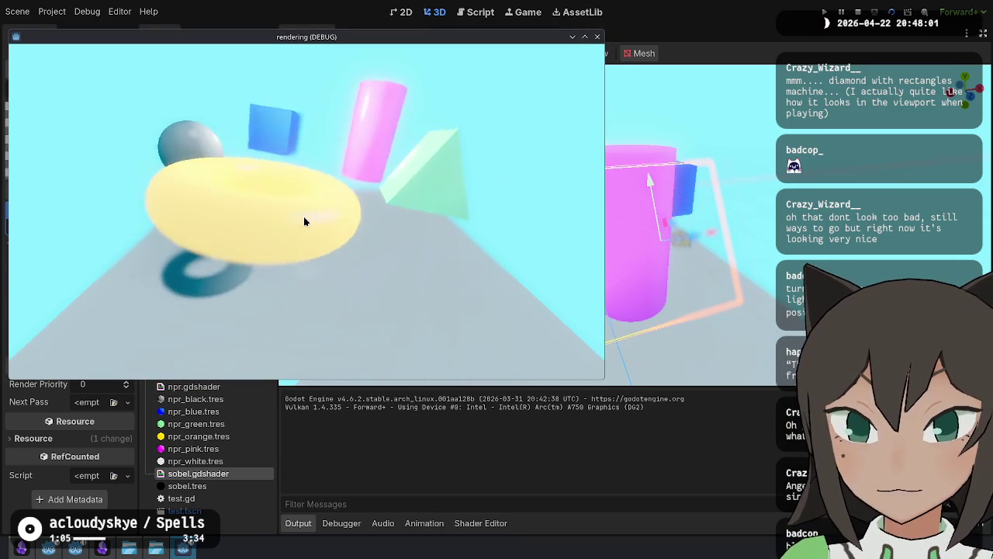
{"action": "left_click", "coordinate": [454, 504]}
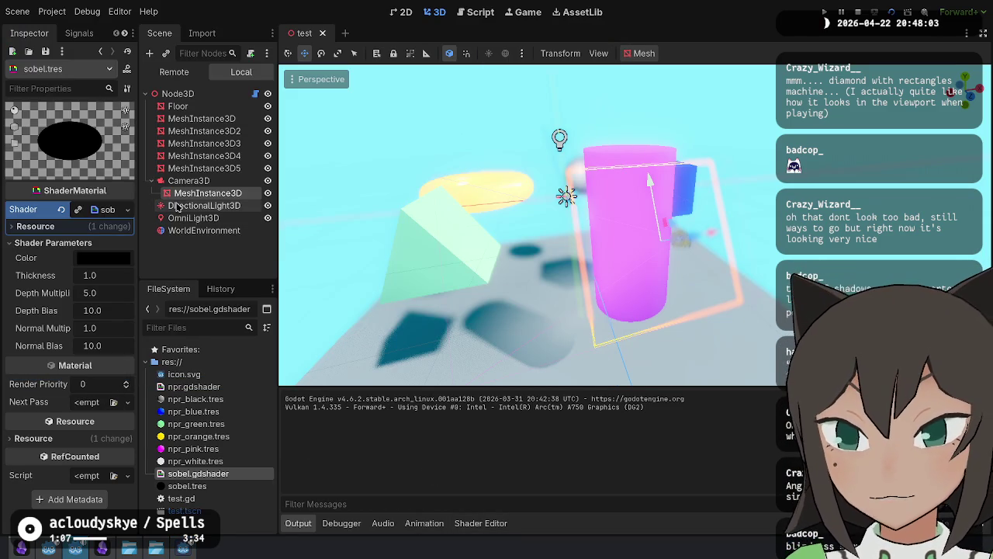
Step: Open camera_rig in the game project and display the Sobel quad's material shader parameters
{"action": "left_click", "coordinate": [48, 550]}
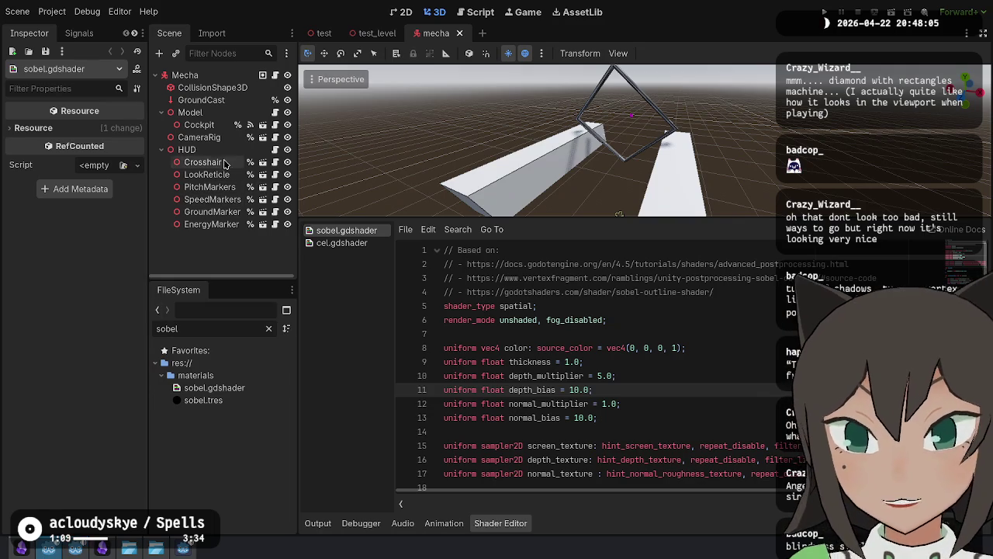
{"action": "left_click", "coordinate": [263, 125]}
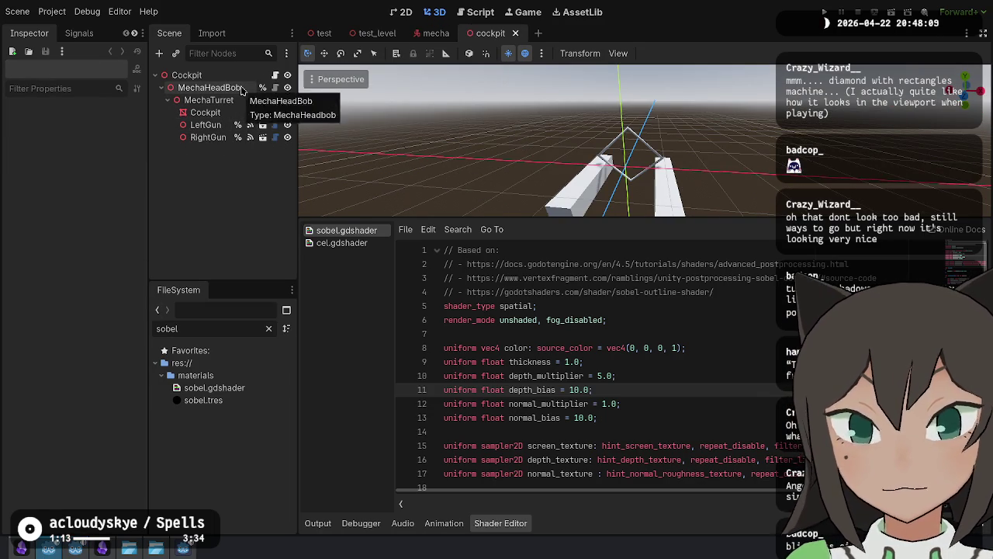
{"action": "left_click", "coordinate": [515, 33]}
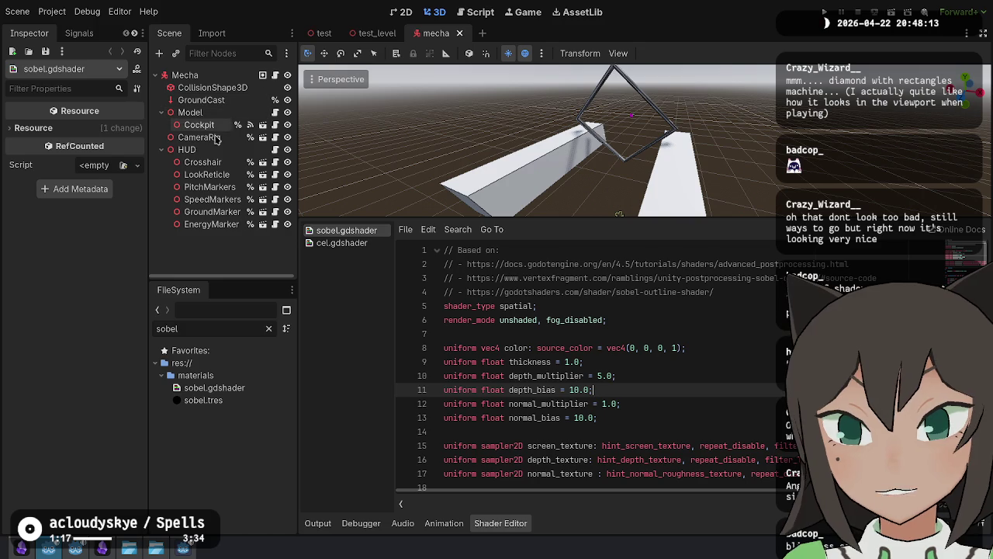
{"action": "left_click", "coordinate": [262, 136]}
{"action": "left_click", "coordinate": [229, 127]}
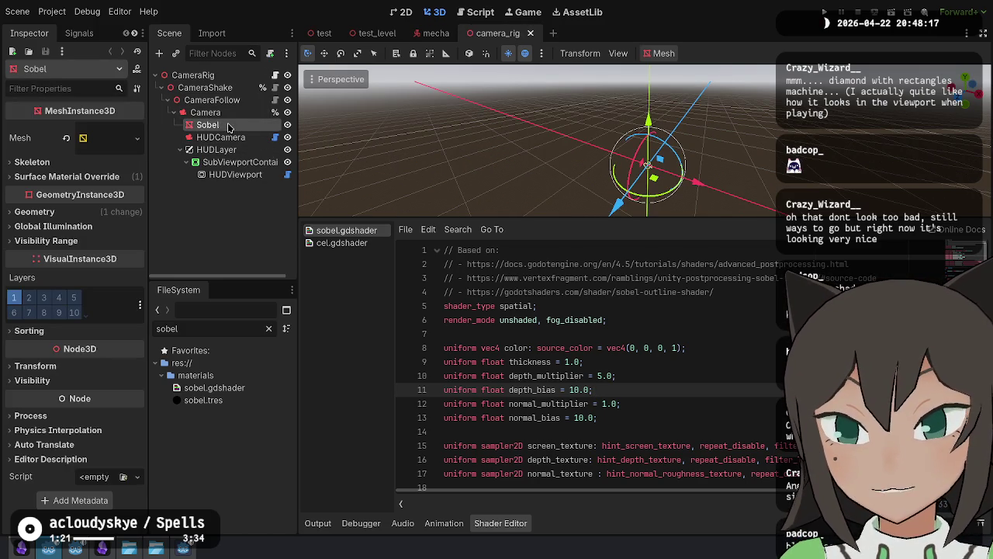
{"action": "left_click", "coordinate": [106, 177]}
{"action": "left_click", "coordinate": [97, 202]}
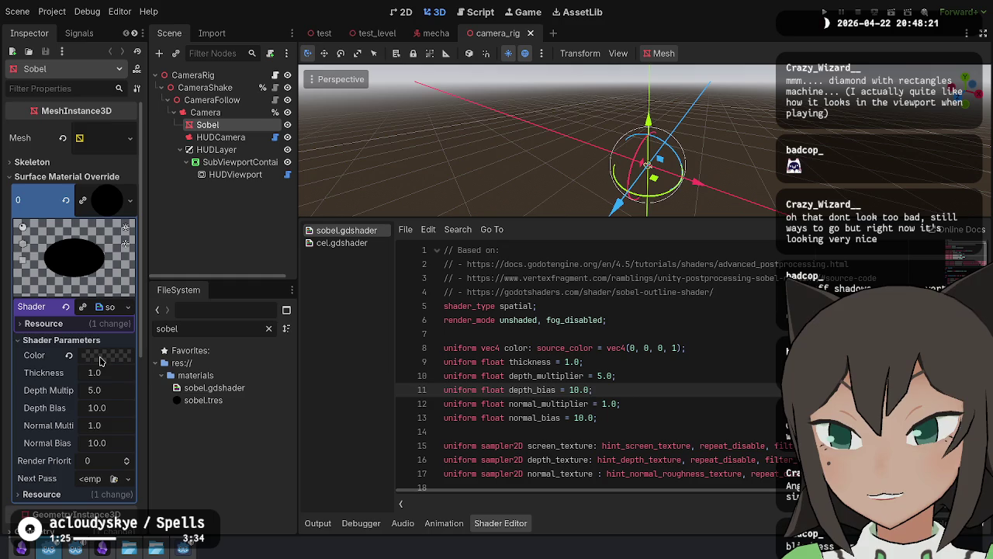
{"action": "mouse_move", "coordinate": [100, 360]}
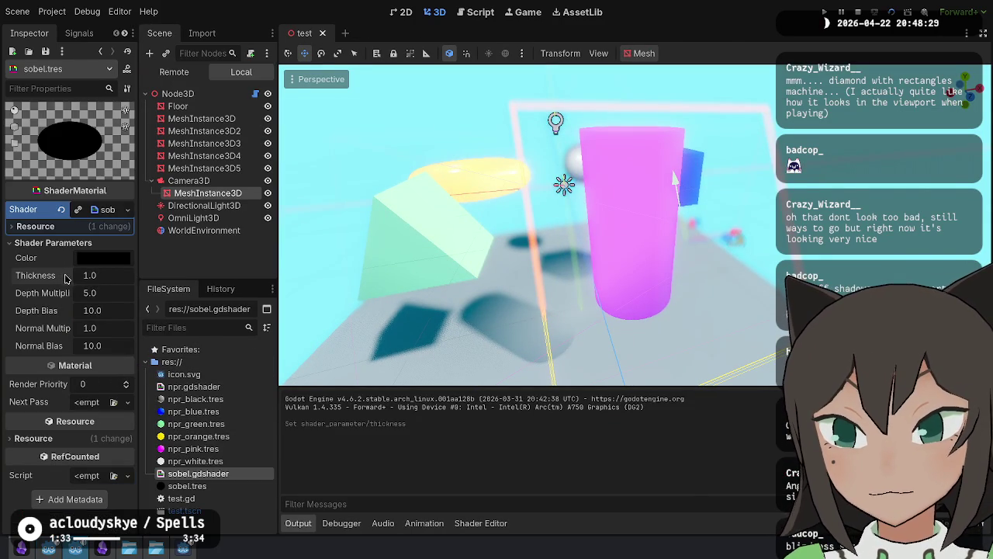
Step: Raise the test material's Depth Multiplier, then select the camera in camera_rig
{"action": "left_click_drag", "start_coordinate": [90, 297], "coordinate": [108, 297]}
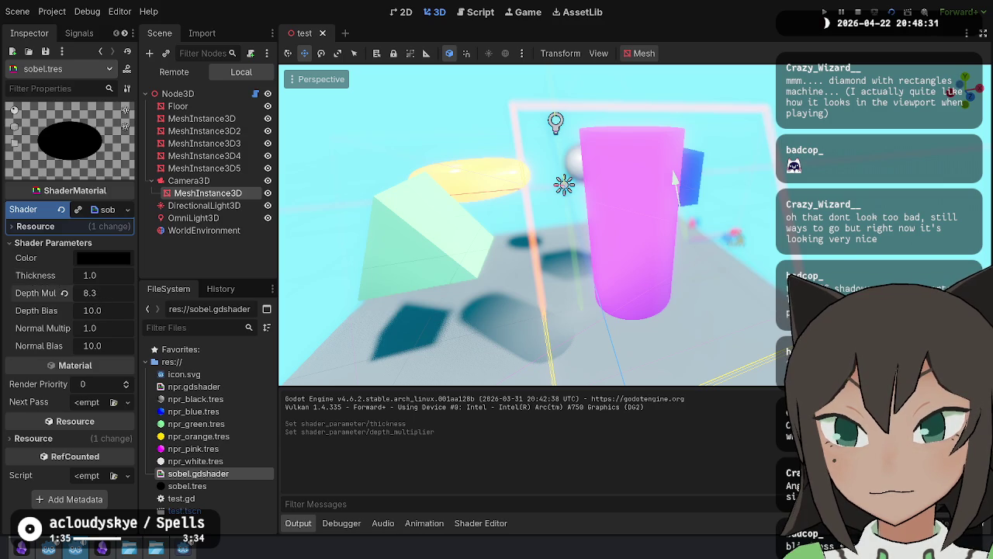
{"action": "left_click", "coordinate": [210, 183]}
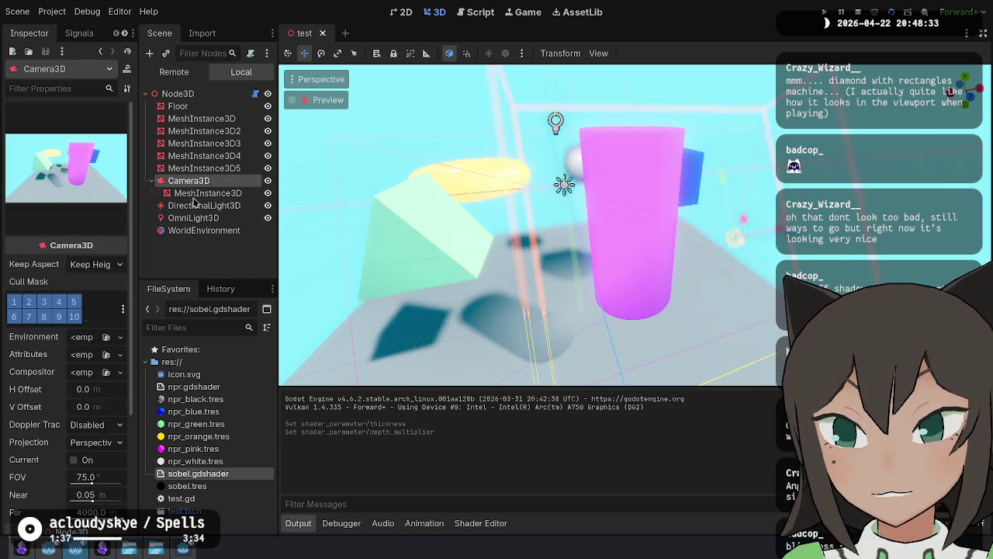
{"action": "scroll", "coordinate": [6, 372], "scroll_direction": "down", "scroll_amount": 3}
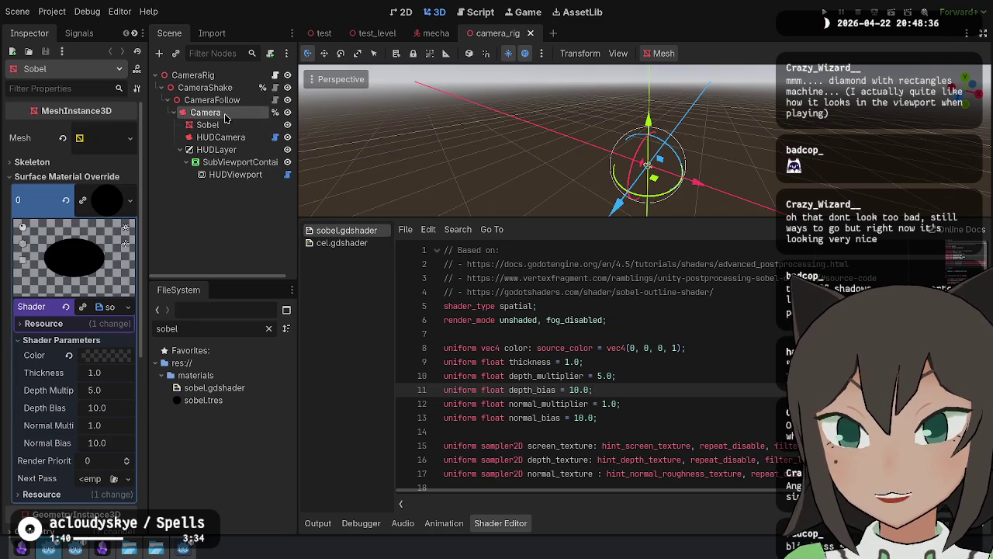
{"action": "left_click", "coordinate": [224, 114]}
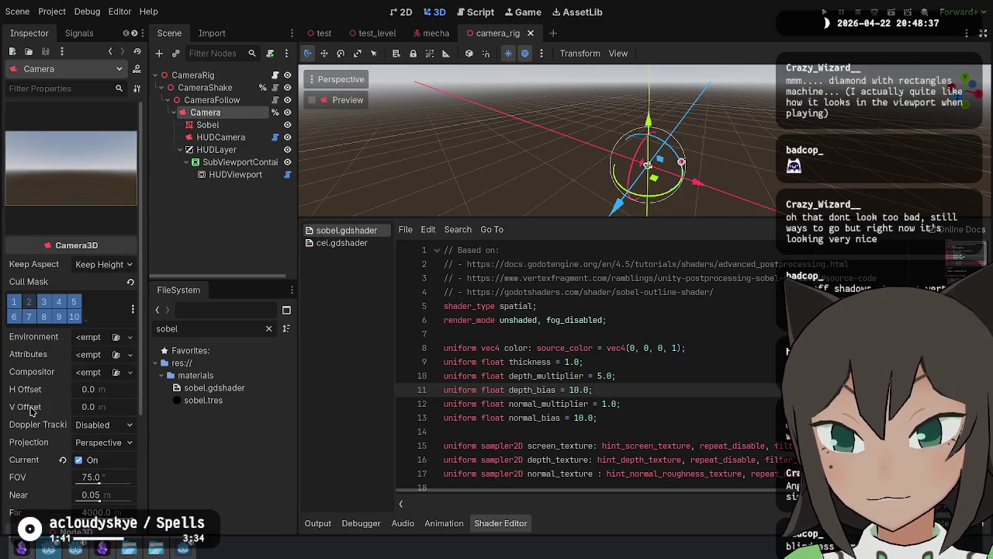
Step: Inspect the camera_rig Sobel quad's Geometry settings, then return to the test project
{"action": "scroll", "coordinate": [48, 363], "scroll_direction": "down", "scroll_amount": 1}
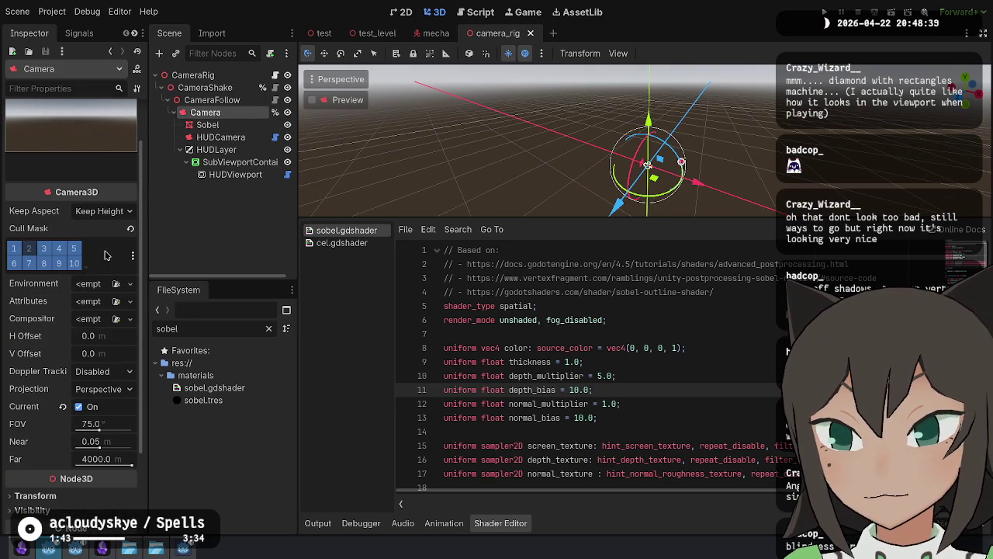
{"action": "scroll", "coordinate": [48, 318], "scroll_direction": "down", "scroll_amount": 2}
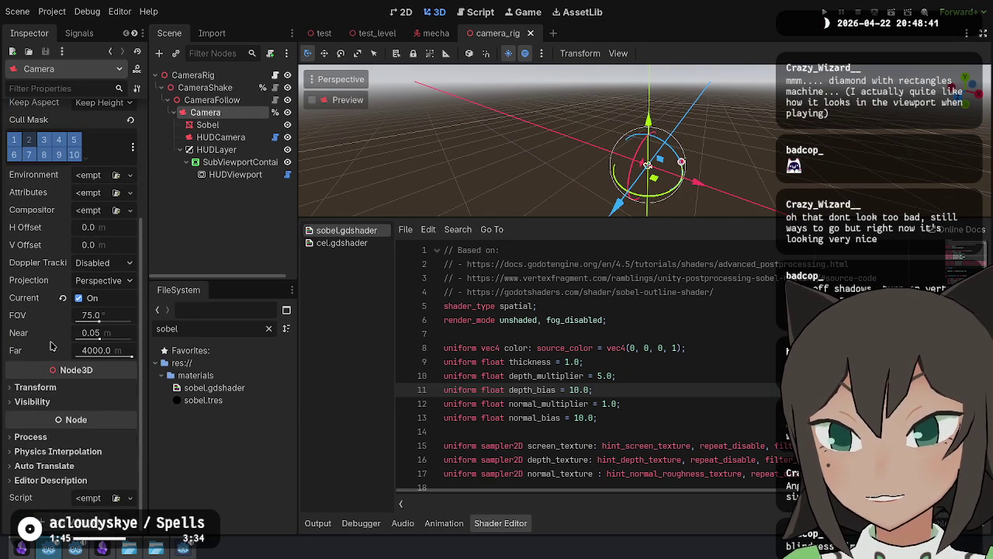
{"action": "scroll", "coordinate": [55, 314], "scroll_direction": "up", "scroll_amount": 3}
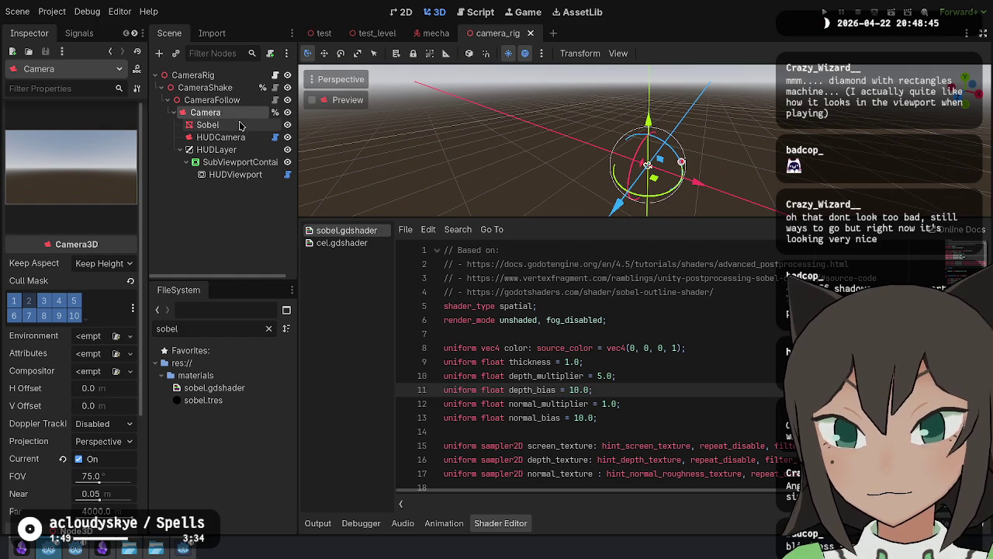
{"action": "left_click", "coordinate": [240, 126]}
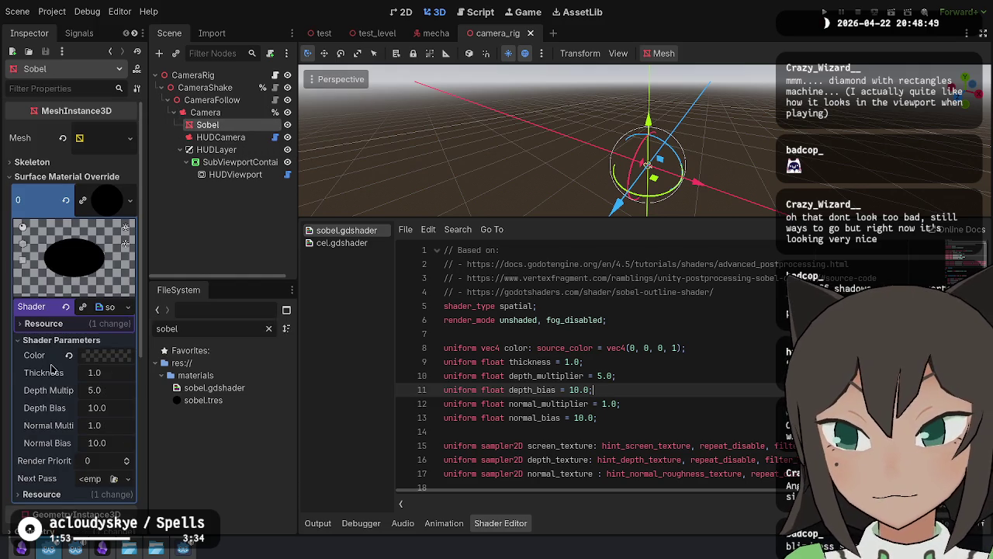
{"action": "scroll", "coordinate": [48, 365], "scroll_direction": "down", "scroll_amount": 5}
{"action": "scroll", "coordinate": [48, 366], "scroll_direction": "up", "scroll_amount": 2}
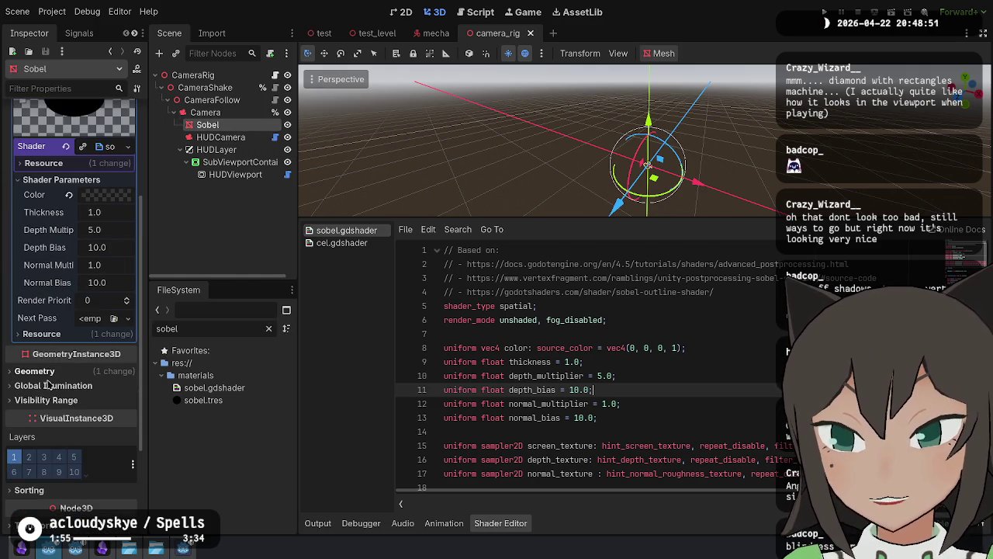
{"action": "left_click", "coordinate": [56, 372]}
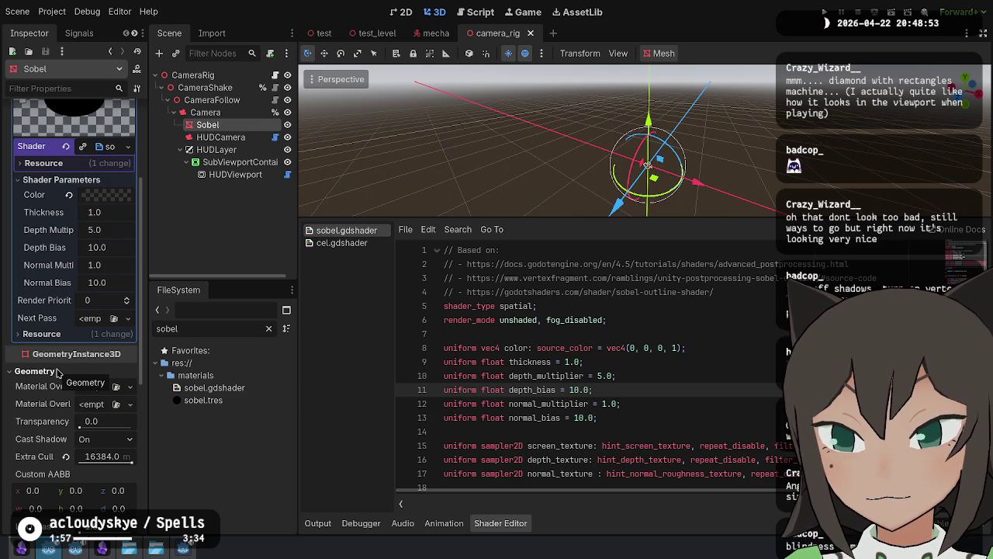
{"action": "key", "text": "alt+Tab"}
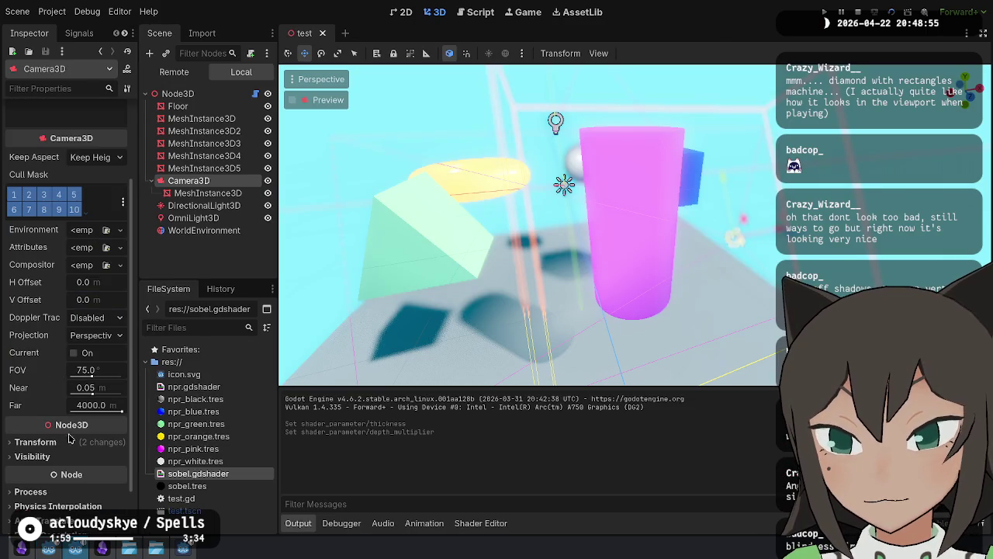
Step: Give the camera's quad an Extra Cull Margin of 16384 and save the scene
{"action": "left_click", "coordinate": [178, 193]}
{"action": "scroll", "coordinate": [62, 417], "scroll_direction": "down", "scroll_amount": 2}
{"action": "left_click", "coordinate": [47, 410]}
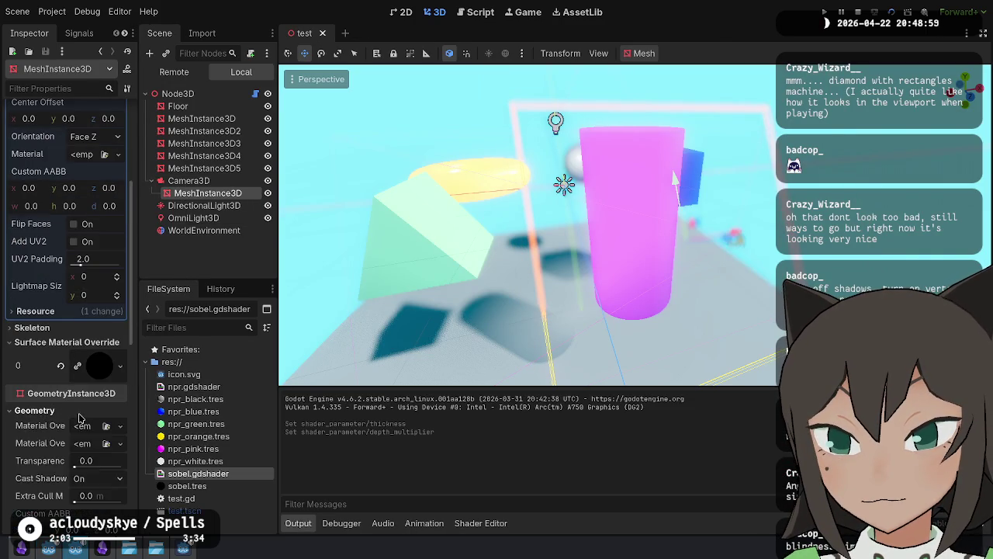
{"action": "scroll", "coordinate": [48, 403], "scroll_direction": "down", "scroll_amount": 4}
{"action": "mouse_move", "coordinate": [45, 395]}
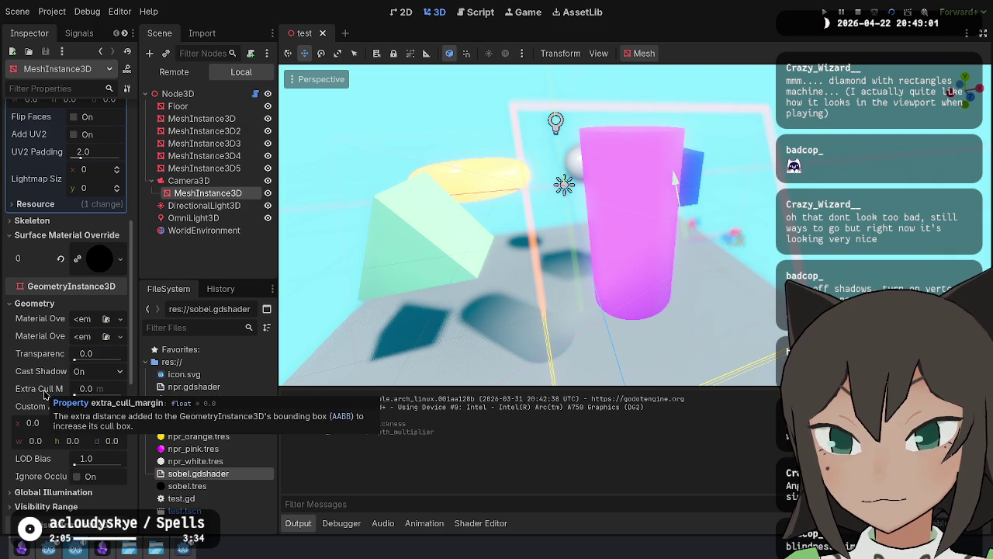
{"action": "left_click_drag", "start_coordinate": [76, 392], "coordinate": [117, 392]}
{"action": "key", "text": "ctrl+s"}
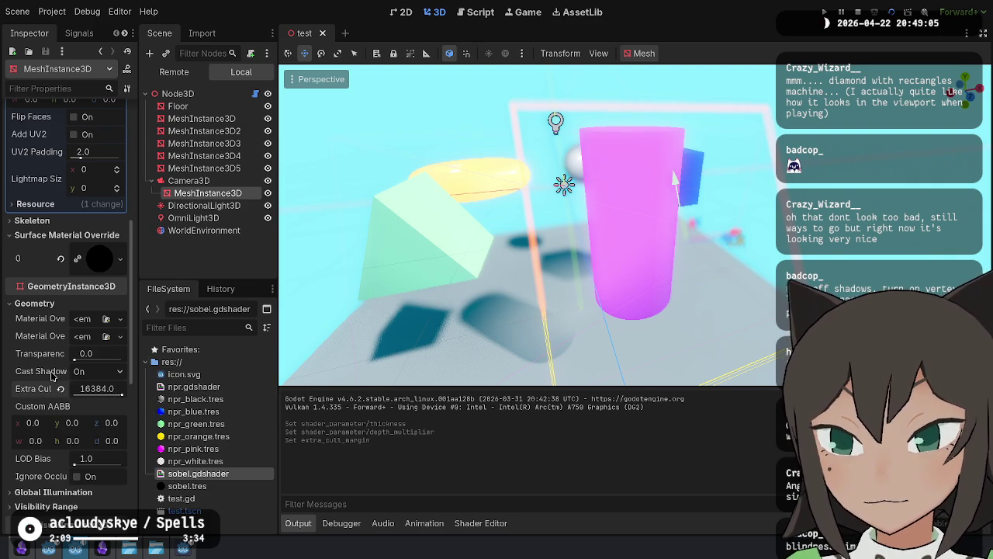
Step: Set the quad's Cast Shadow to Off and open its sobel shader material
{"action": "left_click", "coordinate": [78, 373]}
{"action": "left_click", "coordinate": [96, 397]}
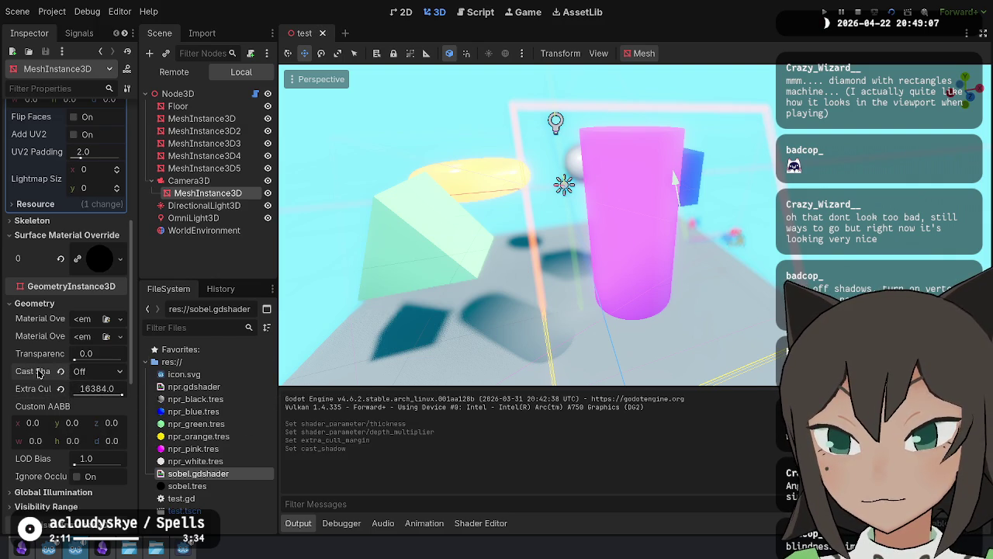
{"action": "scroll", "coordinate": [54, 358], "scroll_direction": "up", "scroll_amount": 2}
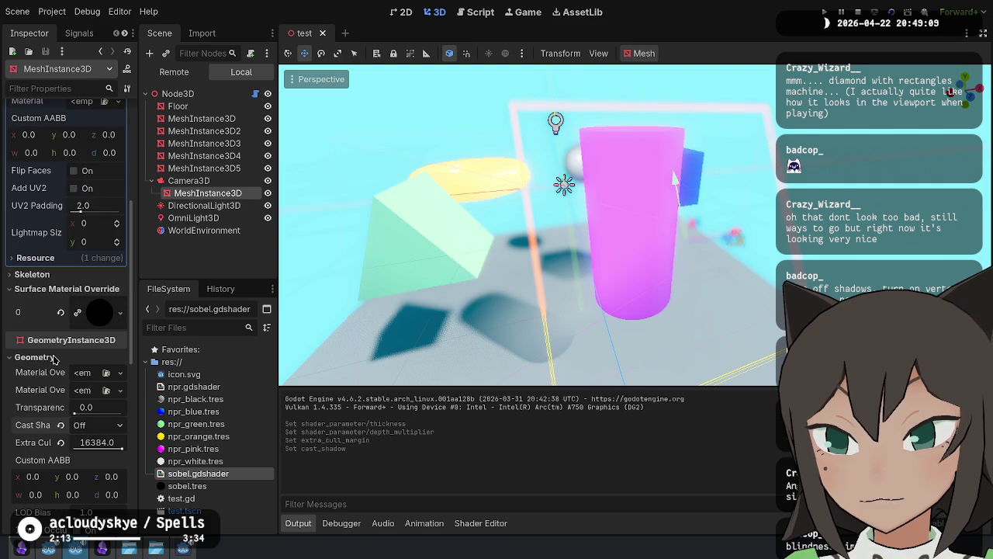
{"action": "scroll", "coordinate": [55, 378], "scroll_direction": "up", "scroll_amount": 4}
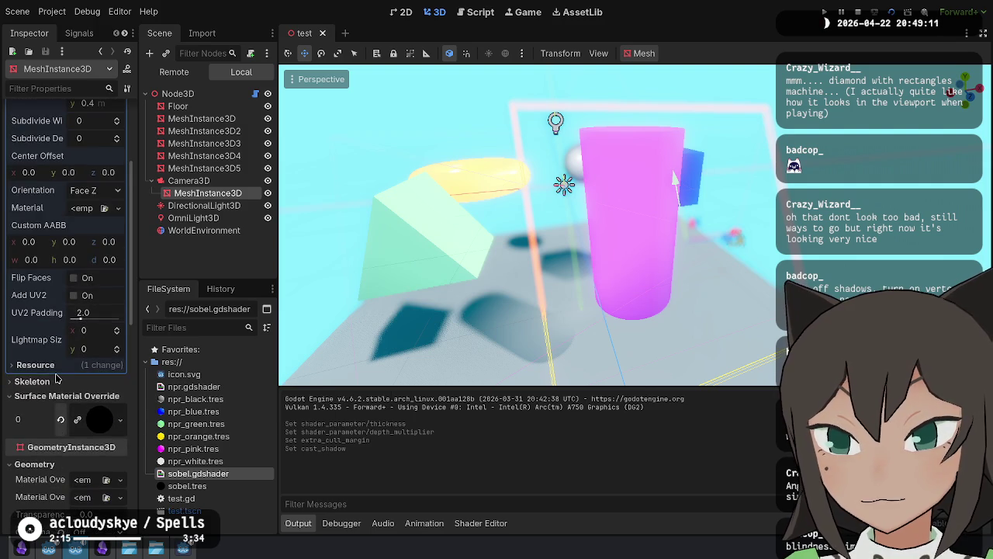
{"action": "scroll", "coordinate": [78, 325], "scroll_direction": "up", "scroll_amount": 5}
{"action": "left_click", "coordinate": [101, 145]}
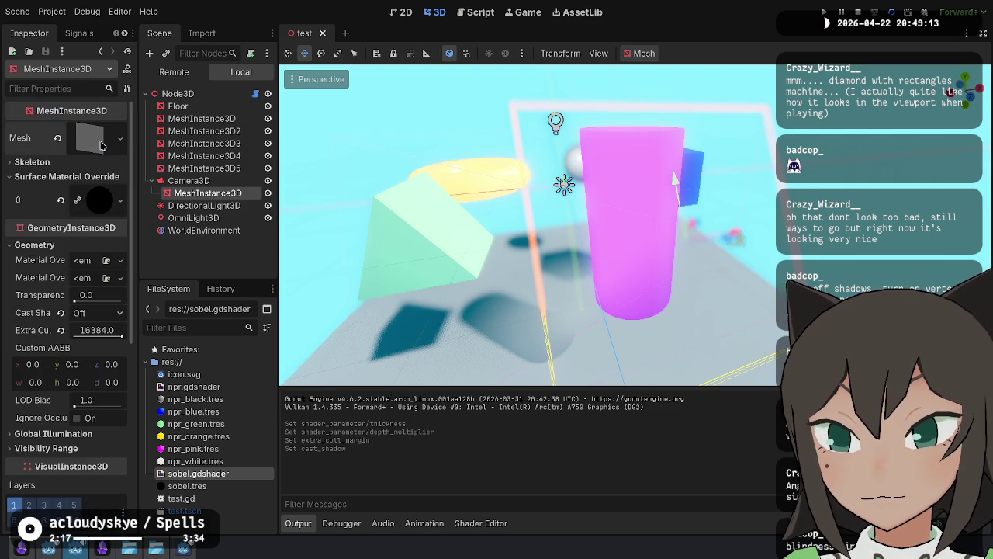
{"action": "left_click", "coordinate": [97, 202]}
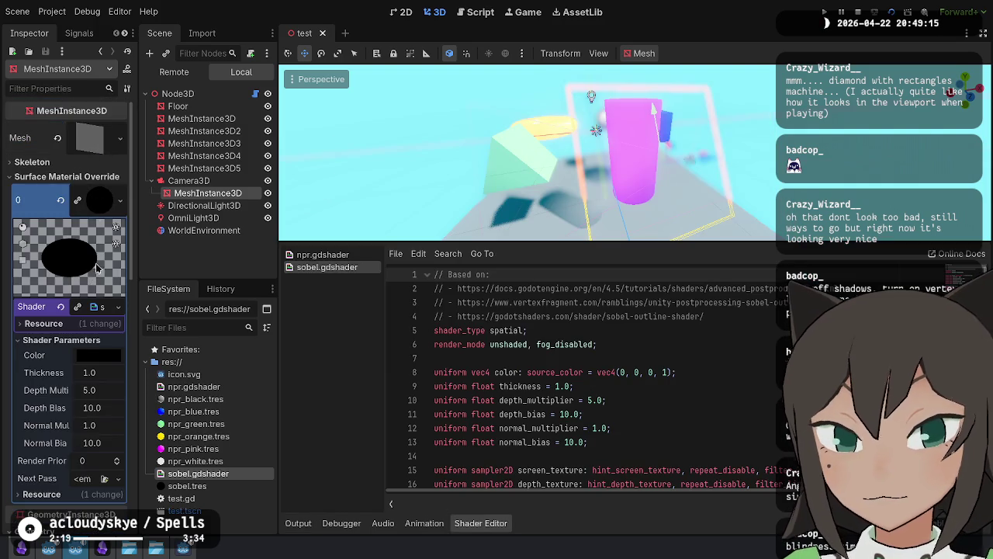
Step: Briefly view the running game window, then hide it again
{"action": "scroll", "coordinate": [68, 363], "scroll_direction": "down", "scroll_amount": 2}
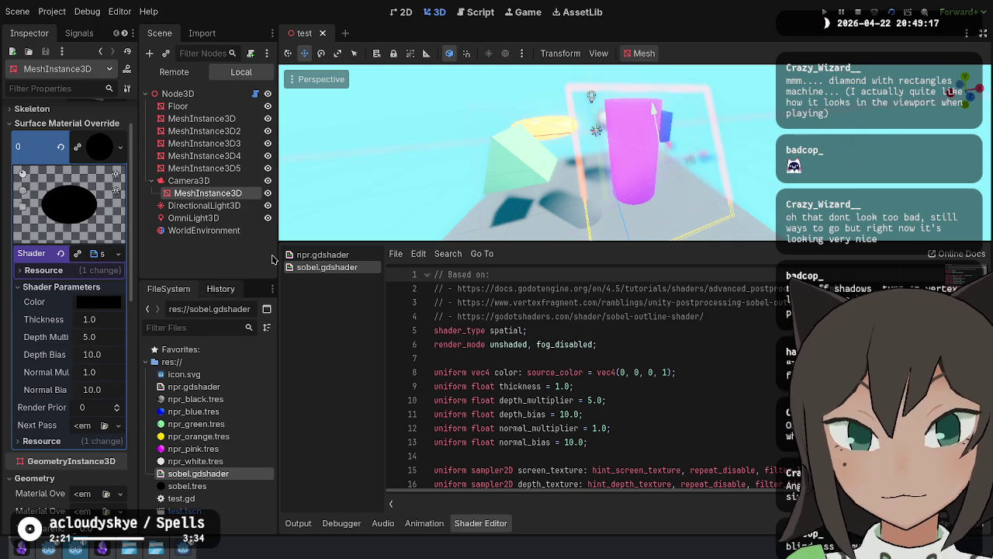
{"action": "left_click", "coordinate": [178, 552]}
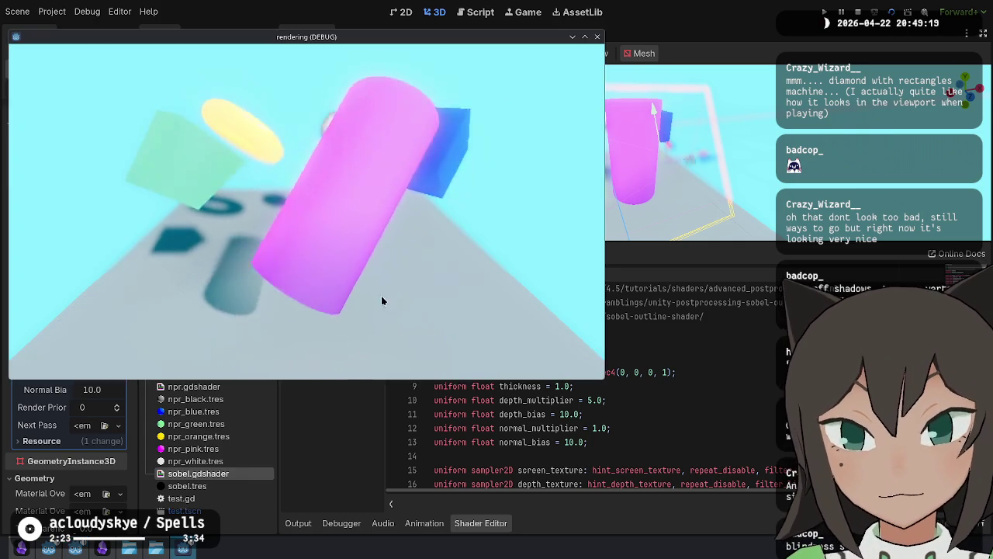
{"action": "left_click", "coordinate": [178, 552]}
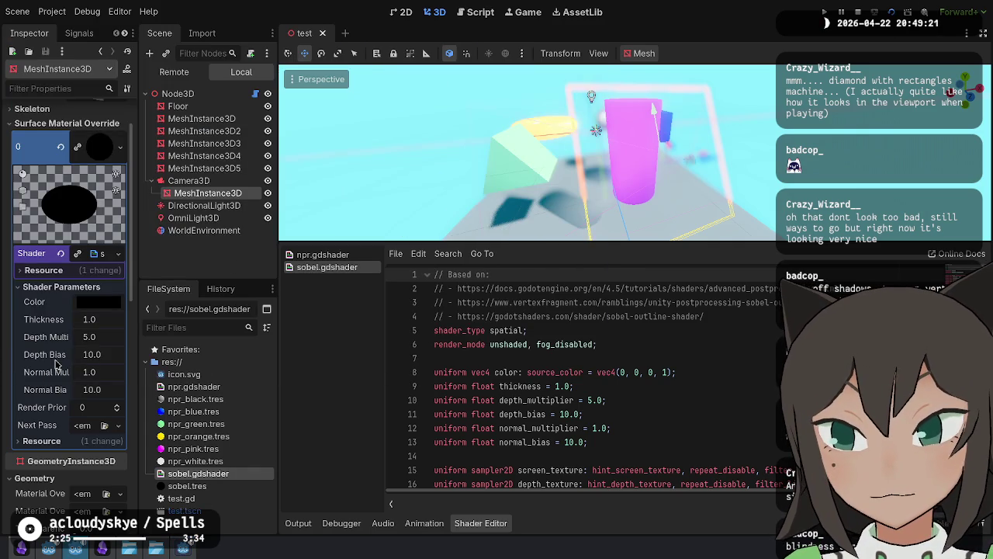
Step: Inspect Camera3D's settings, then switch to the camera_rig project window
{"action": "left_click", "coordinate": [190, 182]}
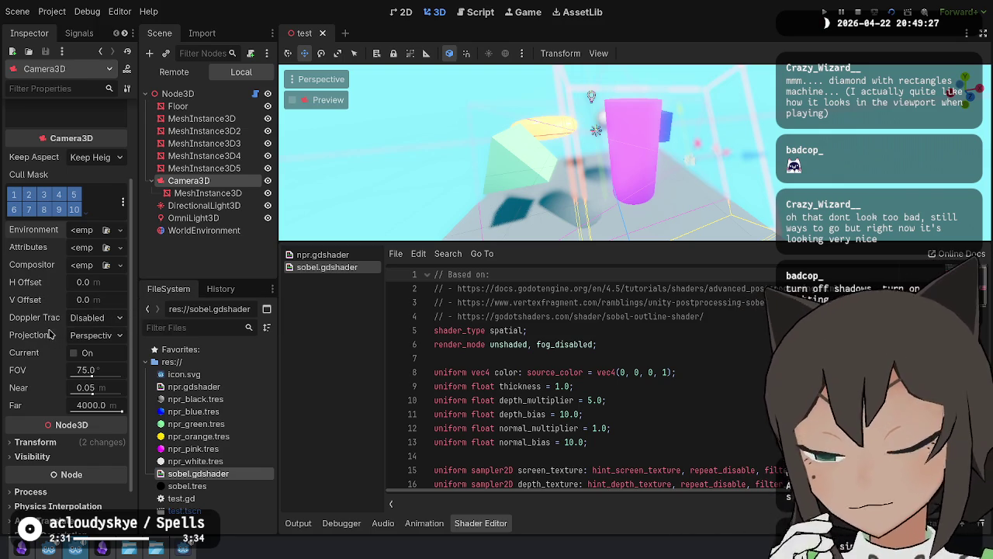
{"action": "mouse_move", "coordinate": [51, 335]}
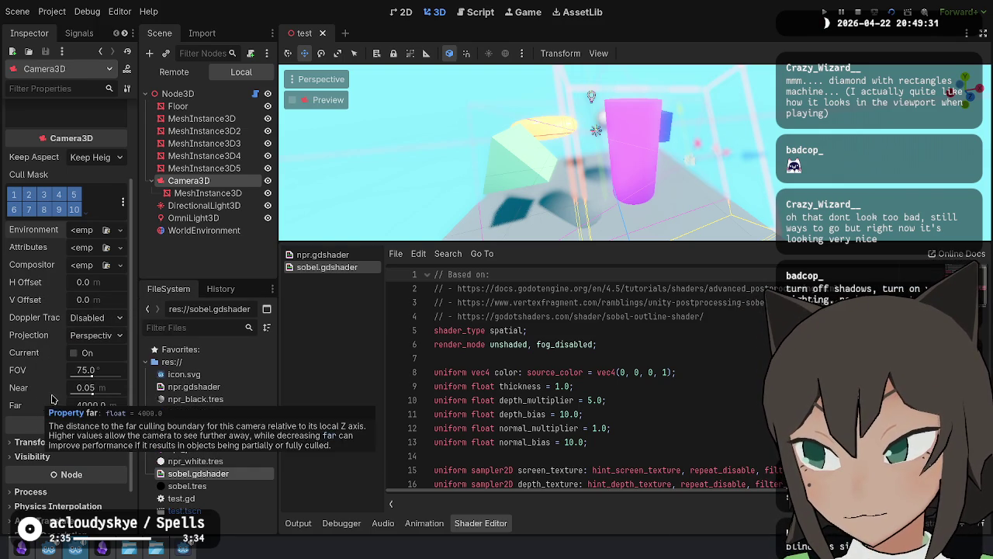
{"action": "scroll", "coordinate": [61, 395], "scroll_direction": "down", "scroll_amount": 2}
{"action": "scroll", "coordinate": [62, 406], "scroll_direction": "up", "scroll_amount": 5}
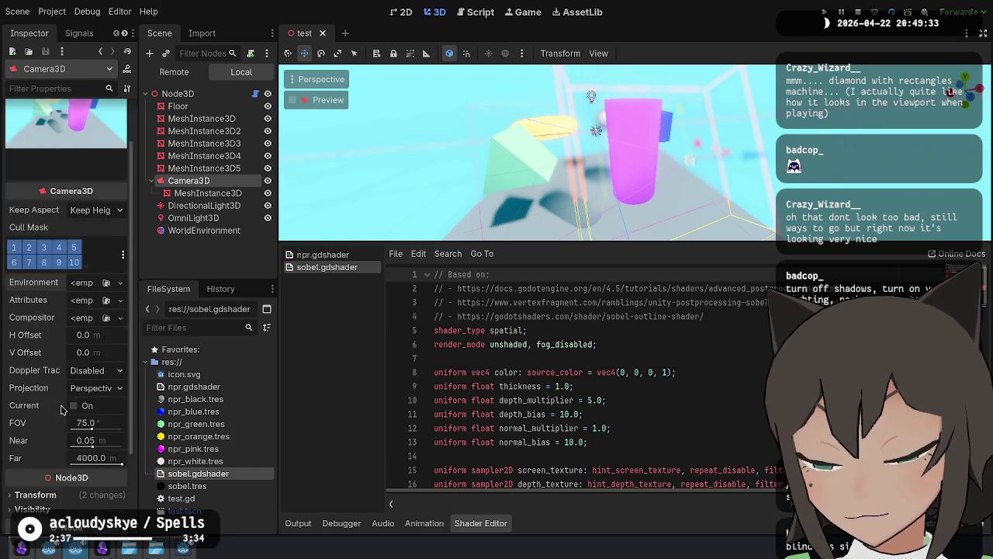
{"action": "key", "text": "alt+Tab"}
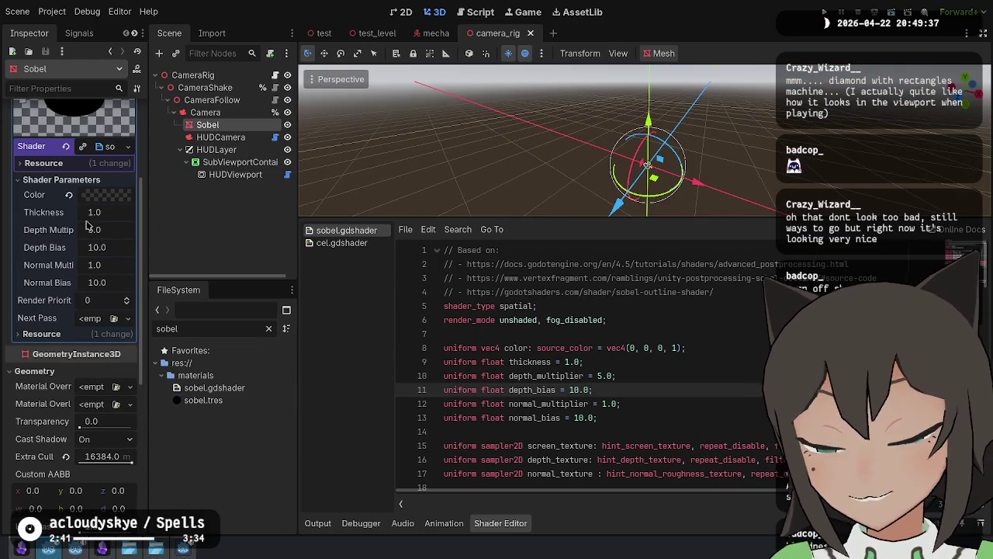
Step: In the test project's sobel.tres, confirm the outline colour is black (000000) in linear RGB
{"action": "key", "text": "alt+Tab"}
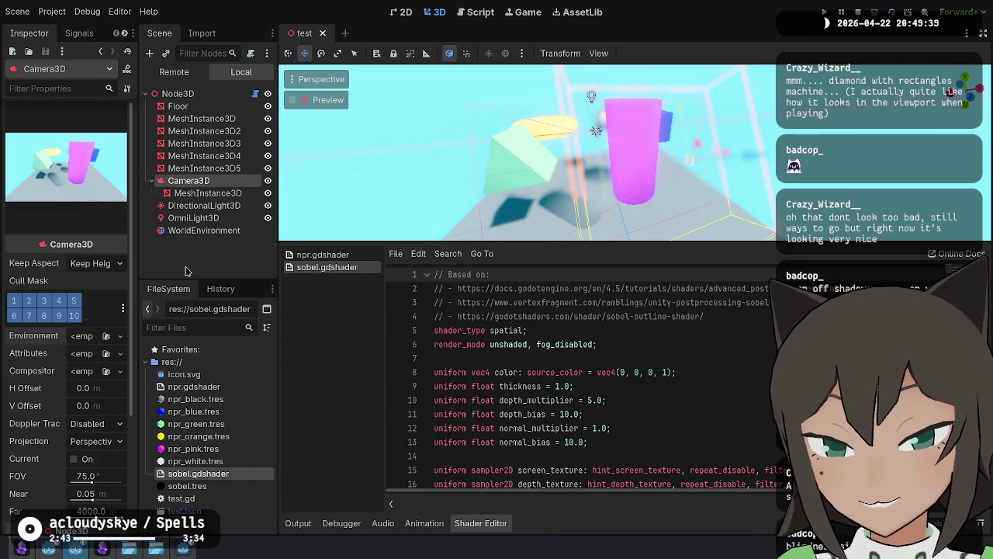
{"action": "left_click", "coordinate": [186, 485]}
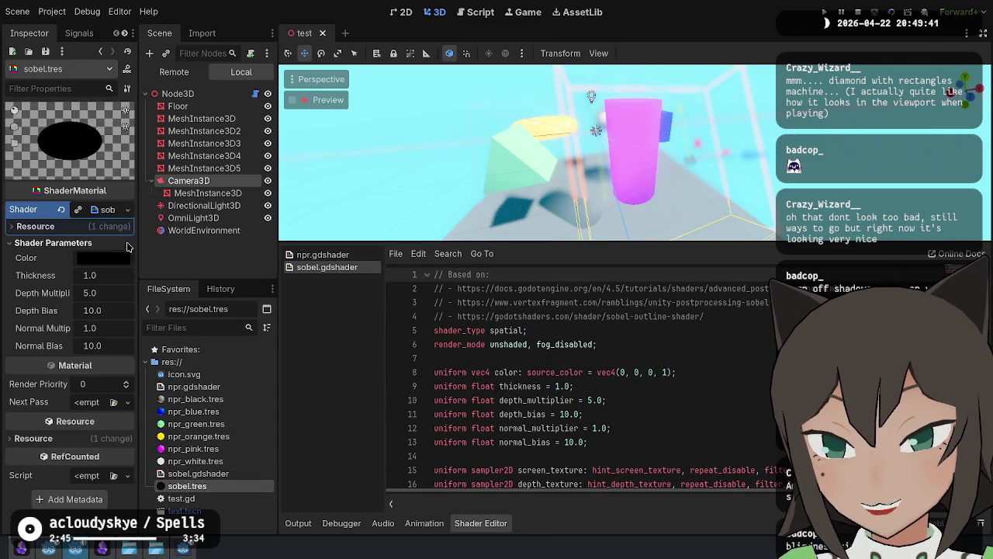
{"action": "left_click", "coordinate": [99, 257]}
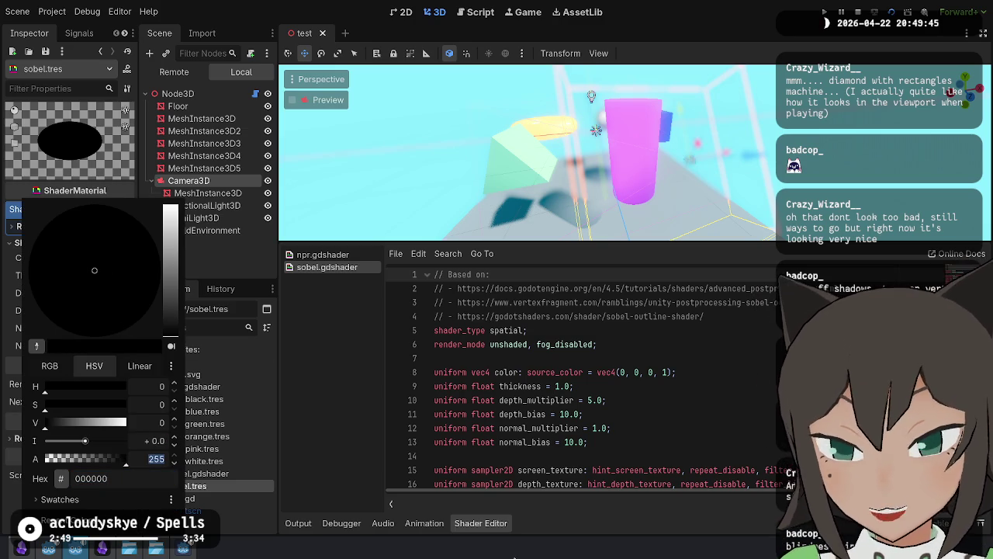
{"action": "left_click", "coordinate": [43, 366]}
{"action": "left_click", "coordinate": [142, 366]}
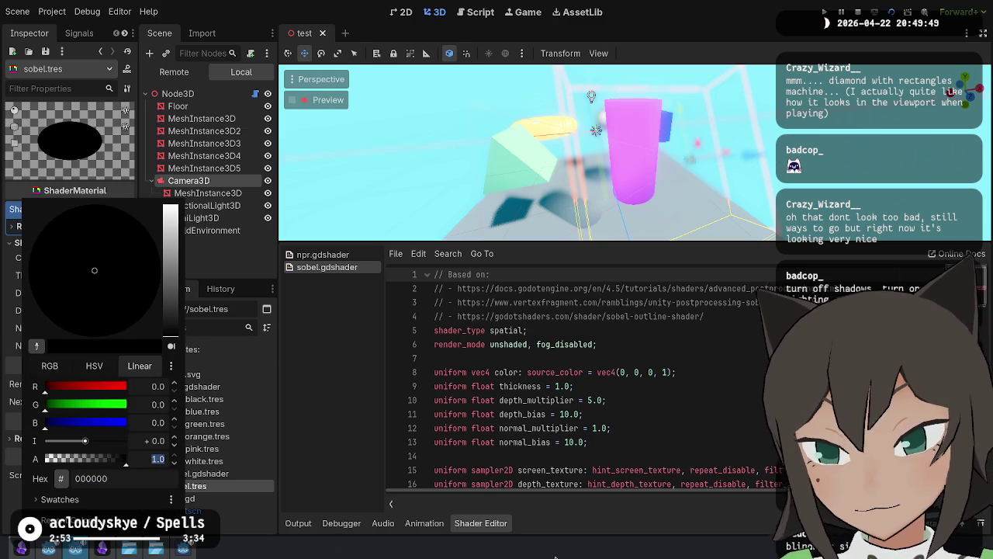
{"action": "key", "text": "Escape"}
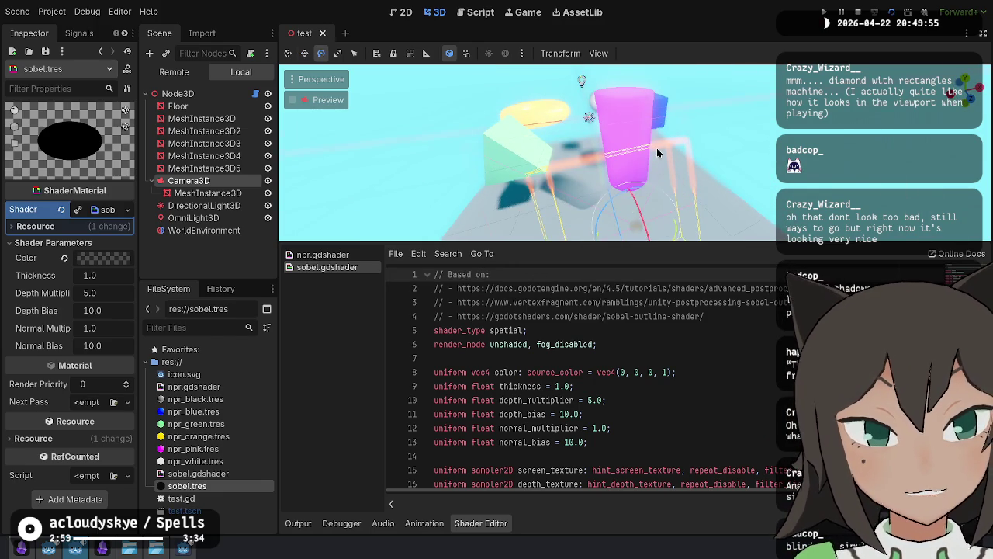
Step: Rotate the camera 45 degrees, then save and test-run the scene
{"action": "key", "text": "e"}
{"action": "mouse_move", "coordinate": [623, 165]}
{"action": "left_mouse_down"}
{"action": "mouse_move", "coordinate": [672, 147]}
{"action": "mouse_move", "coordinate": [654, 137]}
{"action": "mouse_move", "coordinate": [650, 236]}
{"action": "mouse_move", "coordinate": [693, 180]}
{"action": "mouse_move", "coordinate": [677, 178]}
{"action": "mouse_move", "coordinate": [685, 176]}
{"action": "left_mouse_up"}
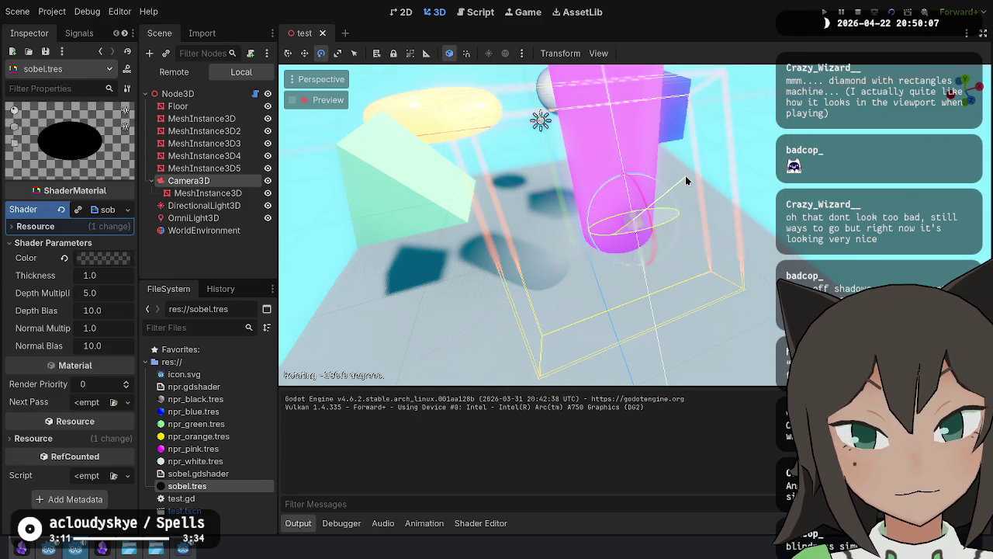
{"action": "key", "text": "F5"}
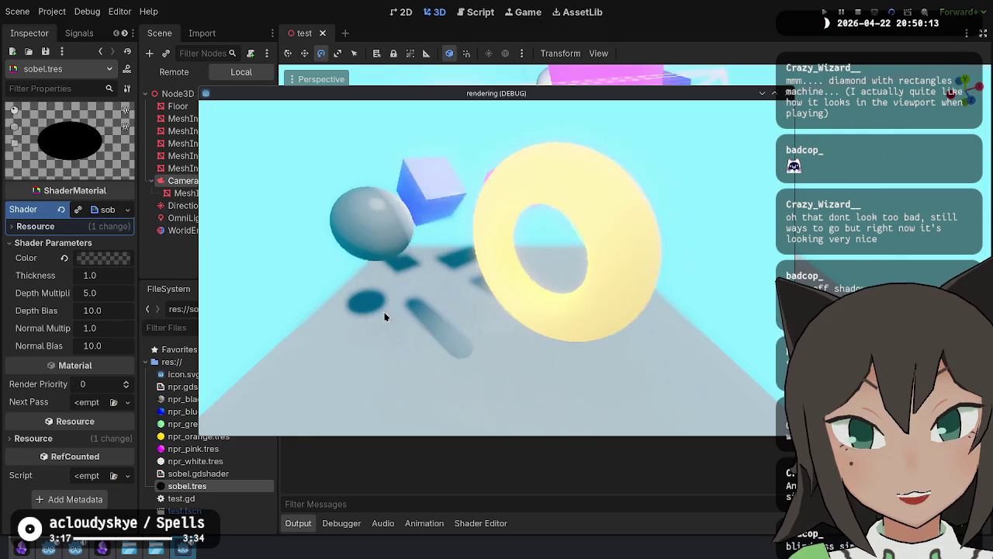
{"action": "key", "text": "F8"}
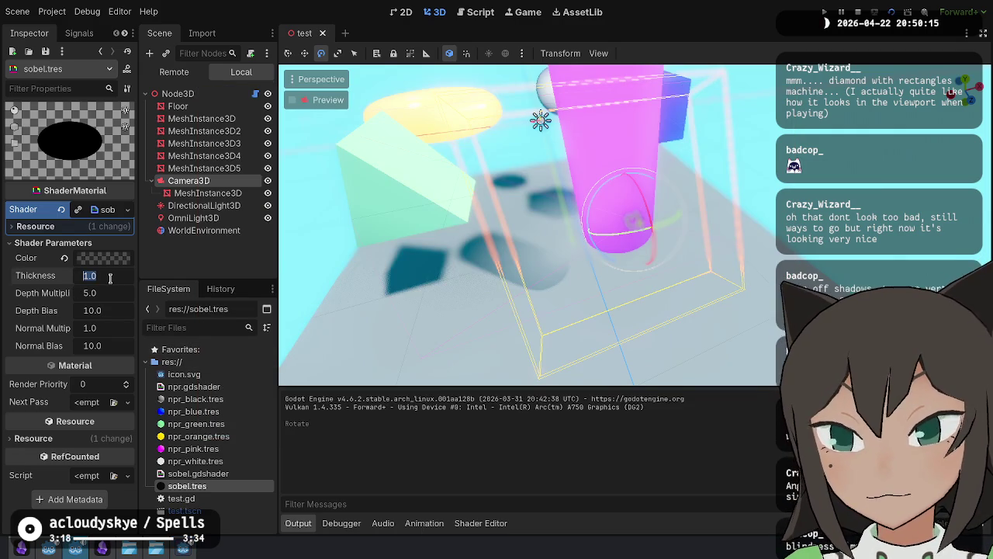
{"action": "type", "text": "10"}
{"action": "key", "text": "F5"}
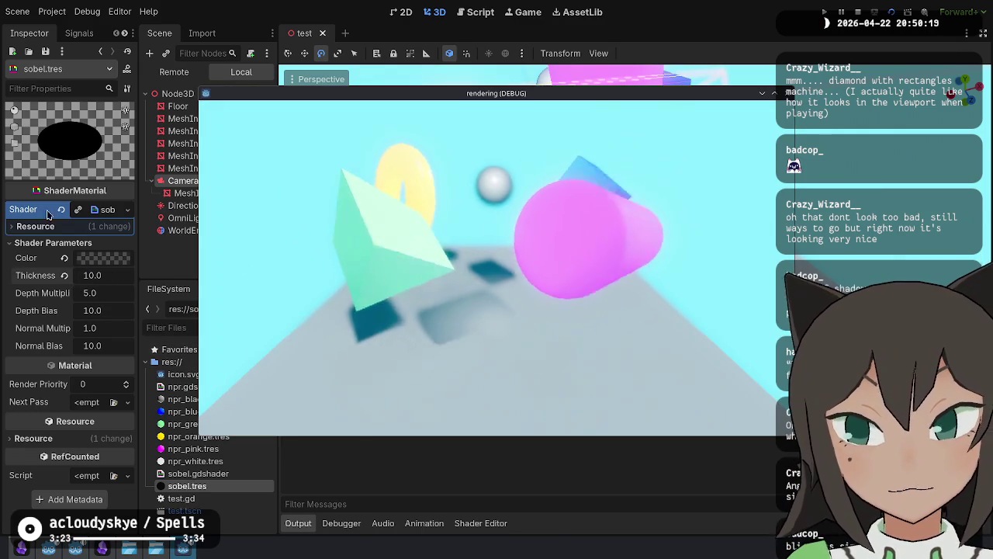
Step: Nudge the Depth Multiplier, rerun the scene, and place the game window top-left
{"action": "key", "text": "F8"}
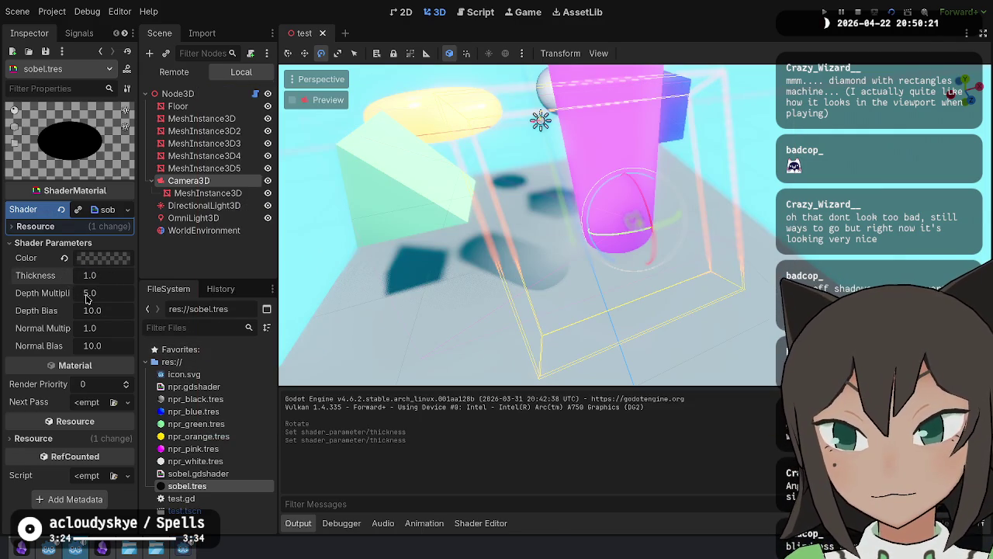
{"action": "left_click_drag", "start_coordinate": [87, 298], "coordinate": [90, 299]}
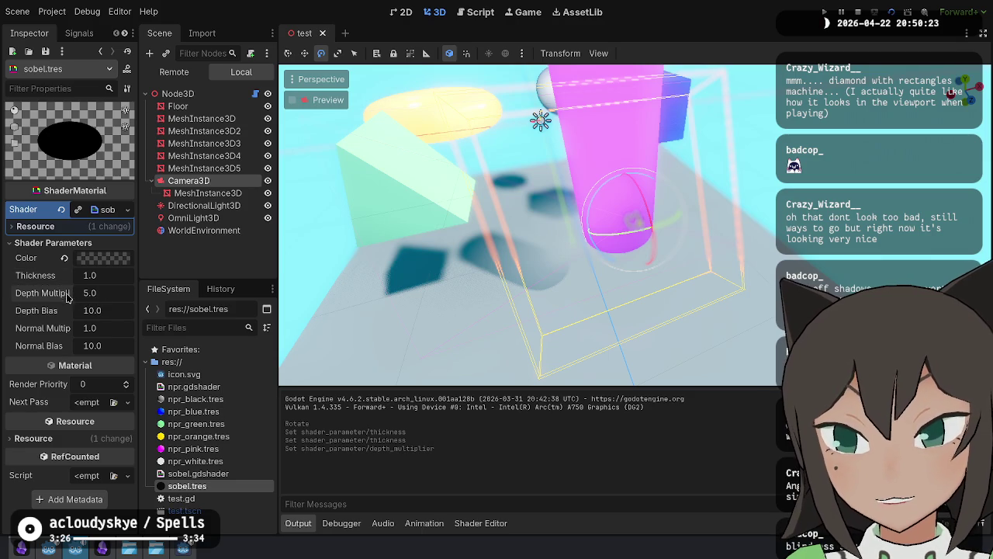
{"action": "key", "text": "F5"}
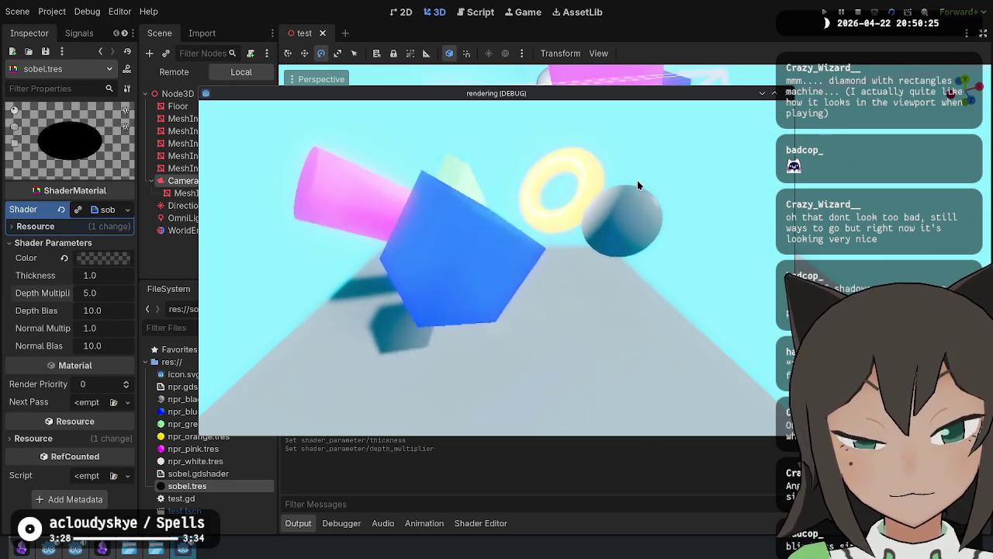
{"action": "left_click_drag", "start_coordinate": [532, 259], "coordinate": [321, 213]}
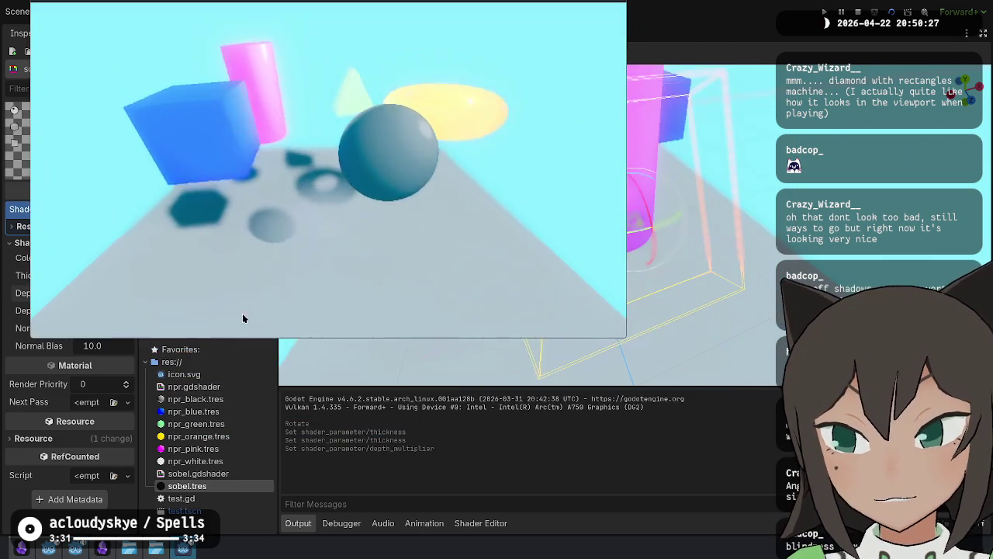
Step: Try Depth Multiplier ~23.94 and Depth Bias ~12.68 live, then reset them to 5.0 and 10.0
{"action": "left_click", "coordinate": [464, 394]}
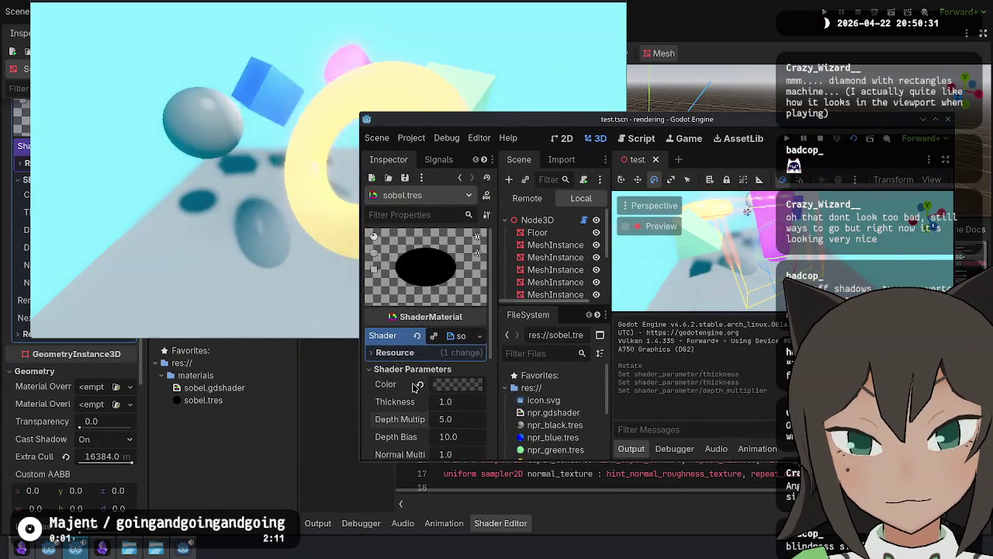
{"action": "scroll", "coordinate": [427, 349], "scroll_direction": "down", "scroll_amount": 2}
{"action": "left_click_drag", "start_coordinate": [449, 361], "coordinate": [403, 383]}
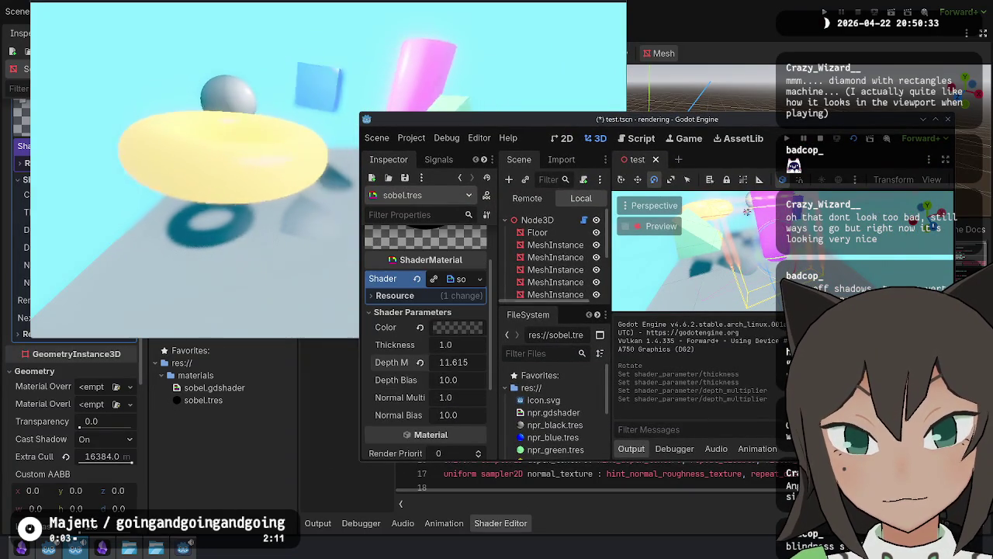
{"action": "left_click", "coordinate": [420, 362]}
{"action": "mouse_move", "coordinate": [448, 380]}
{"action": "left_mouse_down"}
{"action": "mouse_move", "coordinate": [476, 380]}
{"action": "mouse_move", "coordinate": [423, 382]}
{"action": "mouse_move", "coordinate": [477, 397]}
{"action": "mouse_move", "coordinate": [458, 414]}
{"action": "mouse_move", "coordinate": [467, 414]}
{"action": "left_mouse_up"}
{"action": "left_click", "coordinate": [419, 379]}
{"action": "key", "text": "ctrl+z"}
{"action": "key", "text": "ctrl+z"}
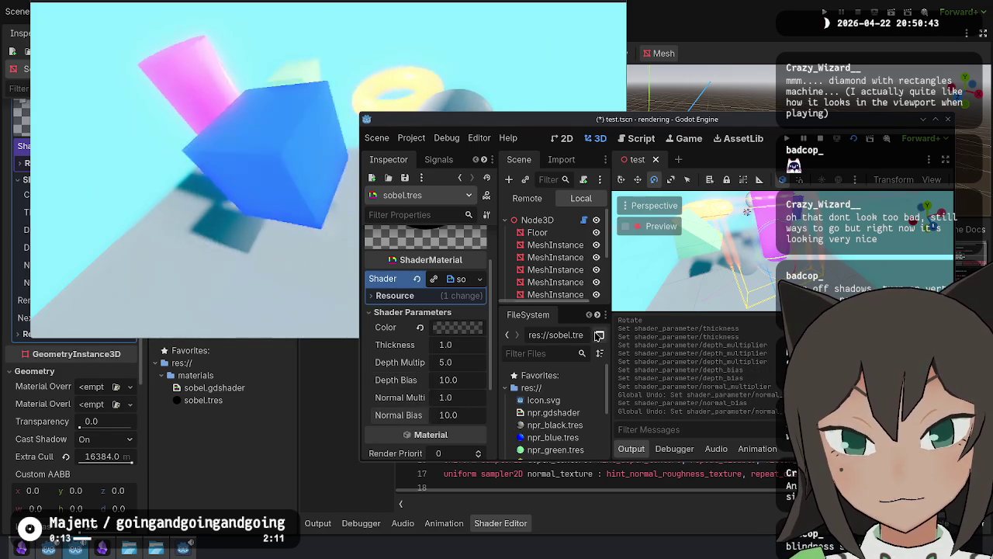
Step: Move Camera3D up and back to preview the outline, then undo the move
{"action": "scroll", "coordinate": [469, 325], "scroll_direction": "up", "scroll_amount": 2}
{"action": "key", "text": "w"}
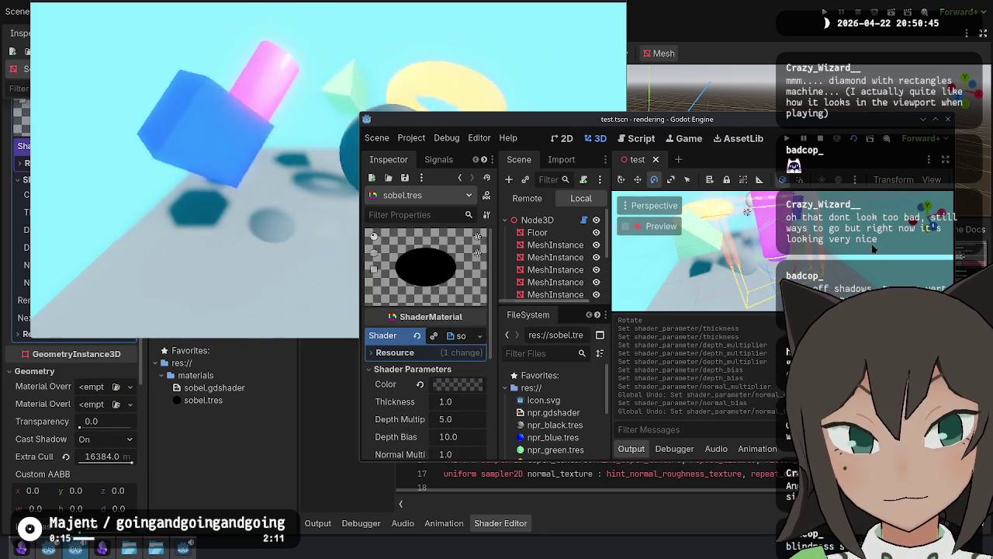
{"action": "left_click_drag", "start_coordinate": [775, 248], "coordinate": [808, 256]}
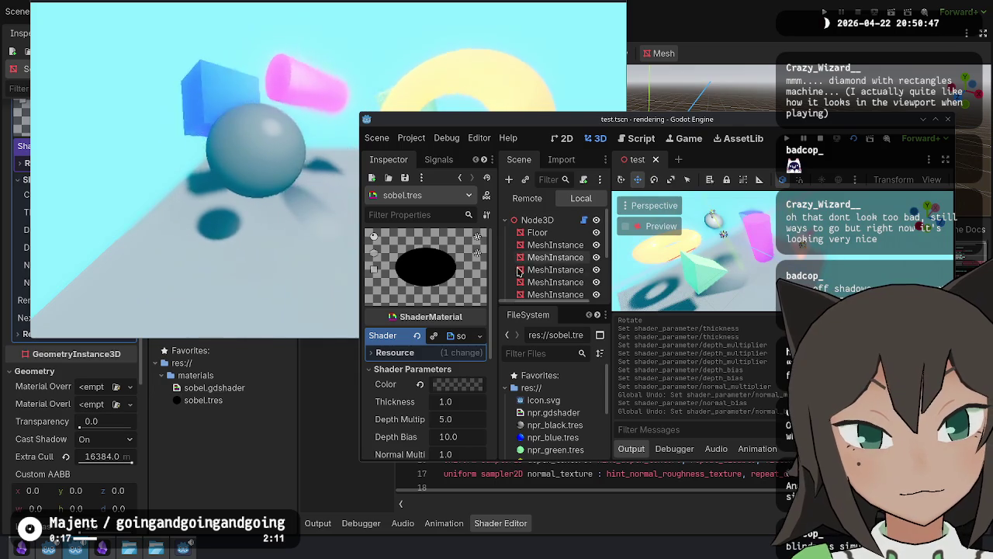
{"action": "scroll", "coordinate": [554, 247], "scroll_direction": "down", "scroll_amount": 3}
{"action": "left_click", "coordinate": [549, 236]}
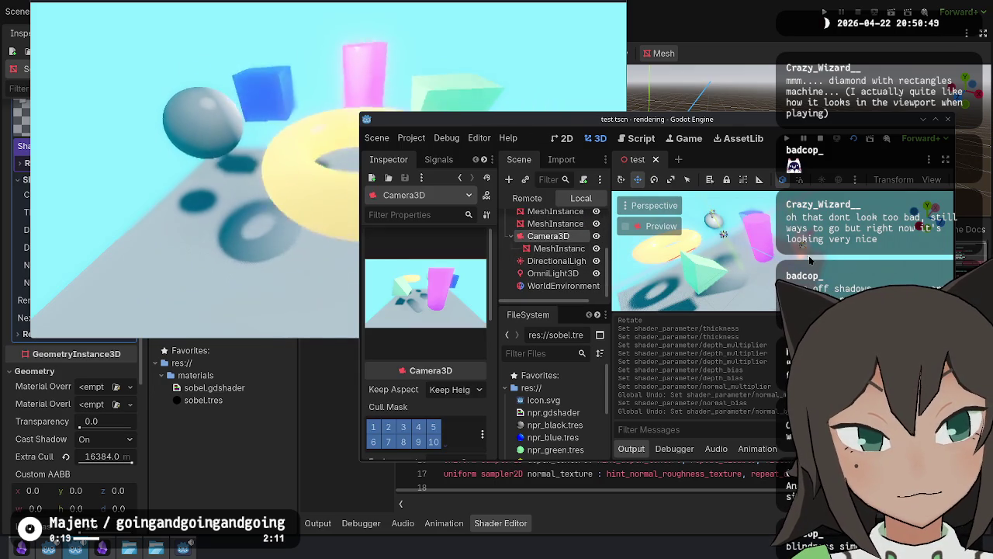
{"action": "mouse_move", "coordinate": [710, 255]}
{"action": "left_mouse_down"}
{"action": "mouse_move", "coordinate": [712, 272]}
{"action": "mouse_move", "coordinate": [698, 240]}
{"action": "mouse_move", "coordinate": [980, 233]}
{"action": "left_mouse_up"}
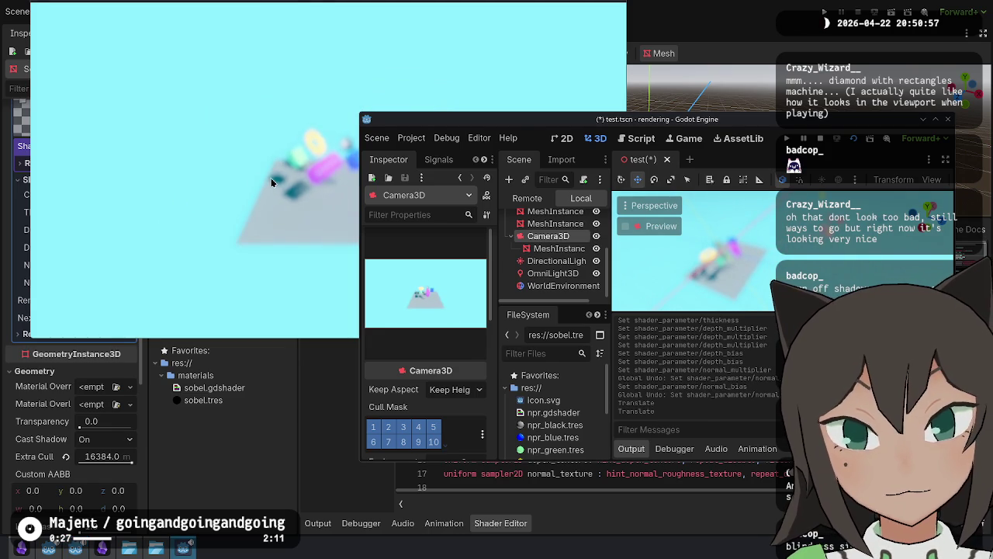
{"action": "mouse_move", "coordinate": [868, 118]}
{"action": "left_mouse_down"}
{"action": "mouse_move", "coordinate": [847, 207]}
{"action": "mouse_move", "coordinate": [870, 222]}
{"action": "left_mouse_up"}
{"action": "key", "text": "ctrl+z"}
{"action": "key", "text": "ctrl+z"}
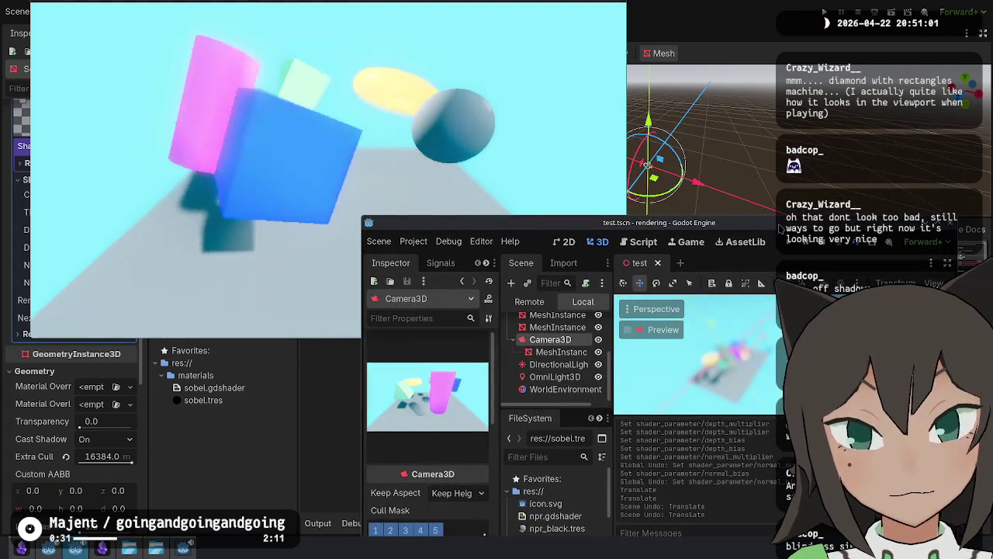
Step: Swing the view to a new angle, reload the saved scene, and stop the game
{"action": "left_click_drag", "start_coordinate": [766, 346], "coordinate": [729, 359]}
{"action": "scroll", "coordinate": [392, 485], "scroll_direction": "down", "scroll_amount": 2}
{"action": "scroll", "coordinate": [392, 485], "scroll_direction": "down", "scroll_amount": 5}
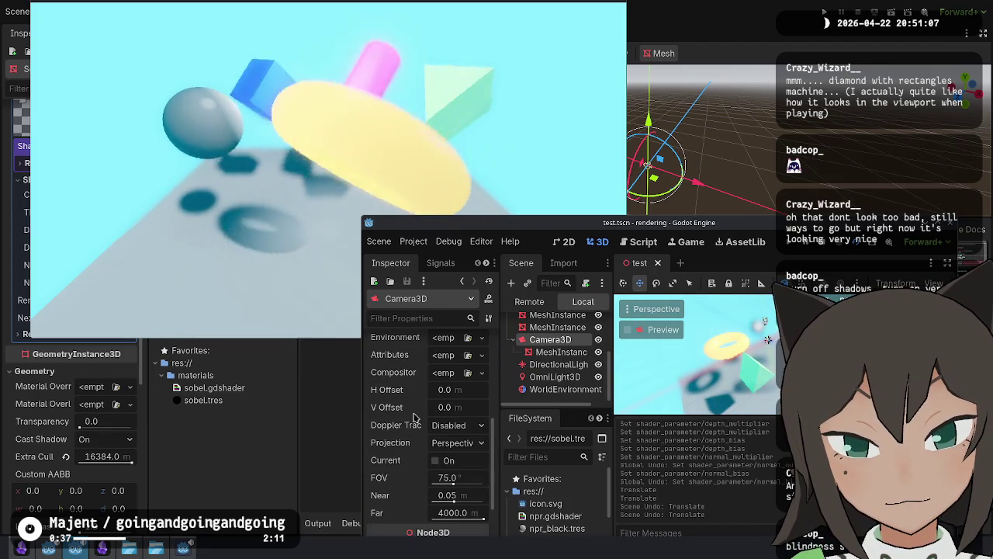
{"action": "scroll", "coordinate": [412, 441], "scroll_direction": "down", "scroll_amount": 5}
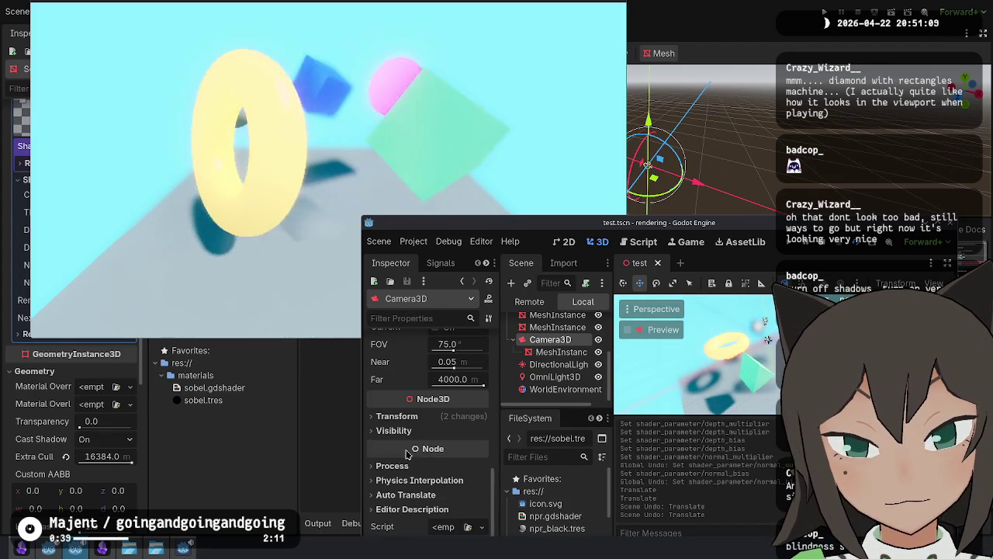
{"action": "scroll", "coordinate": [418, 375], "scroll_direction": "up", "scroll_amount": 4}
{"action": "scroll", "coordinate": [418, 376], "scroll_direction": "up", "scroll_amount": 3}
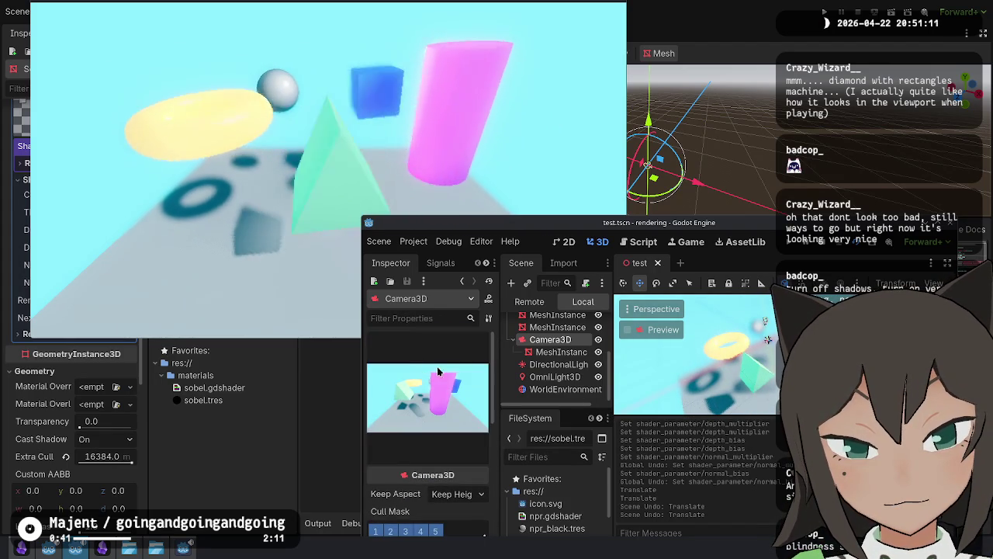
{"action": "left_click", "coordinate": [541, 353]}
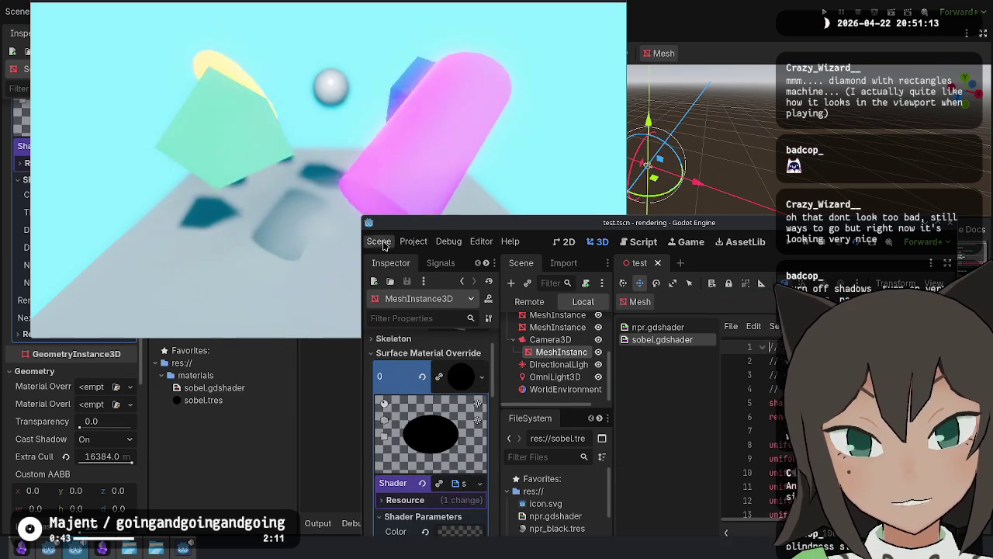
{"action": "left_click", "coordinate": [378, 241]}
{"action": "left_click", "coordinate": [439, 466]}
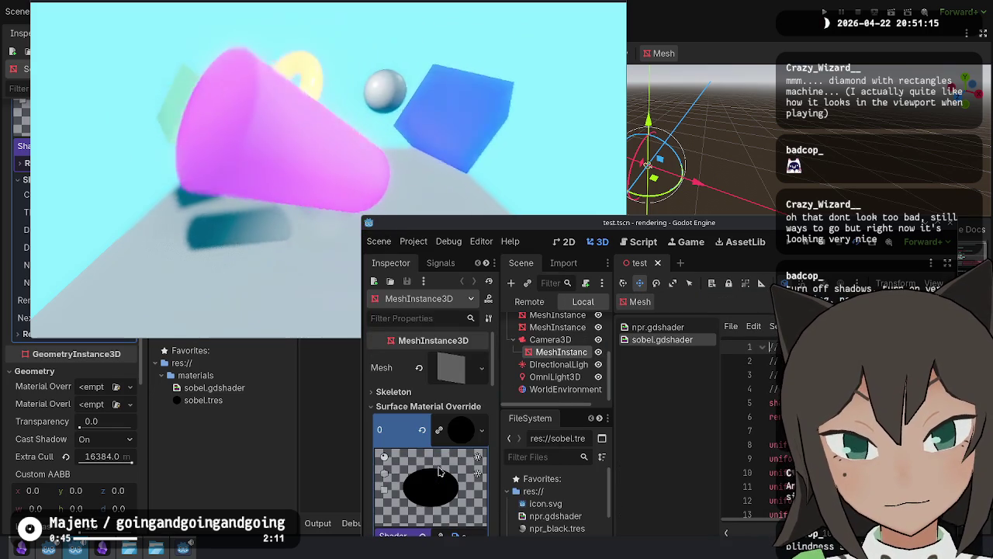
{"action": "key", "text": "F8"}
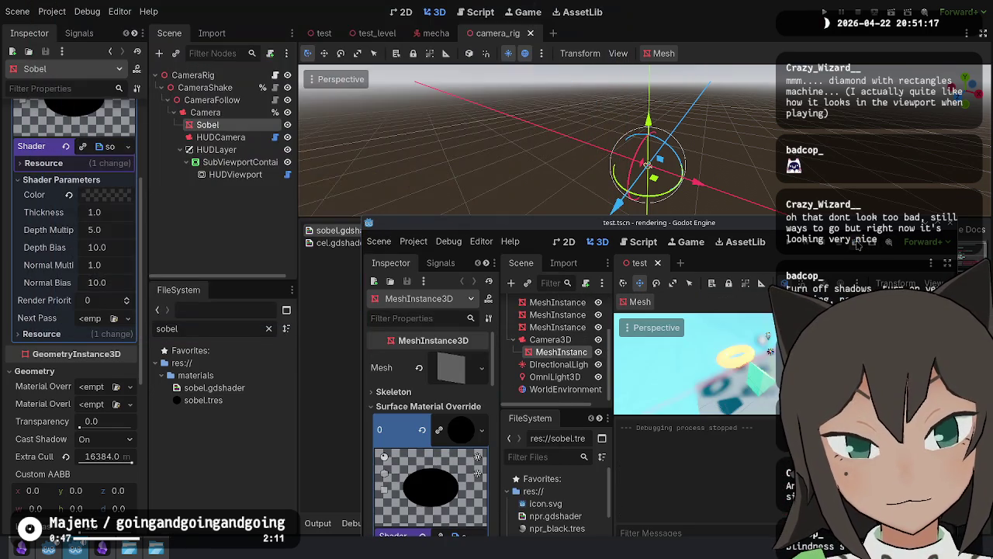
Step: Use Project > Reload Current Project to restart the editor
{"action": "left_click", "coordinate": [414, 241]}
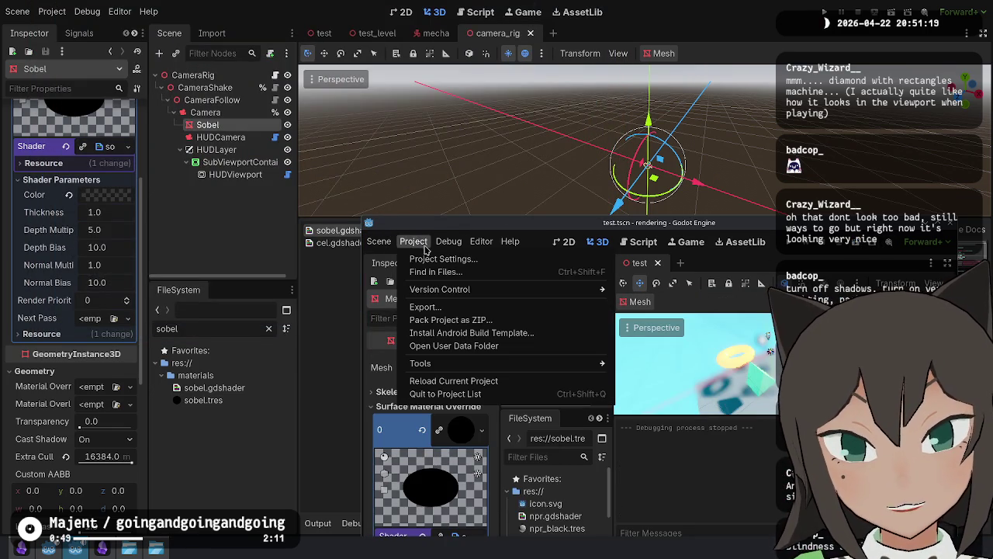
{"action": "left_click", "coordinate": [443, 380]}
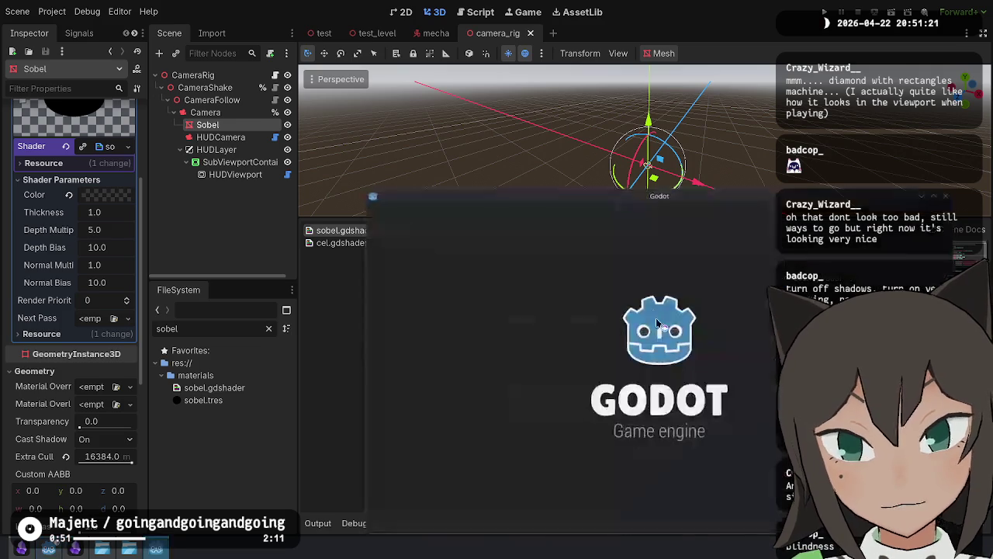
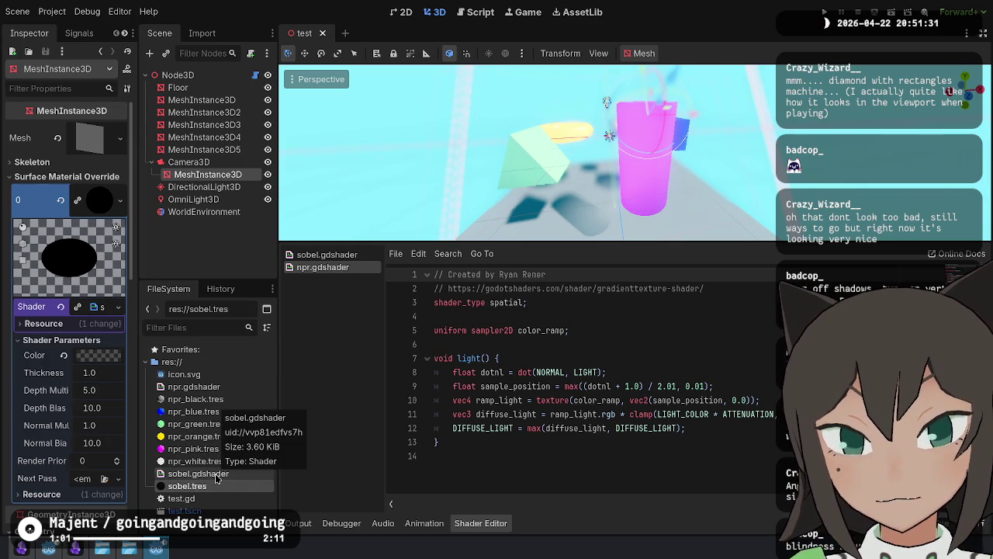
Step: Open sobel.gdshader in the Shader Editor and read through its outline code
{"action": "left_click", "coordinate": [217, 479]}
{"action": "scroll", "coordinate": [621, 357], "scroll_direction": "down", "scroll_amount": 4}
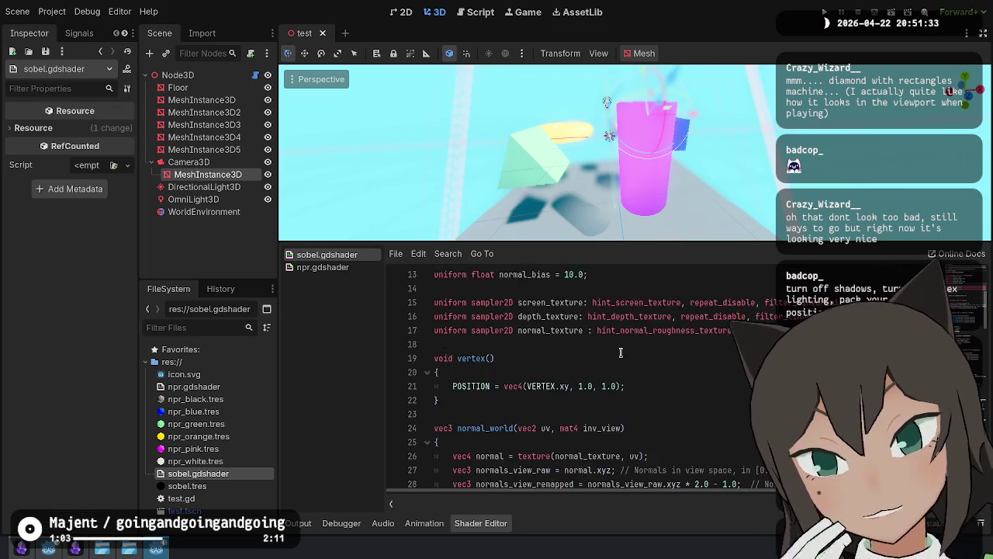
{"action": "scroll", "coordinate": [620, 352], "scroll_direction": "down", "scroll_amount": 1}
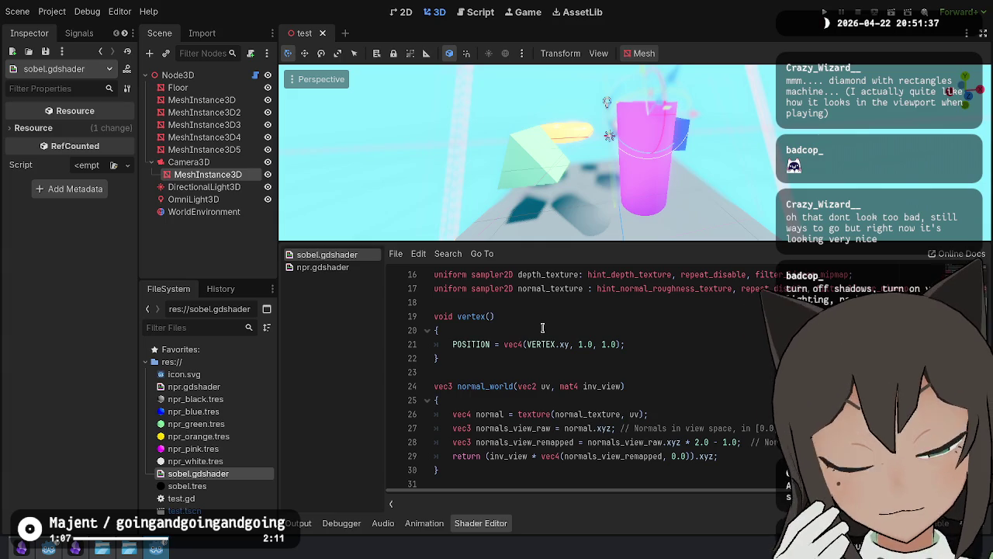
{"action": "scroll", "coordinate": [542, 327], "scroll_direction": "down", "scroll_amount": 1}
{"action": "scroll", "coordinate": [597, 359], "scroll_direction": "down", "scroll_amount": 6}
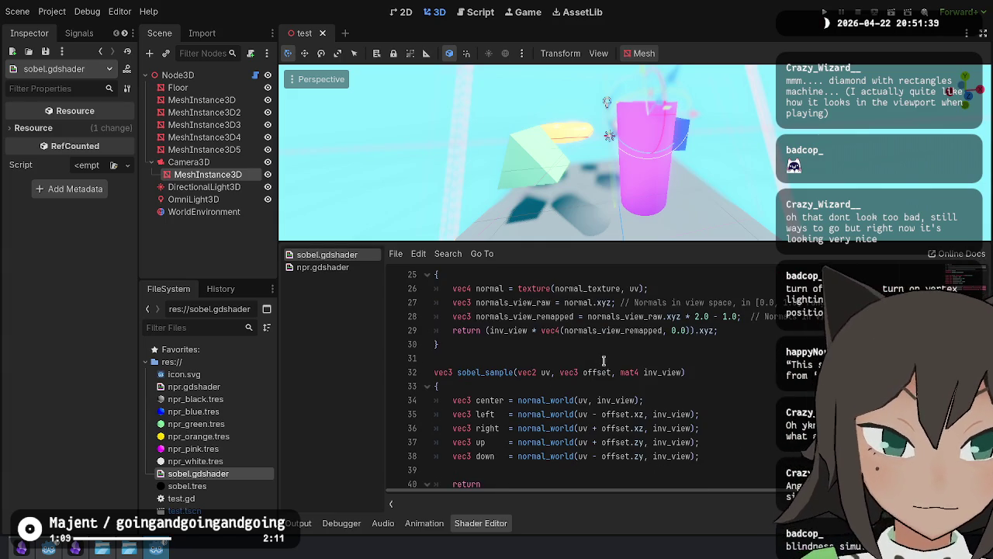
{"action": "scroll", "coordinate": [603, 363], "scroll_direction": "down", "scroll_amount": 18}
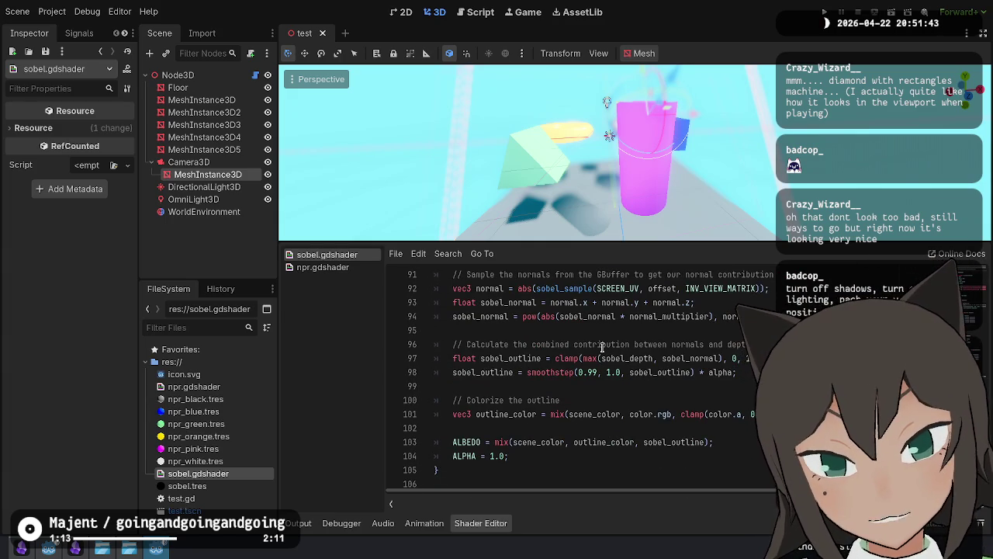
{"action": "scroll", "coordinate": [606, 354], "scroll_direction": "up", "scroll_amount": 1}
{"action": "scroll", "coordinate": [606, 354], "scroll_direction": "up", "scroll_amount": 1}
{"action": "scroll", "coordinate": [606, 352], "scroll_direction": "up", "scroll_amount": 5}
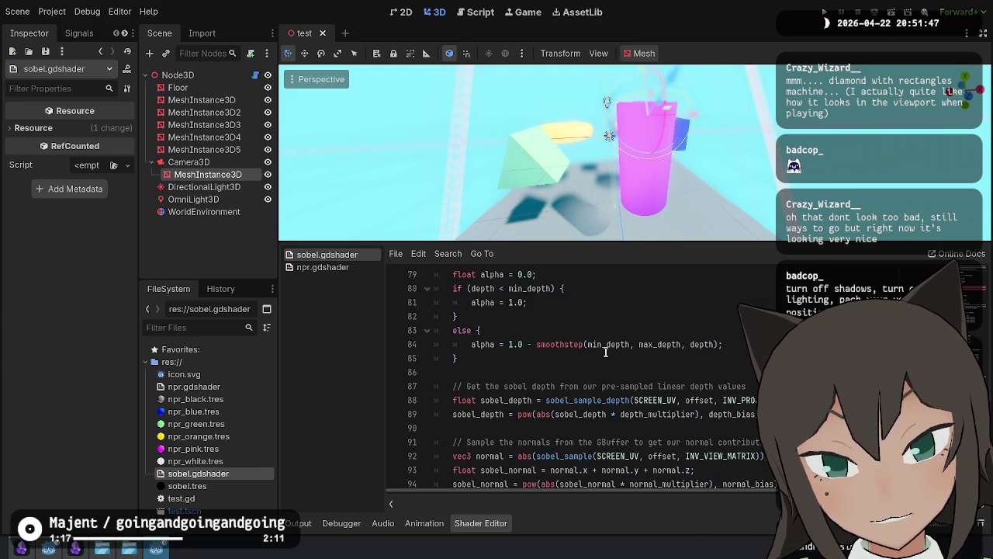
{"action": "scroll", "coordinate": [606, 352], "scroll_direction": "up", "scroll_amount": 20}
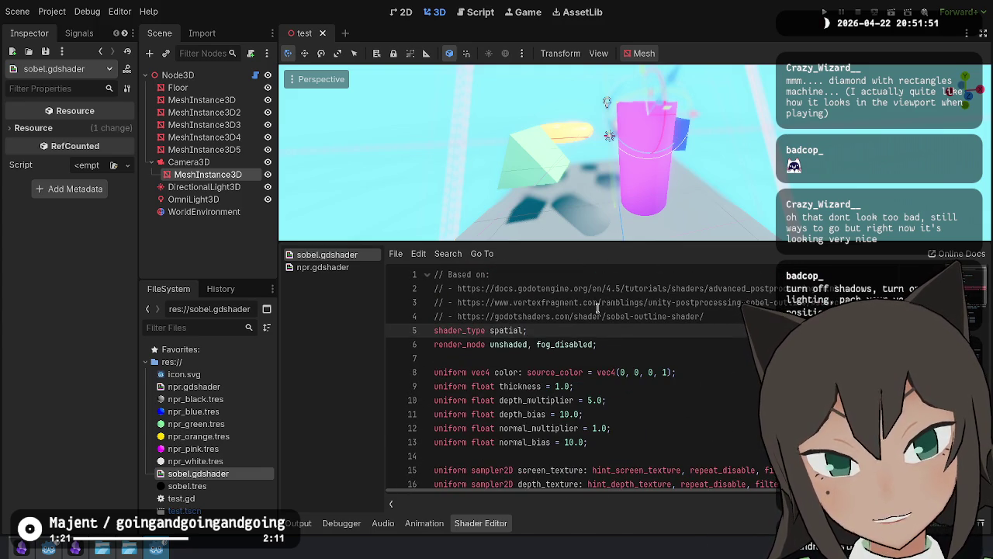
Step: Highlight the header's reference links, then select hint_depth_texture on line 16
{"action": "mouse_move", "coordinate": [456, 288]}
{"action": "left_mouse_down"}
{"action": "mouse_move", "coordinate": [721, 303]}
{"action": "mouse_move", "coordinate": [731, 315]}
{"action": "left_mouse_up"}
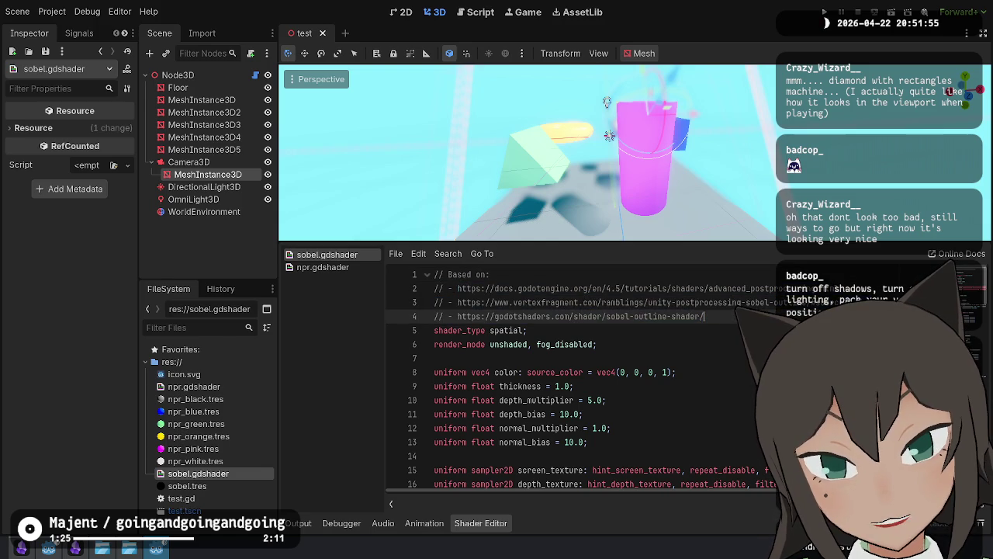
{"action": "left_click", "coordinate": [677, 344]}
{"action": "scroll", "coordinate": [675, 380], "scroll_direction": "down", "scroll_amount": 3}
{"action": "scroll", "coordinate": [674, 377], "scroll_direction": "up", "scroll_amount": 3}
{"action": "scroll", "coordinate": [671, 371], "scroll_direction": "down", "scroll_amount": 1}
{"action": "scroll", "coordinate": [670, 371], "scroll_direction": "down", "scroll_amount": 2}
{"action": "left_click", "coordinate": [543, 441]}
{"action": "left_click", "coordinate": [698, 441]}
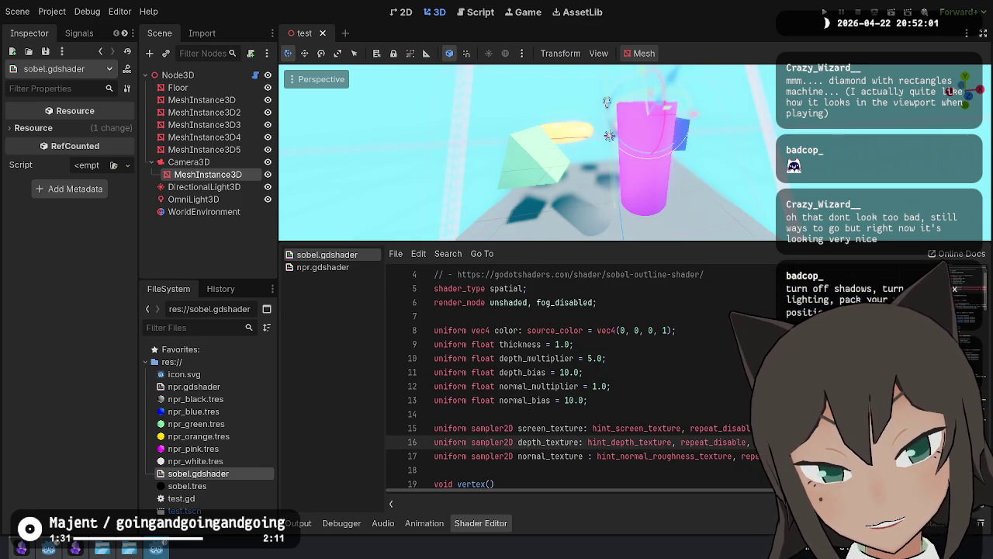
{"action": "double_click", "coordinate": [654, 440]}
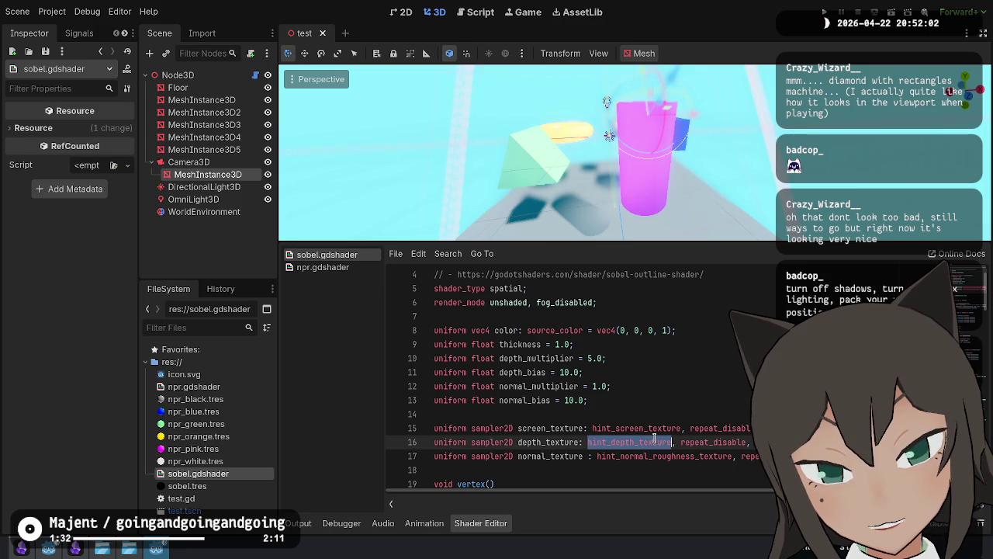
{"action": "left_click", "coordinate": [547, 440]}
{"action": "double_click", "coordinate": [562, 446]}
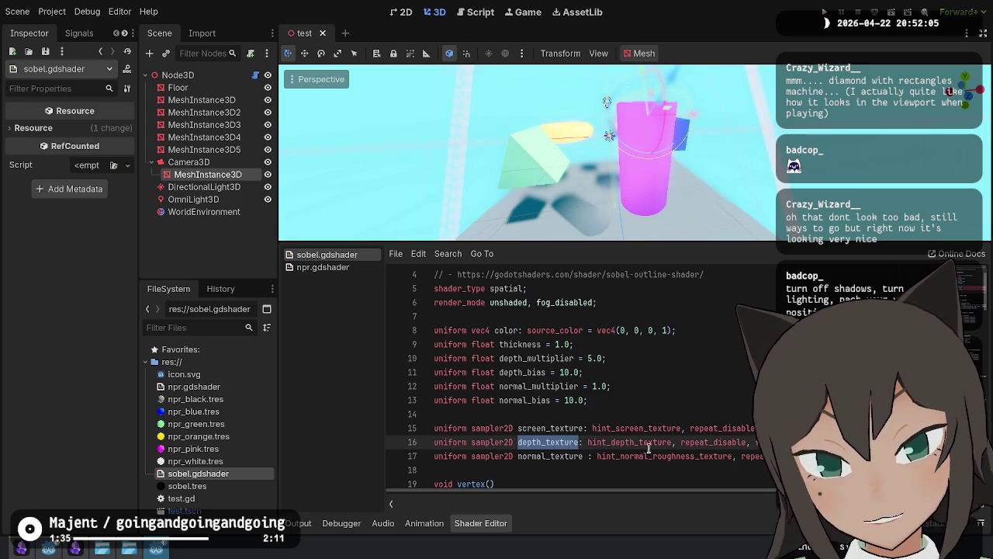
{"action": "scroll", "coordinate": [620, 394], "scroll_direction": "down", "scroll_amount": 12}
{"action": "scroll", "coordinate": [621, 393], "scroll_direction": "down", "scroll_amount": 11}
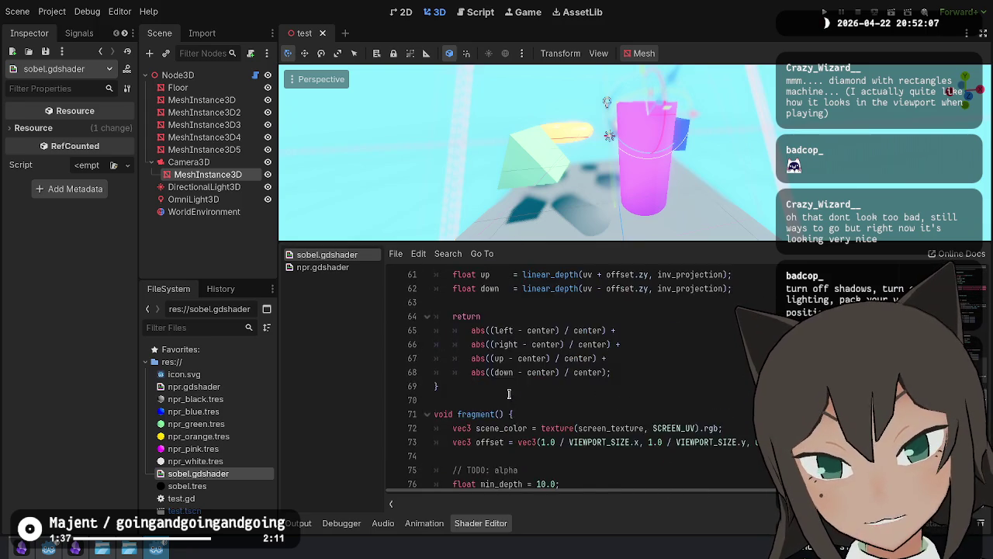
{"action": "scroll", "coordinate": [508, 392], "scroll_direction": "down", "scroll_amount": 5}
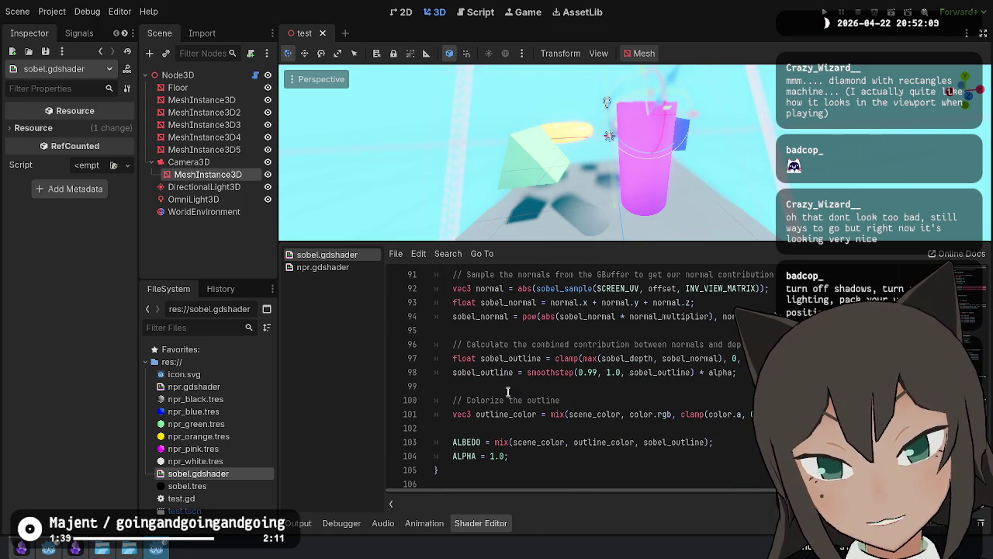
{"action": "left_click", "coordinate": [573, 441]}
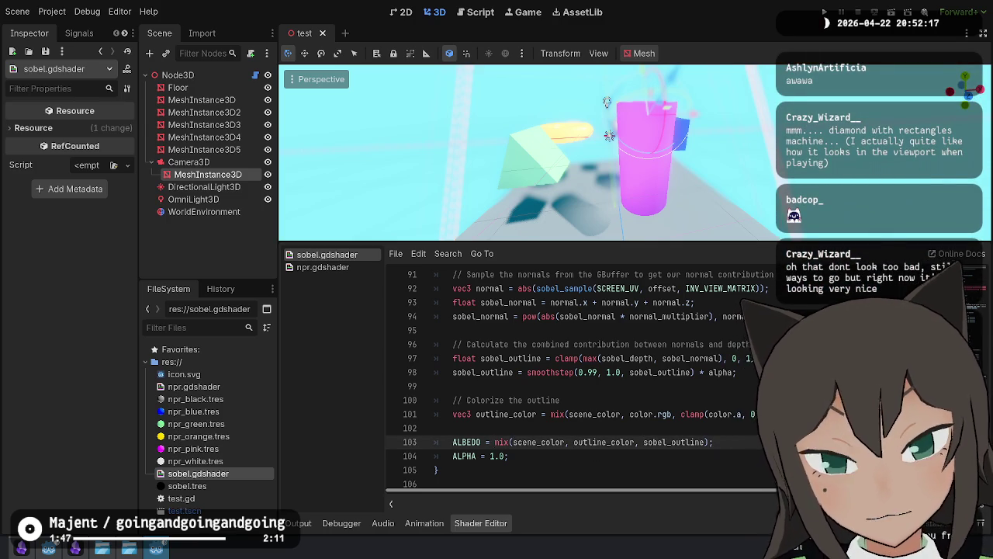
{"action": "scroll", "coordinate": [595, 398], "scroll_direction": "up", "scroll_amount": 7}
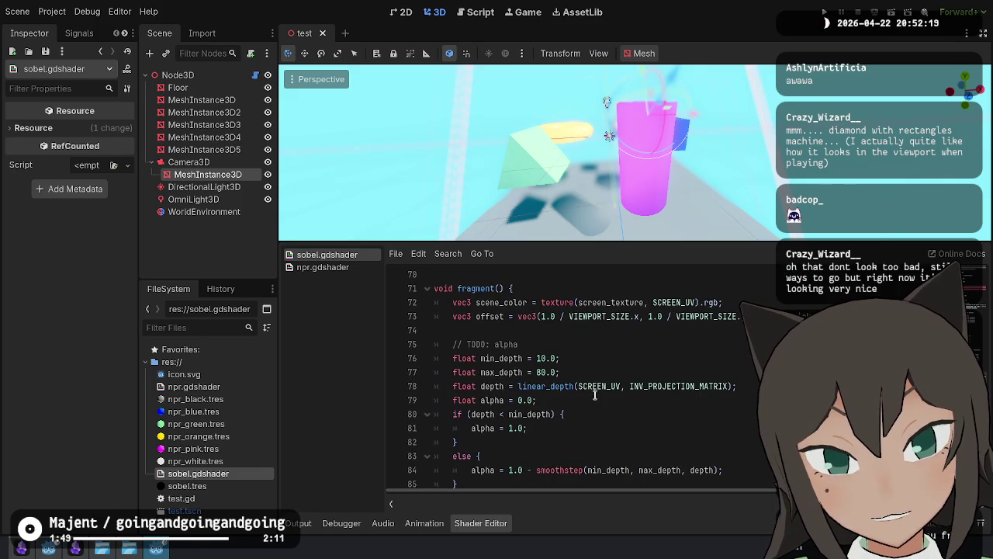
{"action": "scroll", "coordinate": [556, 384], "scroll_direction": "up", "scroll_amount": 12}
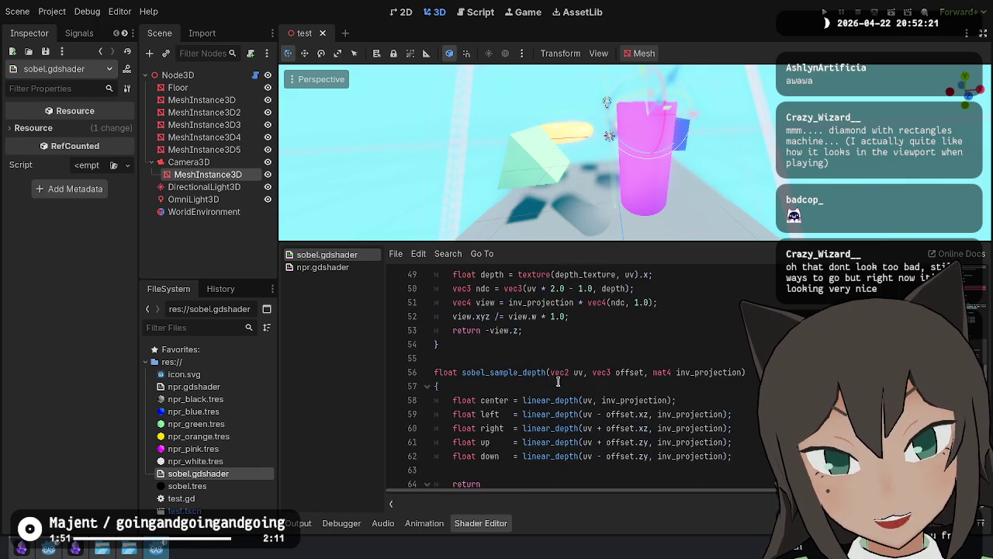
{"action": "scroll", "coordinate": [558, 382], "scroll_direction": "up", "scroll_amount": 5}
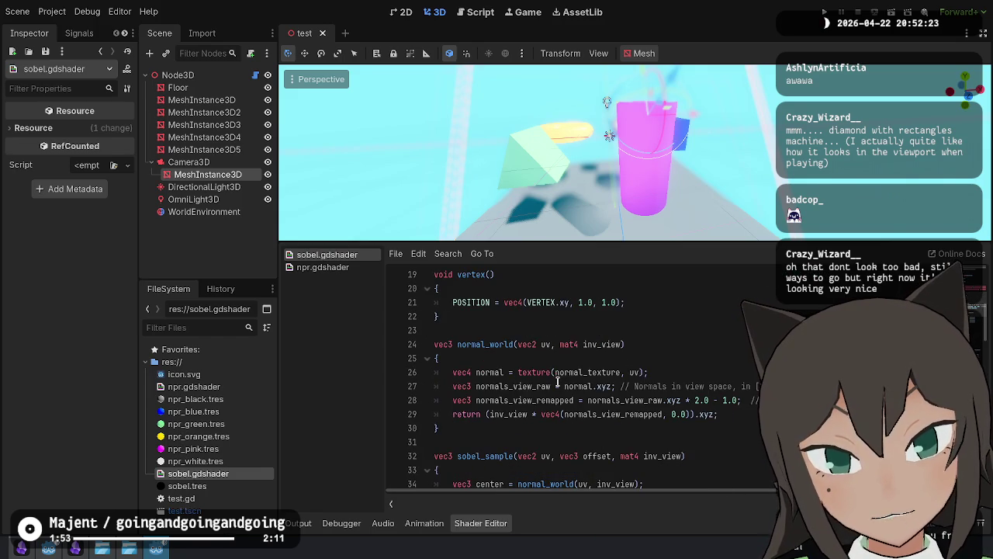
{"action": "scroll", "coordinate": [495, 374], "scroll_direction": "up", "scroll_amount": 2}
{"action": "scroll", "coordinate": [500, 380], "scroll_direction": "down", "scroll_amount": 2}
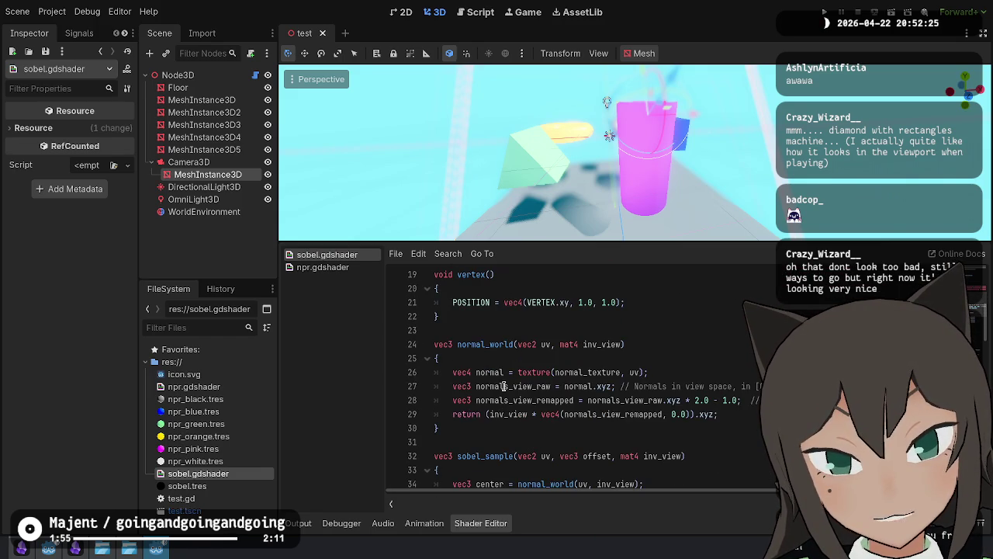
{"action": "scroll", "coordinate": [540, 412], "scroll_direction": "down", "scroll_amount": 3}
{"action": "scroll", "coordinate": [685, 383], "scroll_direction": "up", "scroll_amount": 7}
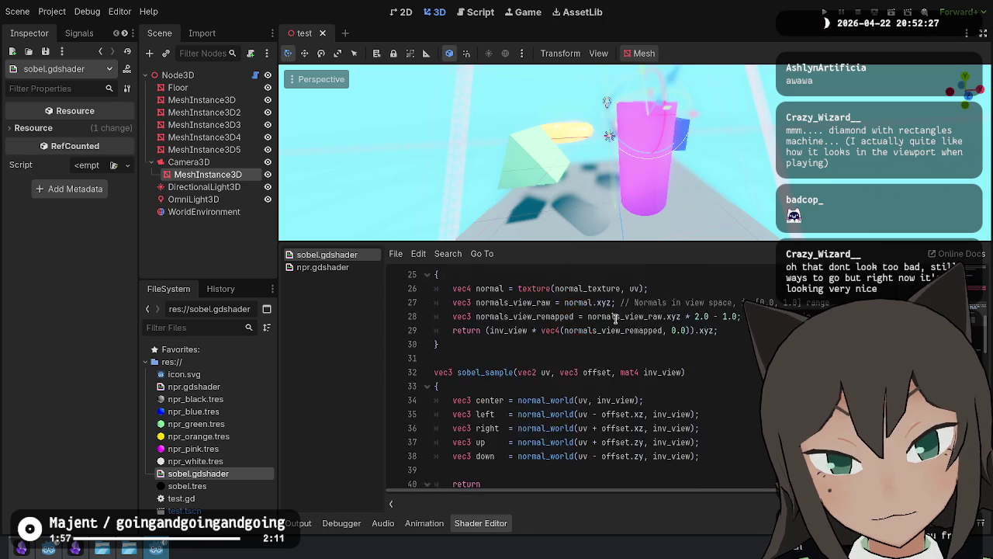
{"action": "double_click", "coordinate": [535, 399]}
{"action": "key", "text": "ctrl+f"}
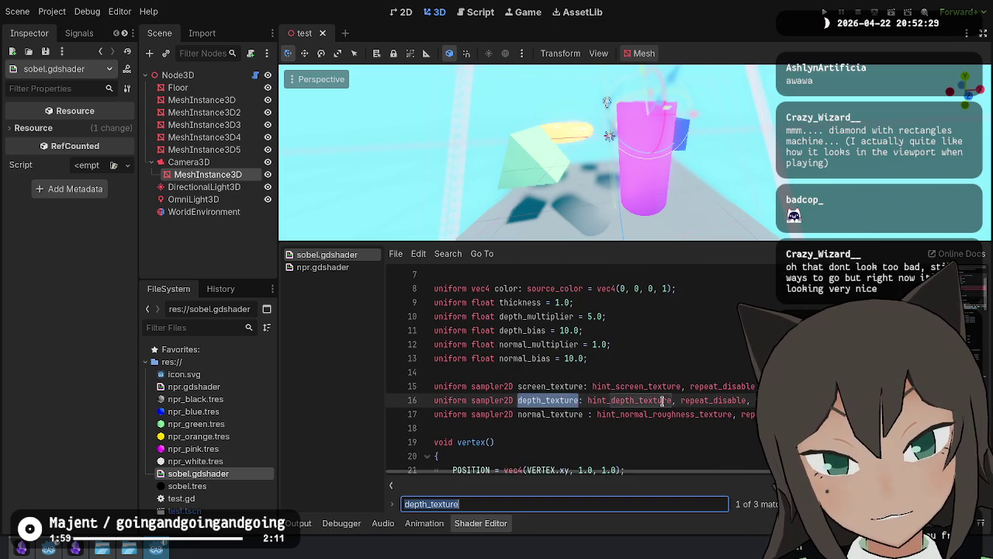
{"action": "key", "text": "Return"}
{"action": "key", "text": "Return"}
{"action": "key", "text": "Escape"}
{"action": "left_click", "coordinate": [516, 373]}
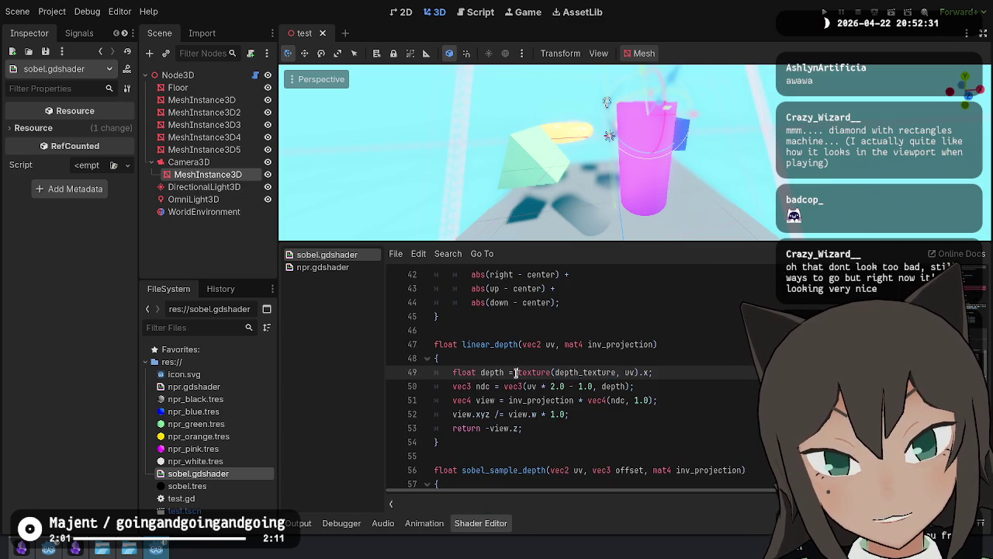
{"action": "mouse_move", "coordinate": [515, 372]}
{"action": "left_mouse_down"}
{"action": "mouse_move", "coordinate": [650, 373]}
{"action": "mouse_move", "coordinate": [639, 372]}
{"action": "left_mouse_up"}
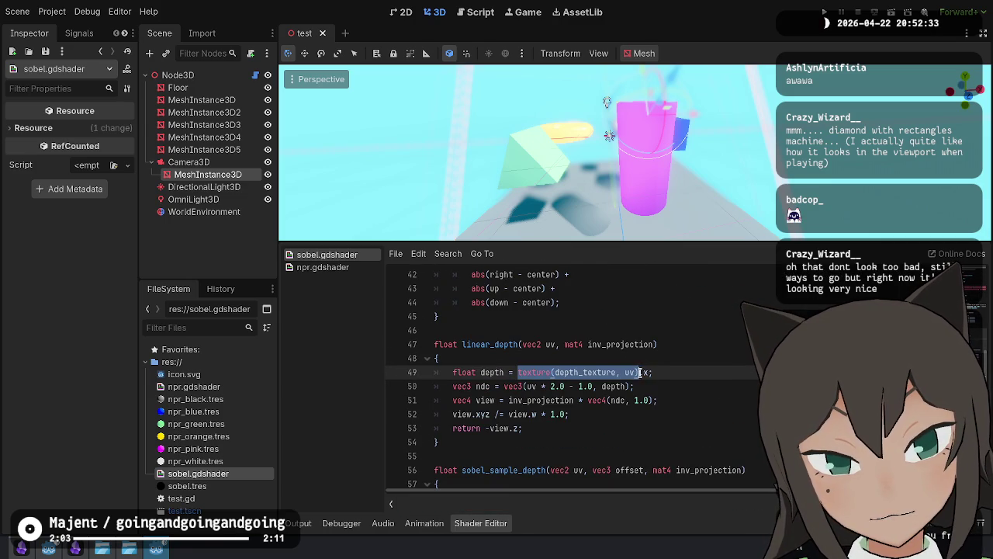
{"action": "scroll", "coordinate": [731, 421], "scroll_direction": "down", "scroll_amount": 15}
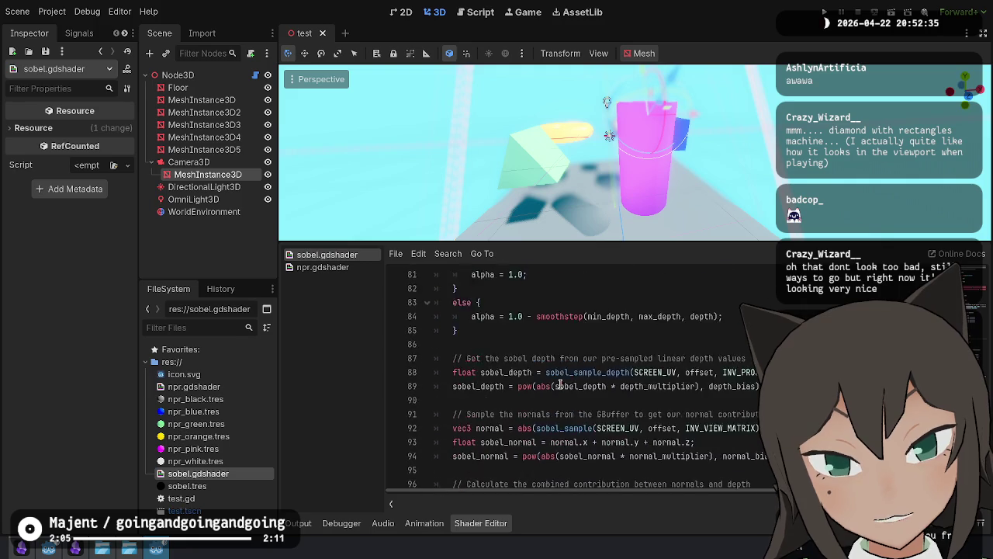
{"action": "left_click", "coordinate": [494, 442]}
{"action": "key", "text": "End"}
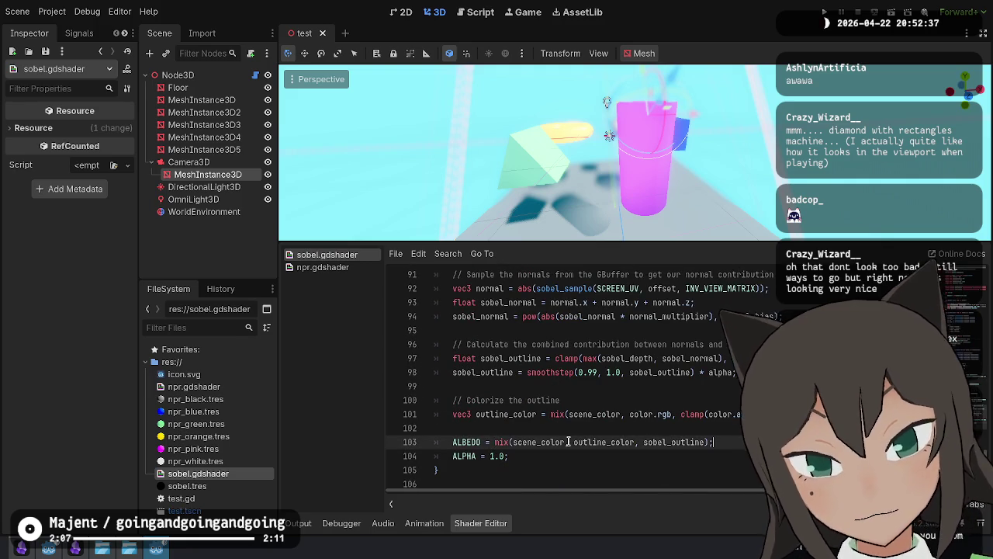
Step: Comment out the ALBEDO mix line and add ALBEDO = texture(depth_texture, uv).x below it
{"action": "key", "text": "ctrl+k"}
{"action": "key", "text": "Return"}
{"action": "type", "text": "ALBE"}
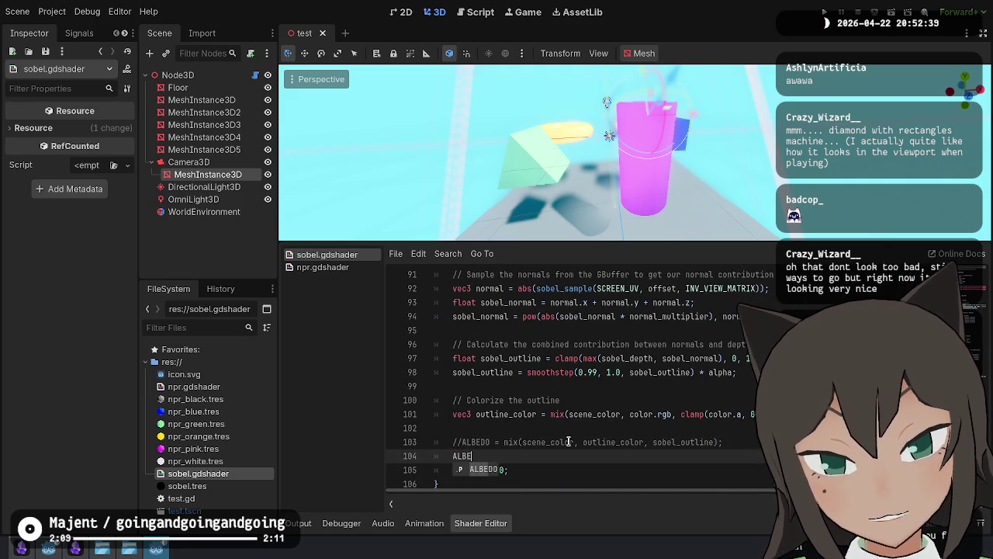
{"action": "type", "text": "DO = texture(depth_texture, uv).x"}
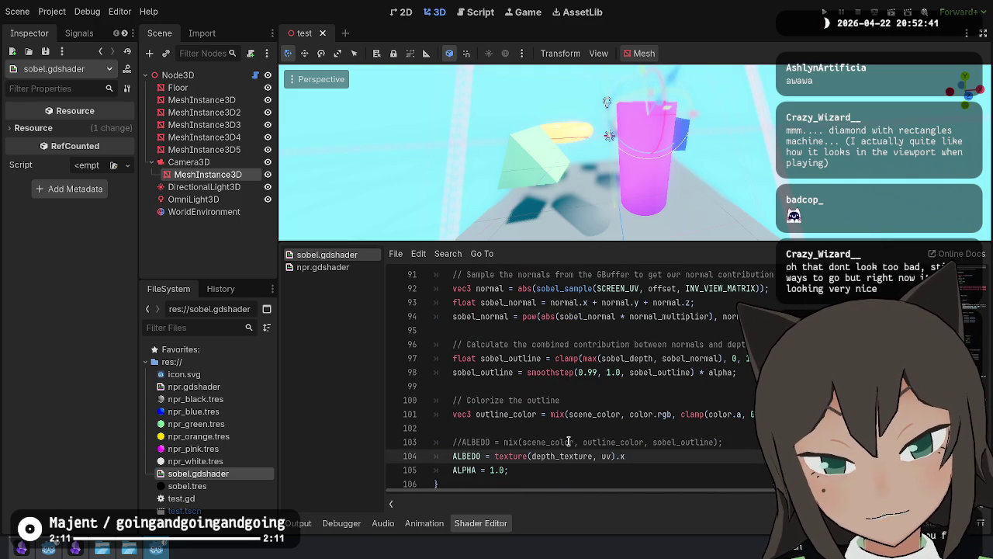
{"action": "key", "text": "BackSpace"}
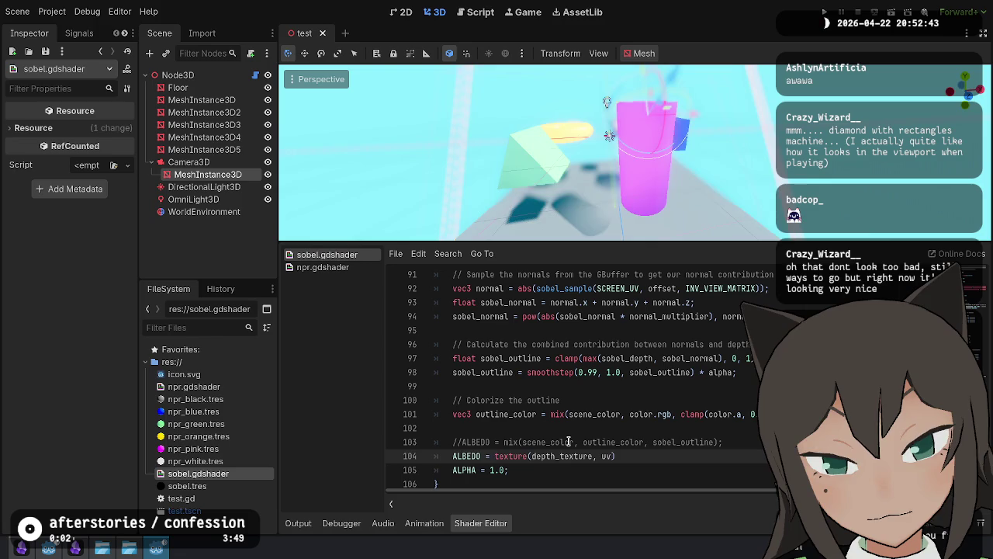
{"action": "key", "text": "End"}
{"action": "type", "text": "."}
{"action": "key", "text": "BackSpace"}
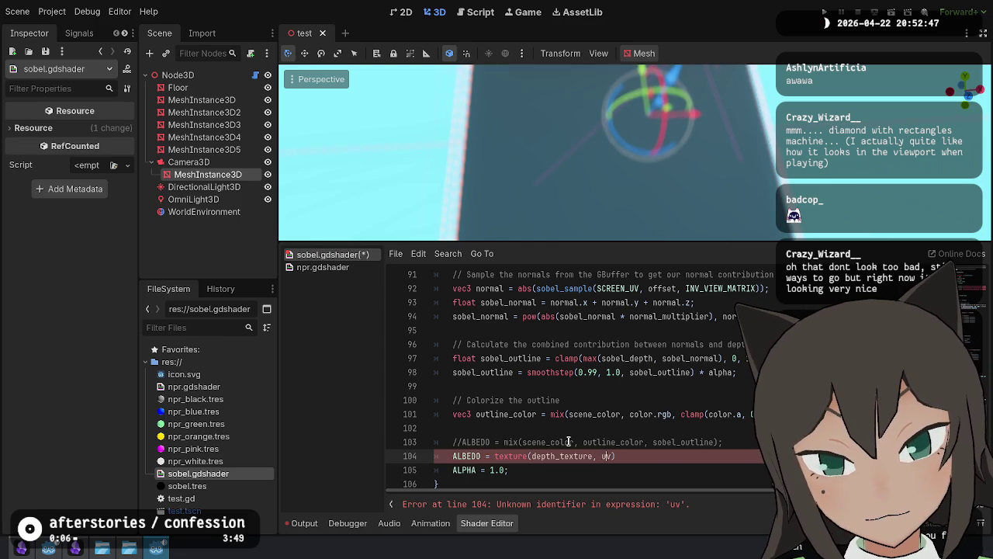
Step: Replace uv with SCREEN_UV on line 104, end it with a semicolon, and save
{"action": "scroll", "coordinate": [569, 441], "scroll_direction": "up", "scroll_amount": 10}
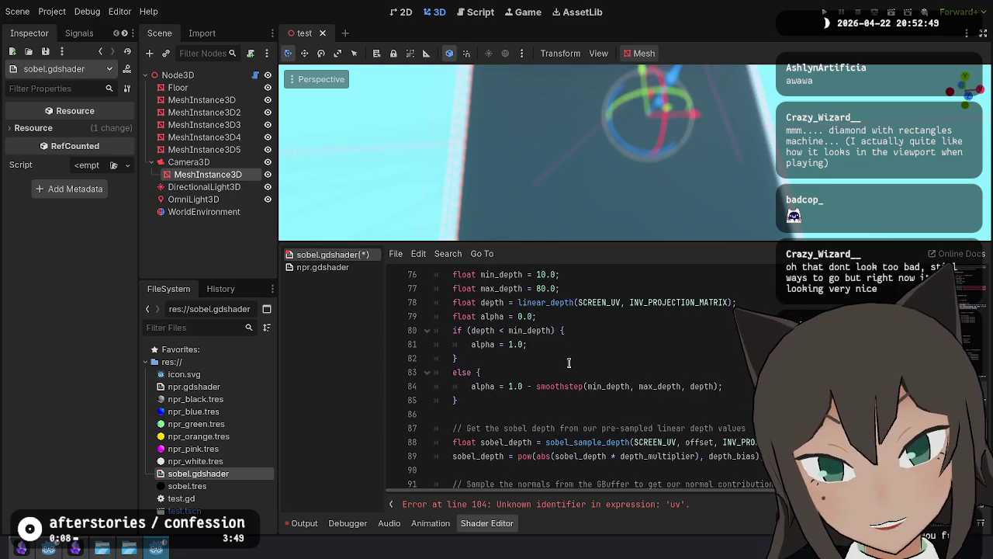
{"action": "scroll", "coordinate": [572, 363], "scroll_direction": "up", "scroll_amount": 5}
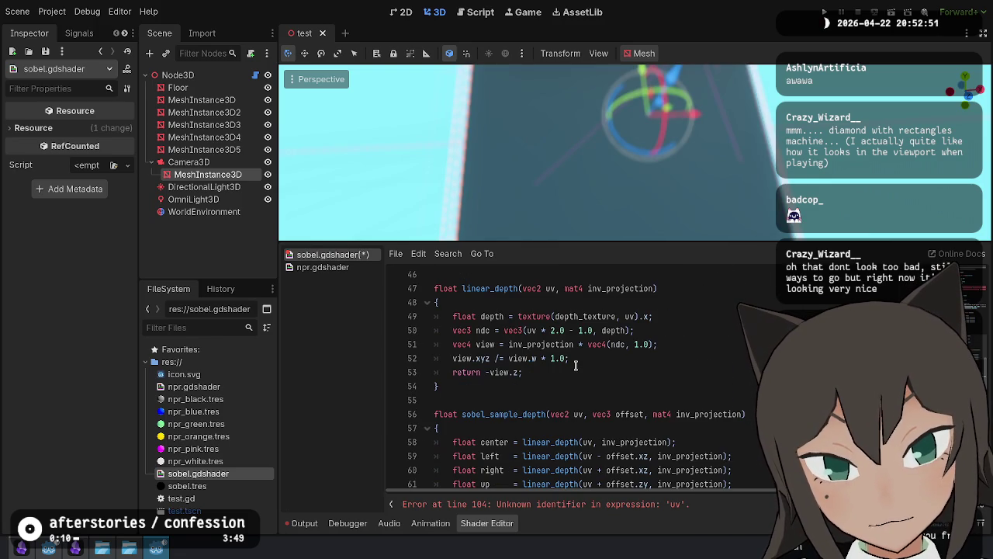
{"action": "scroll", "coordinate": [575, 365], "scroll_direction": "down", "scroll_amount": 9}
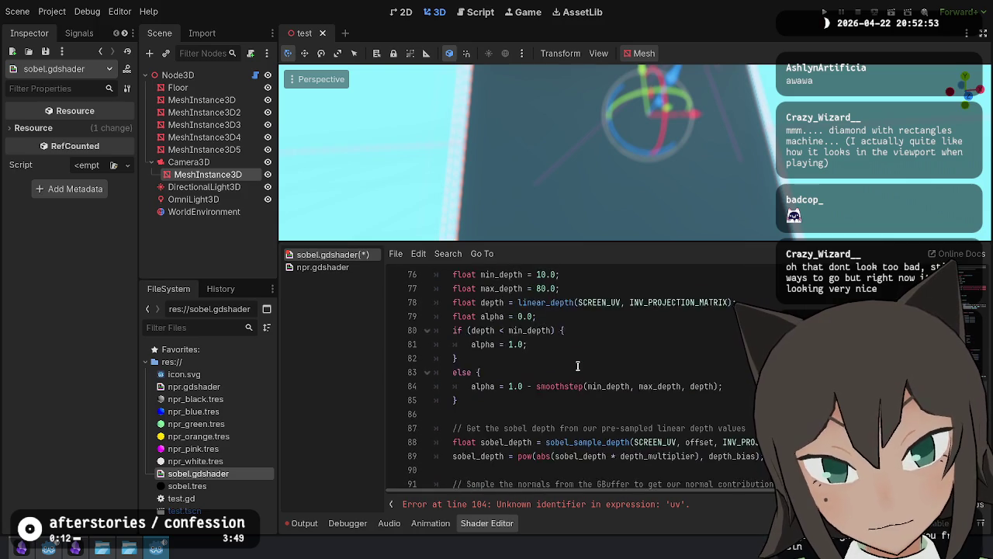
{"action": "double_click", "coordinate": [600, 344]}
{"action": "key", "text": "ctrl+c"}
{"action": "scroll", "coordinate": [603, 349], "scroll_direction": "down", "scroll_amount": 6}
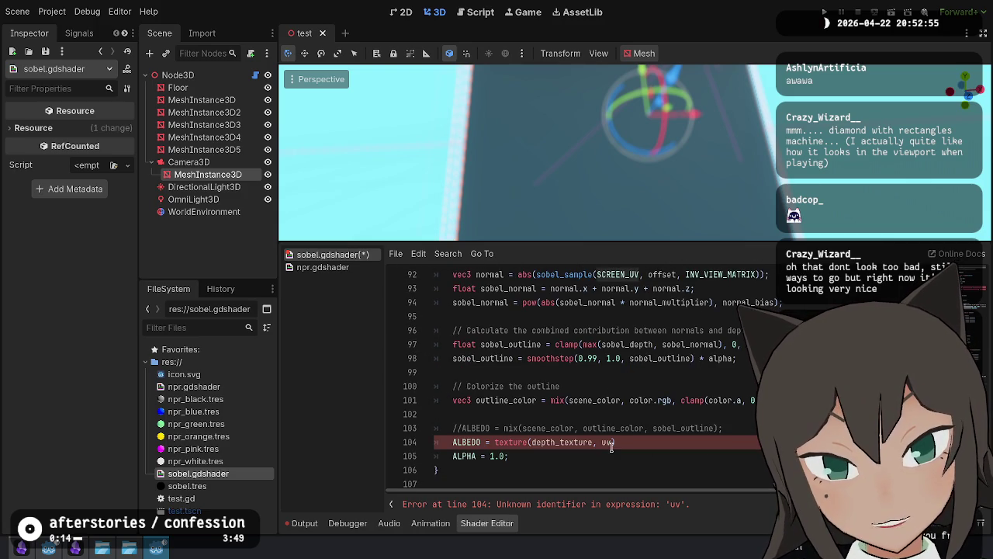
{"action": "double_click", "coordinate": [606, 442]}
{"action": "key", "text": "ctrl+v"}
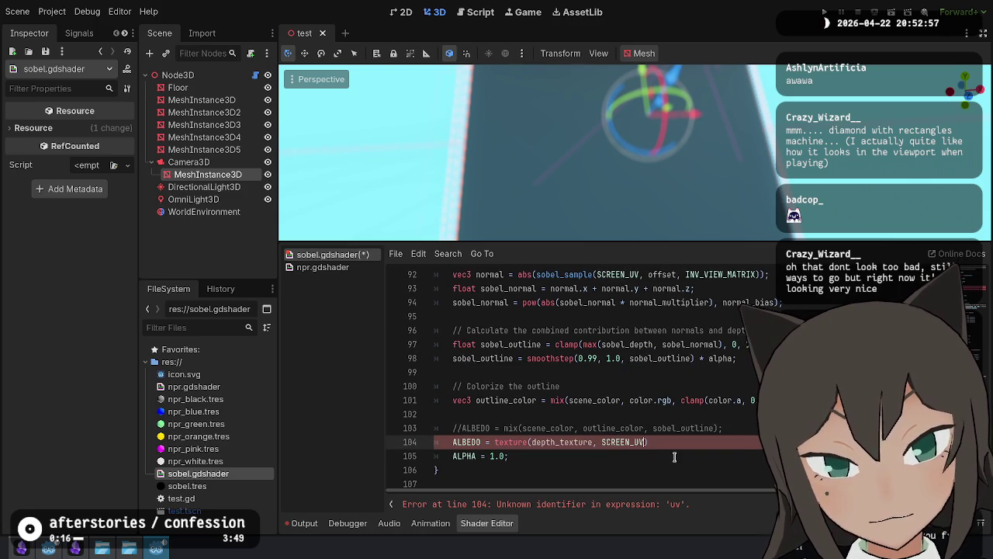
{"action": "type", "text": ";"}
{"action": "key", "text": "ctrl+s"}
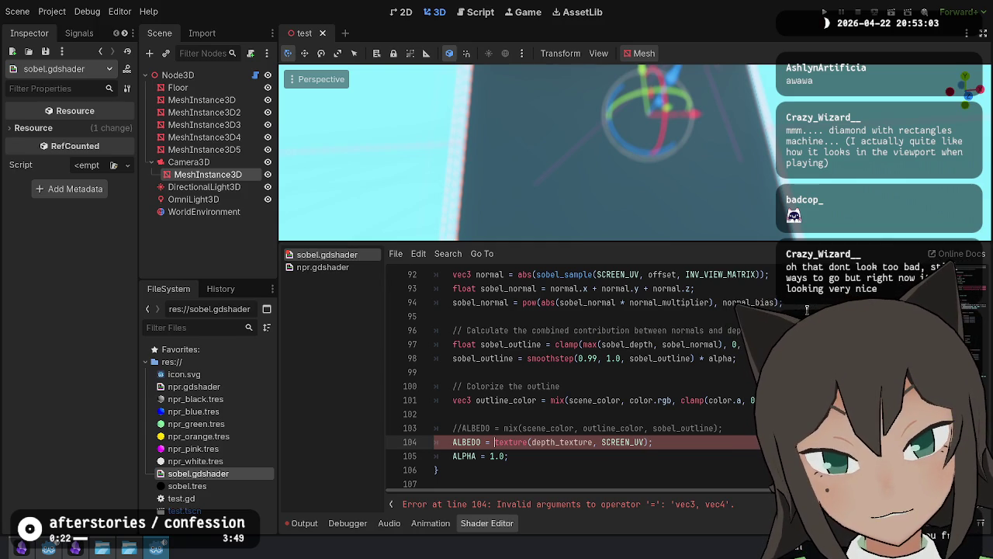
Step: Try a vec4(..., 1) wrapper, then drop it and append .rgb to the depth texture sample
{"action": "type", "text": "vec4("}
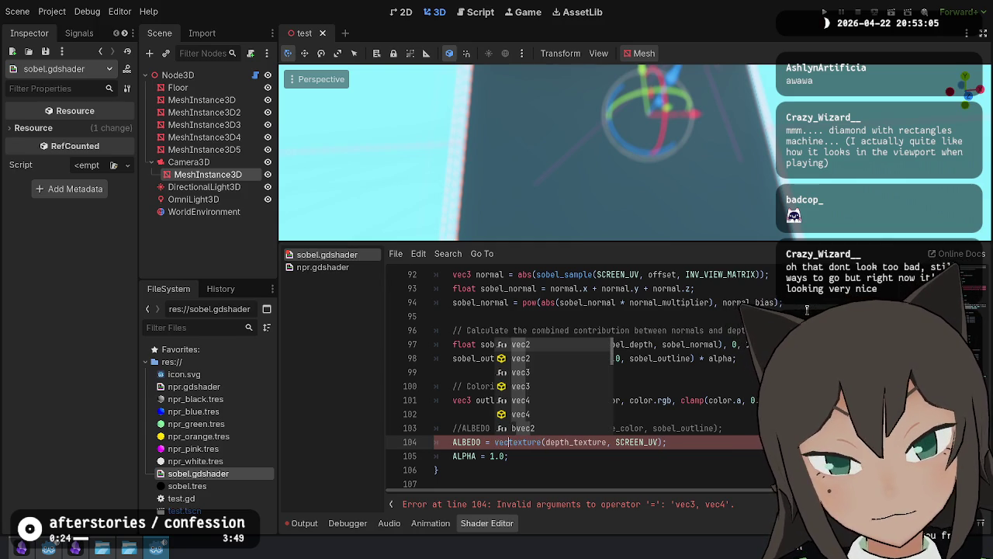
{"action": "key", "text": "End"}
{"action": "key", "text": "Left"}
{"action": "type", "text": ", 1)"}
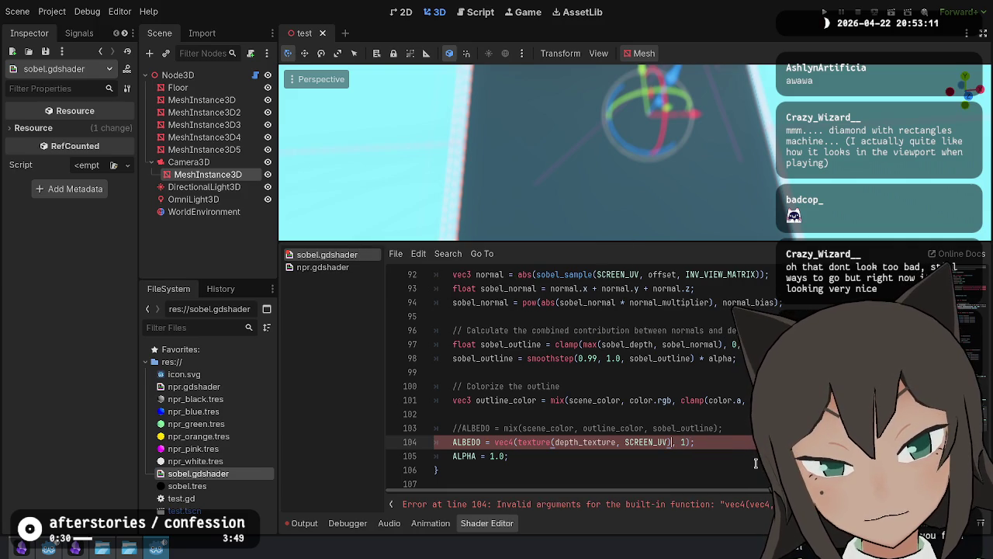
{"action": "key", "text": "BackSpace"}
{"action": "key", "text": "BackSpace"}
{"action": "key", "text": "BackSpace"}
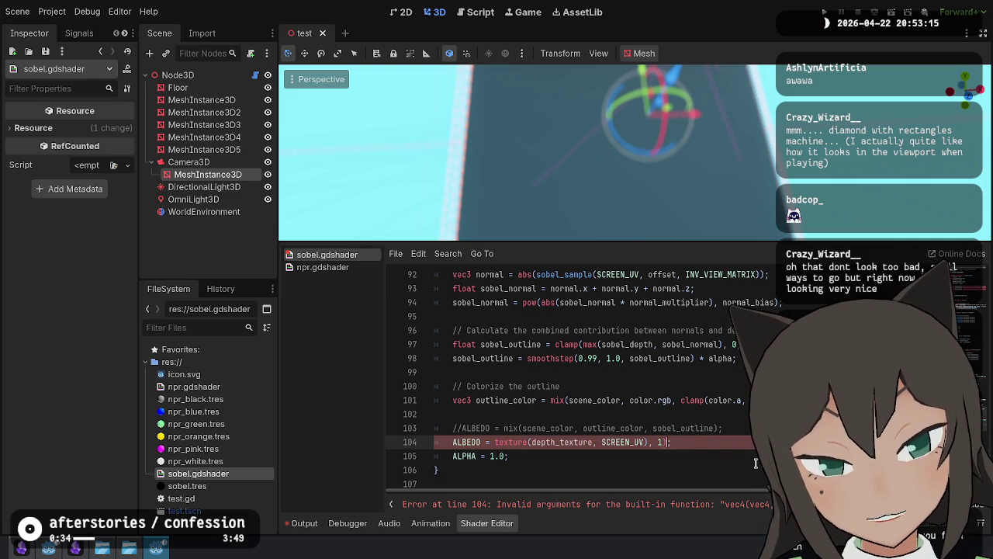
{"action": "type", "text": ".rgb"}
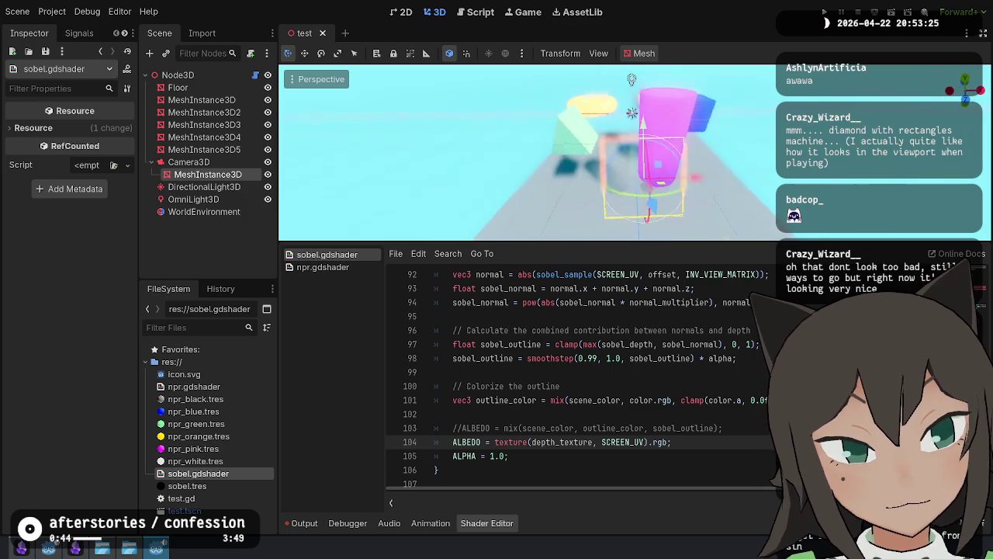
{"action": "scroll", "coordinate": [725, 178], "scroll_direction": "down", "scroll_amount": 3}
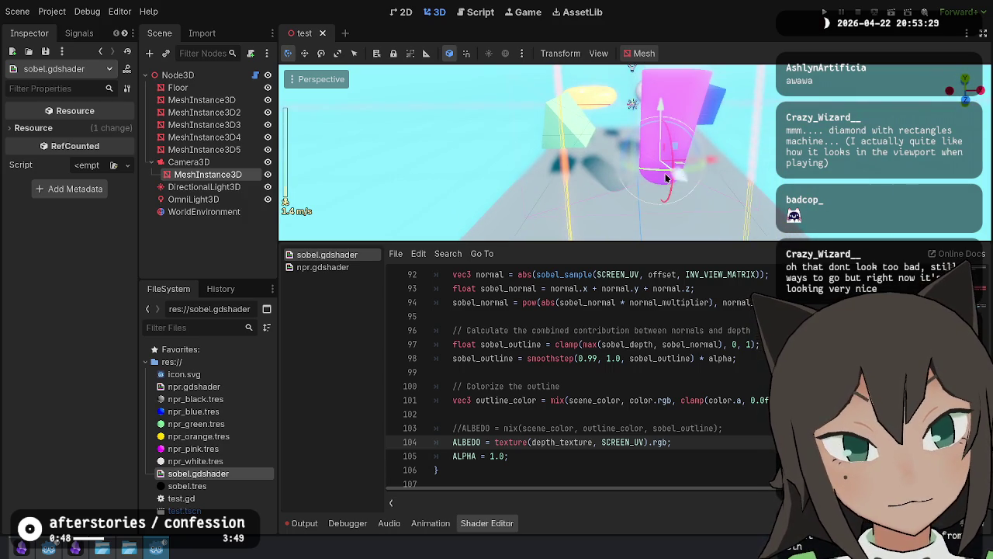
Step: Rotate the pink mesh by about -165 degrees and save the scene
{"action": "key", "text": "r"}
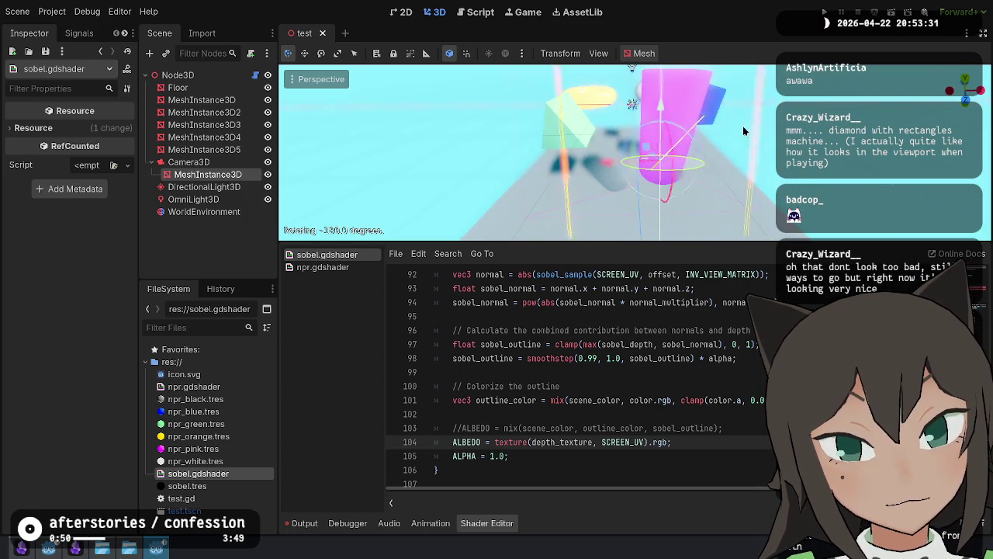
{"action": "left_click", "coordinate": [613, 206]}
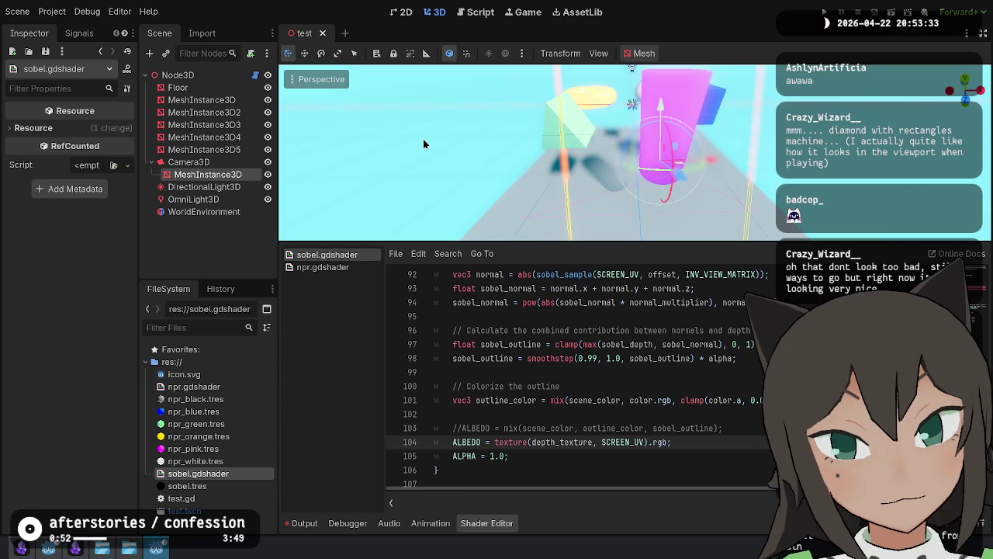
{"action": "key", "text": "ctrl+s"}
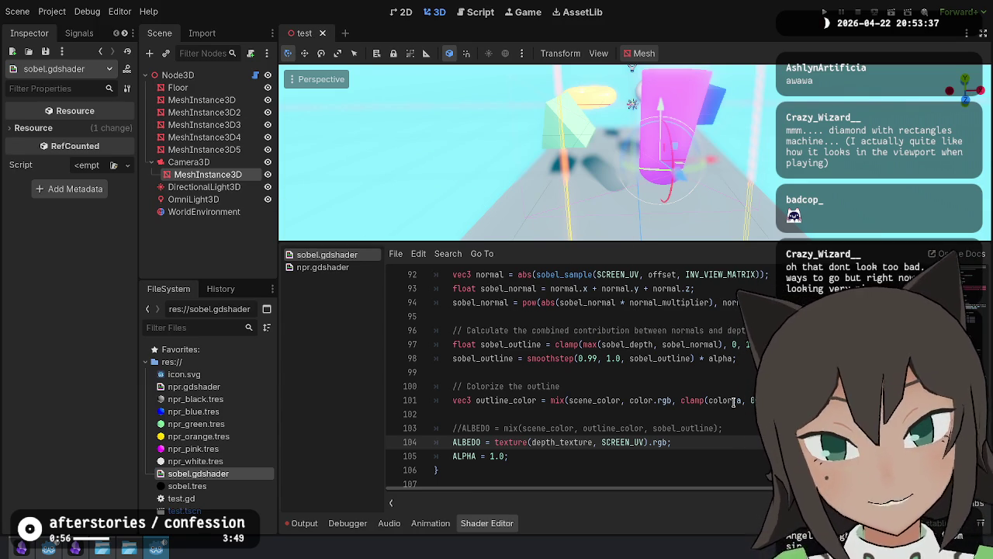
{"action": "key", "text": "ctrl+s"}
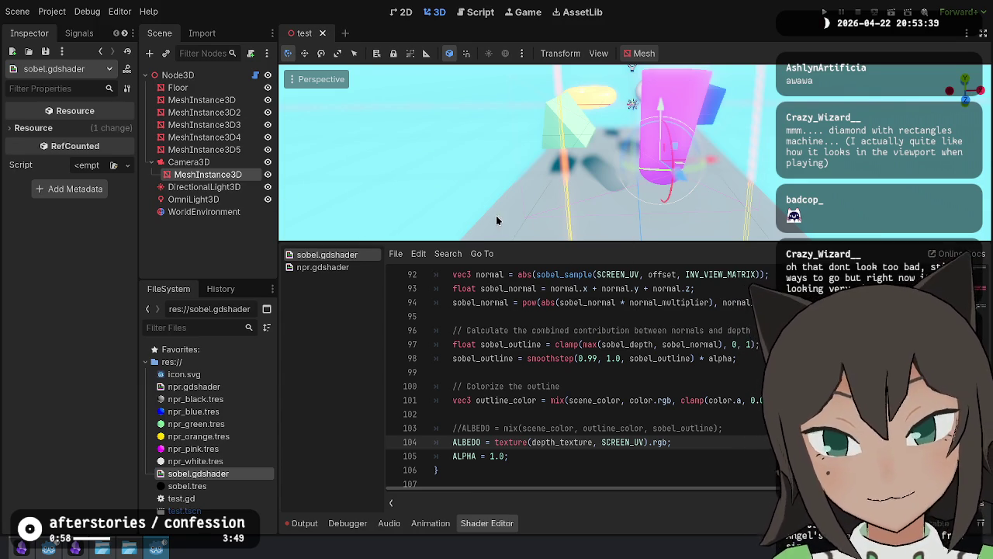
Step: Swap depth_texture for normal_texture in line 104's sample and save the shader
{"action": "left_click", "coordinate": [208, 173]}
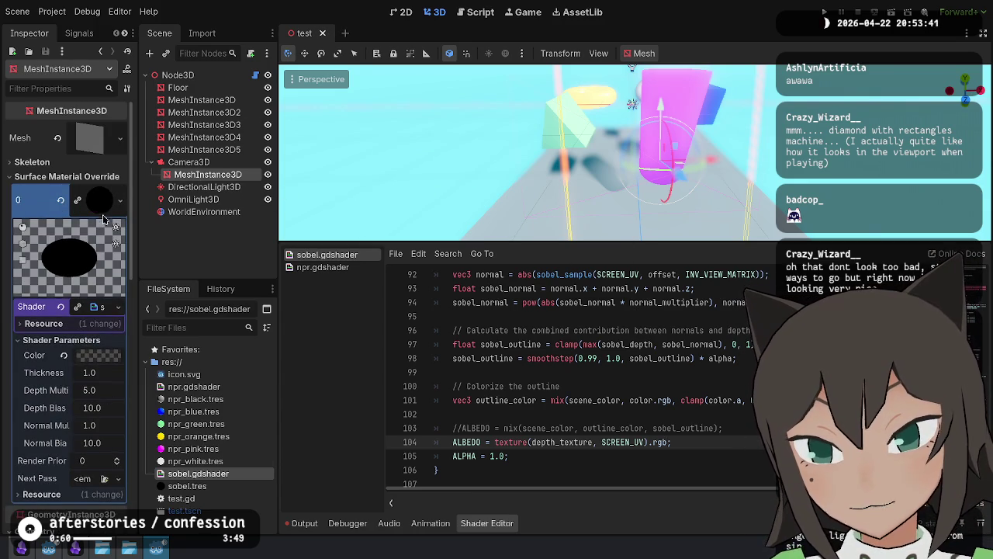
{"action": "left_click", "coordinate": [101, 207]}
{"action": "scroll", "coordinate": [95, 334], "scroll_direction": "down", "scroll_amount": 2}
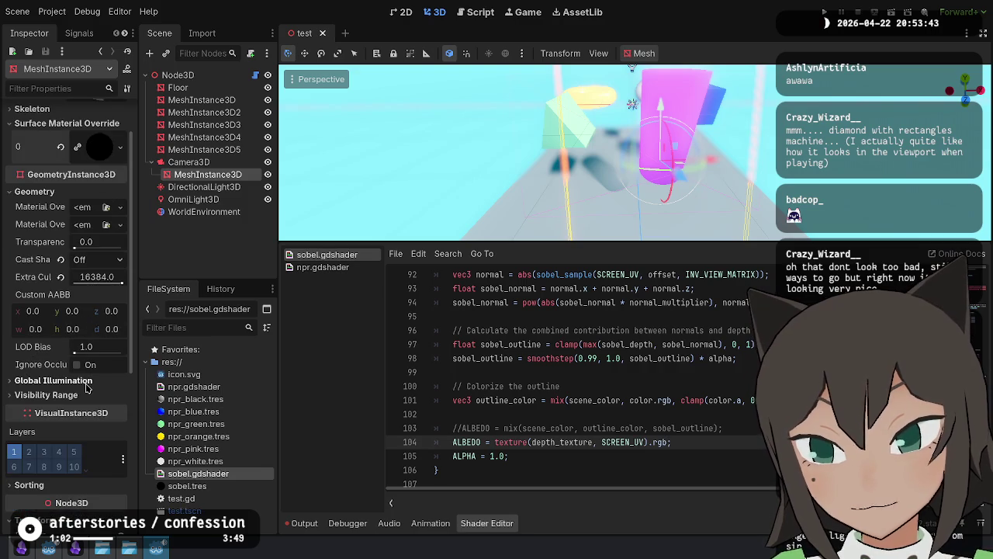
{"action": "double_click", "coordinate": [590, 442]}
{"action": "type", "text": "normal"}
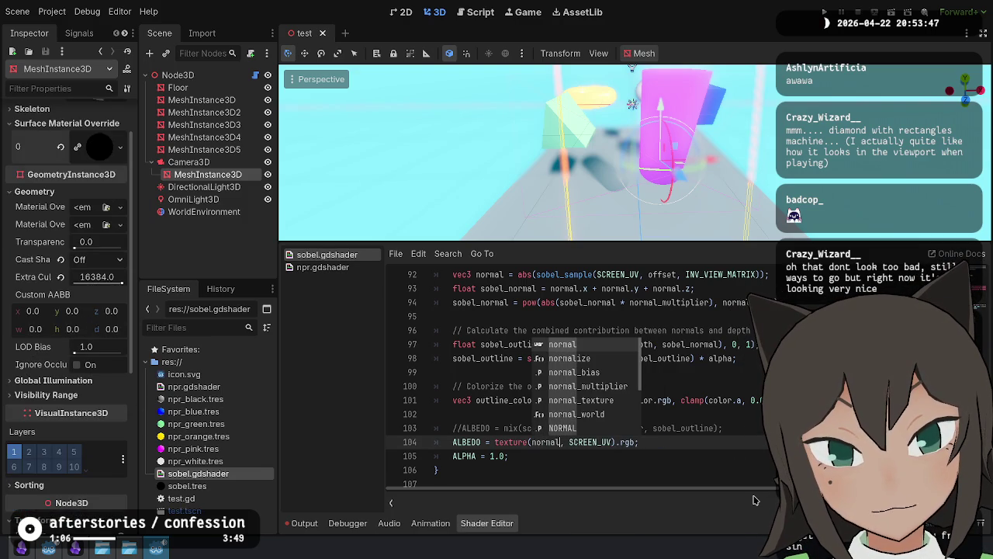
{"action": "type", "text": "_te"}
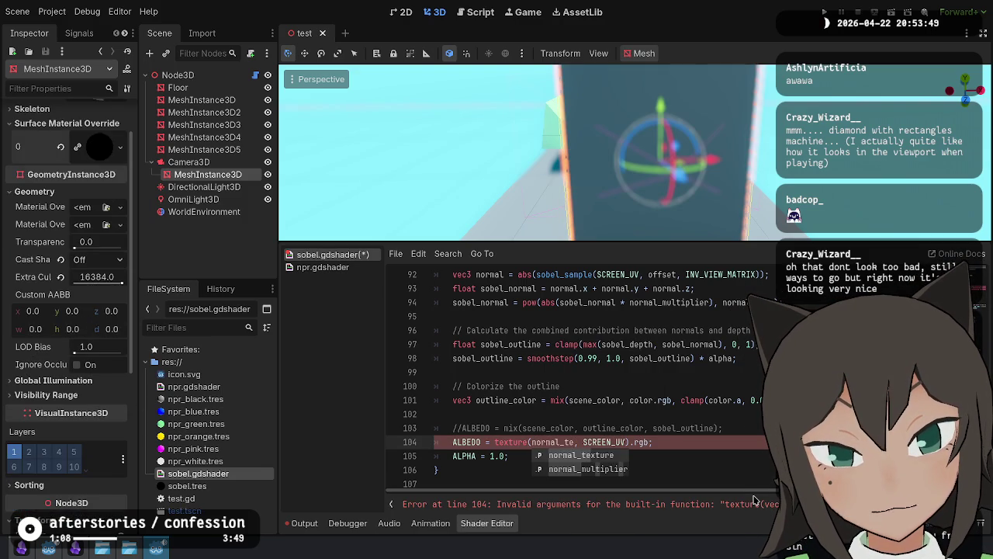
{"action": "key", "text": "Return"}
{"action": "key", "text": "ctrl+s"}
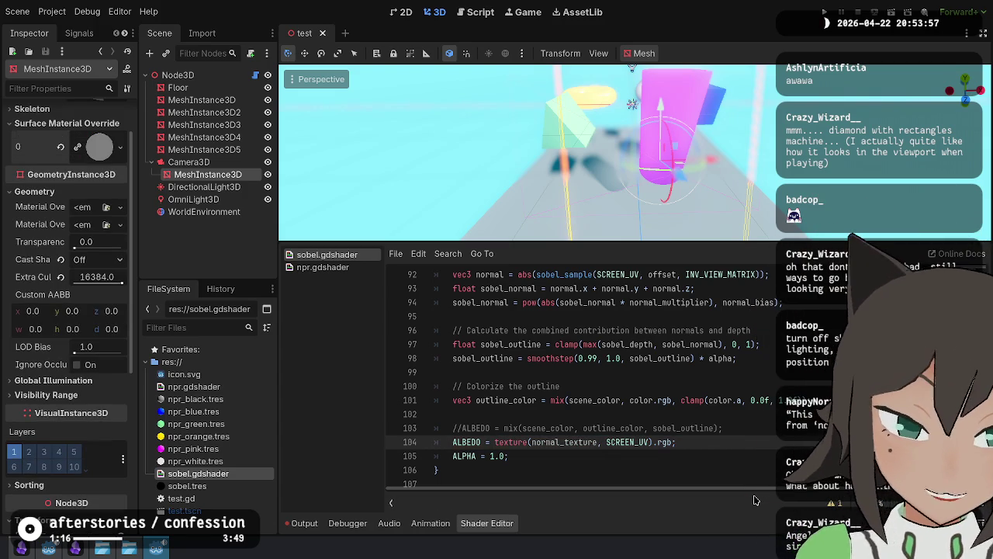
Step: Undo an accidental overwrite of normal_texture and save again
{"action": "double_click", "coordinate": [566, 439]}
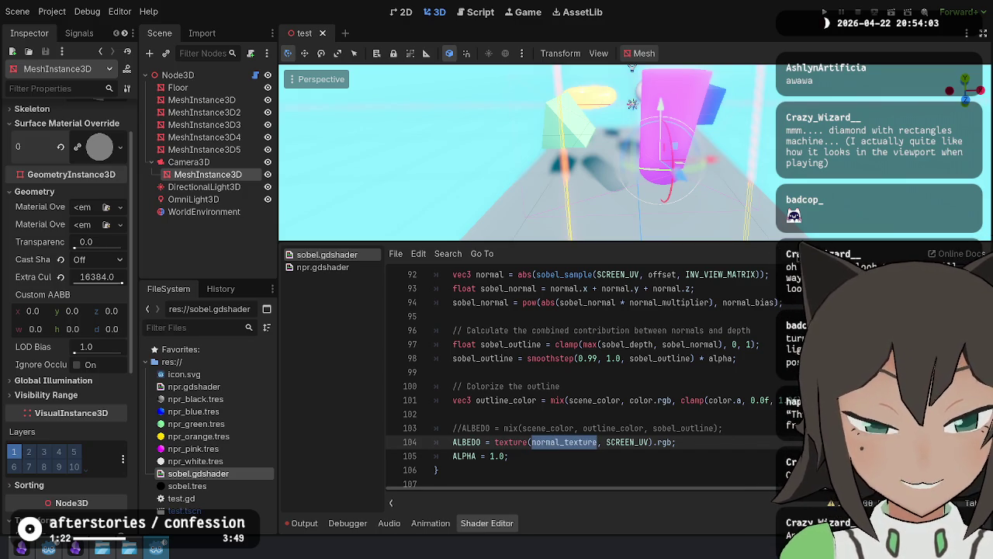
{"action": "type", "text": "s"}
{"action": "key", "text": "ctrl+z"}
{"action": "key", "text": "ctrl+s"}
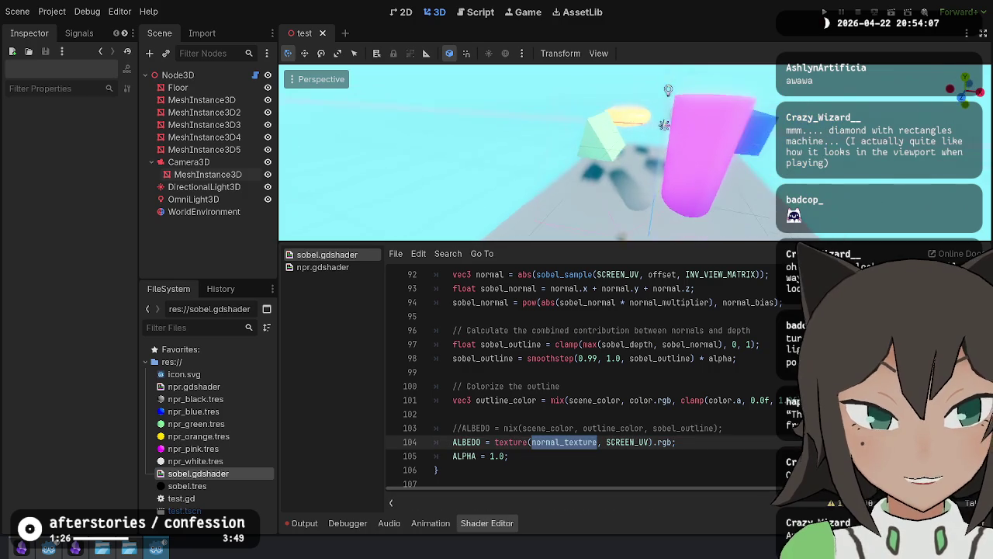
Step: Clear the code selection and scroll through the shader
{"action": "left_click_drag", "start_coordinate": [625, 427], "coordinate": [601, 441]}
{"action": "left_click", "coordinate": [560, 450]}
{"action": "scroll", "coordinate": [560, 435], "scroll_direction": "up", "scroll_amount": 15}
{"action": "scroll", "coordinate": [560, 408], "scroll_direction": "up", "scroll_amount": 12}
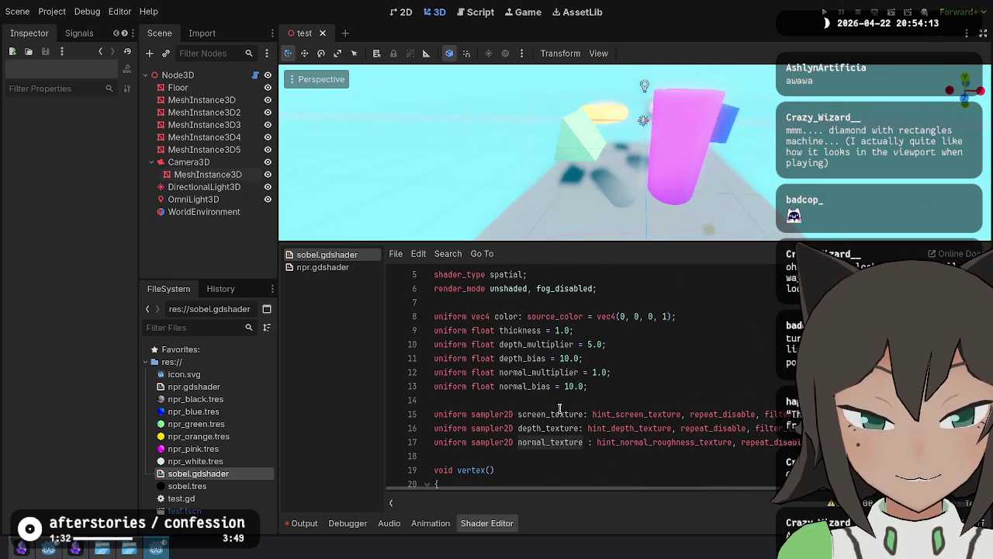
{"action": "scroll", "coordinate": [560, 408], "scroll_direction": "down", "scroll_amount": 20}
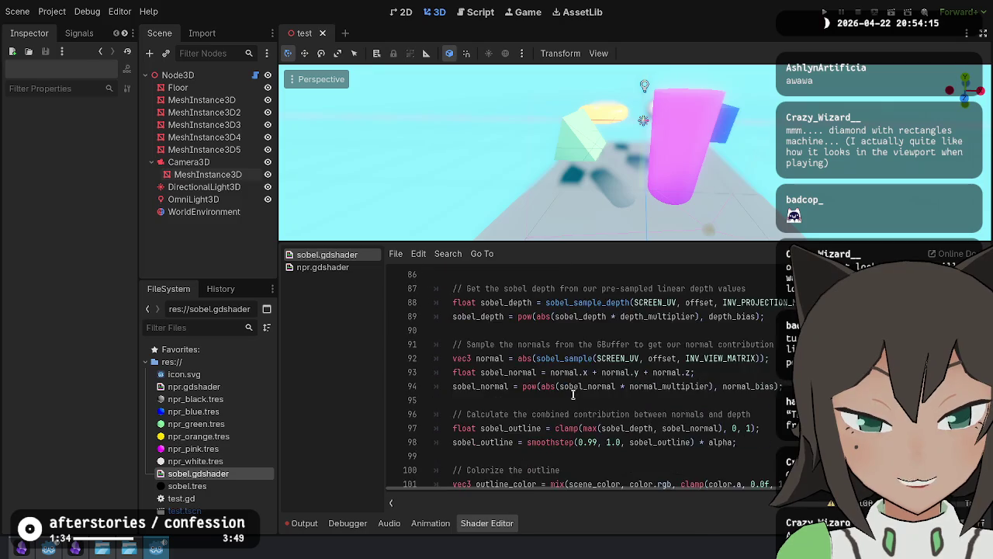
{"action": "scroll", "coordinate": [581, 388], "scroll_direction": "up", "scroll_amount": 20}
{"action": "scroll", "coordinate": [597, 386], "scroll_direction": "up", "scroll_amount": 5}
{"action": "scroll", "coordinate": [596, 386], "scroll_direction": "down", "scroll_amount": 20}
{"action": "scroll", "coordinate": [597, 386], "scroll_direction": "down", "scroll_amount": 9}
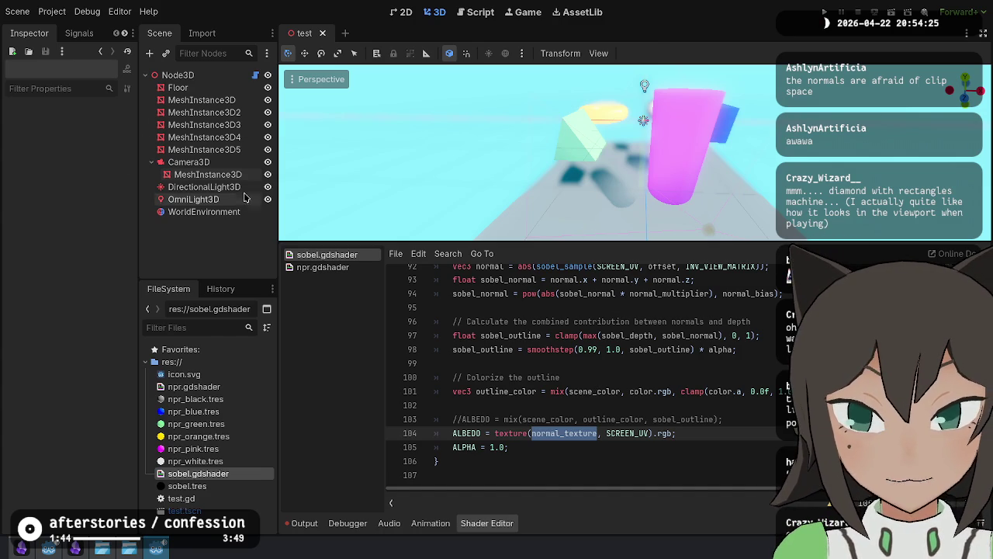
Step: Move the Camera3D's MeshInstance3D about -0.28 on Y and -0.43 on Z, then save
{"action": "left_click", "coordinate": [207, 173]}
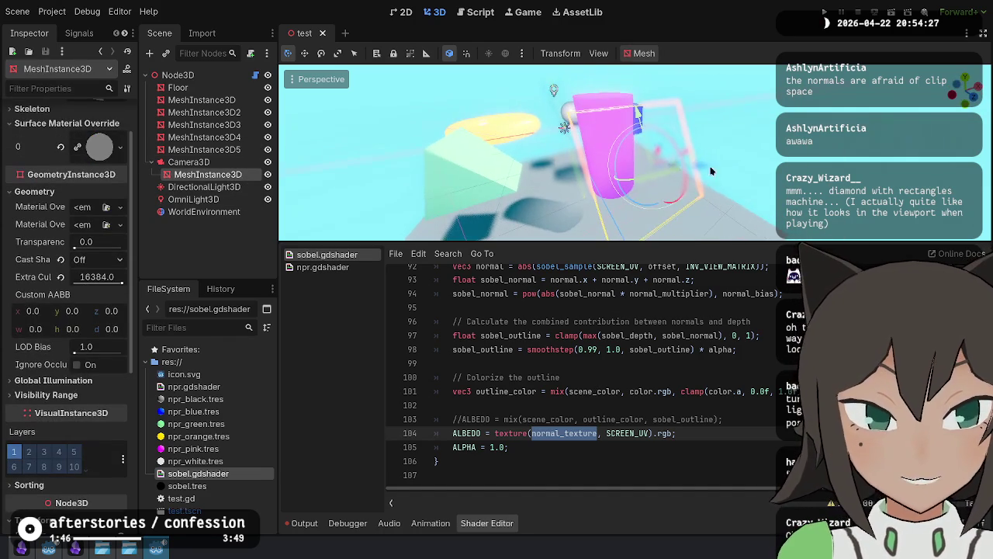
{"action": "mouse_move", "coordinate": [703, 166]}
{"action": "left_mouse_down"}
{"action": "mouse_move", "coordinate": [613, 184]}
{"action": "mouse_move", "coordinate": [566, 181]}
{"action": "mouse_move", "coordinate": [638, 170]}
{"action": "left_mouse_up"}
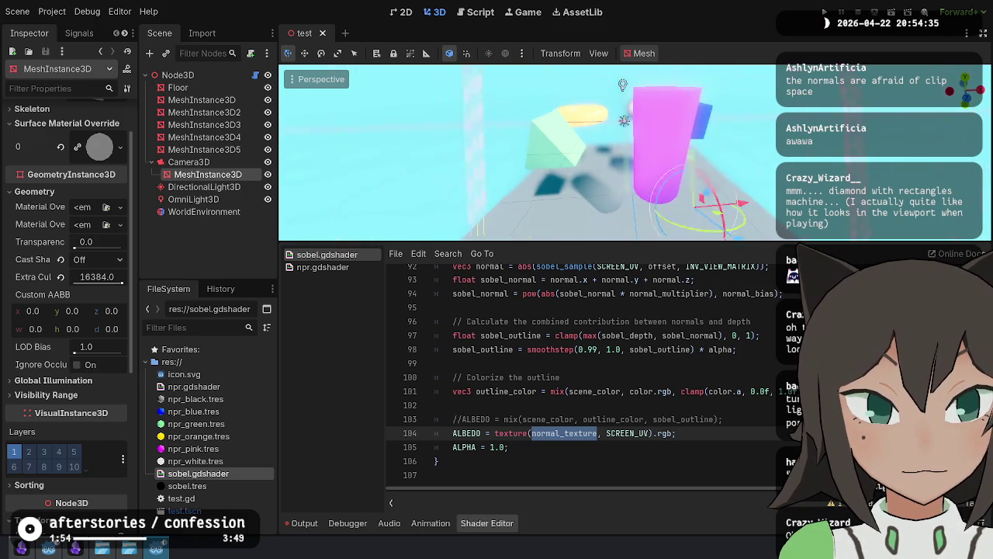
{"action": "key", "text": "ctrl+s"}
{"action": "scroll", "coordinate": [596, 391], "scroll_direction": "up", "scroll_amount": 9}
{"action": "scroll", "coordinate": [596, 390], "scroll_direction": "up", "scroll_amount": 20}
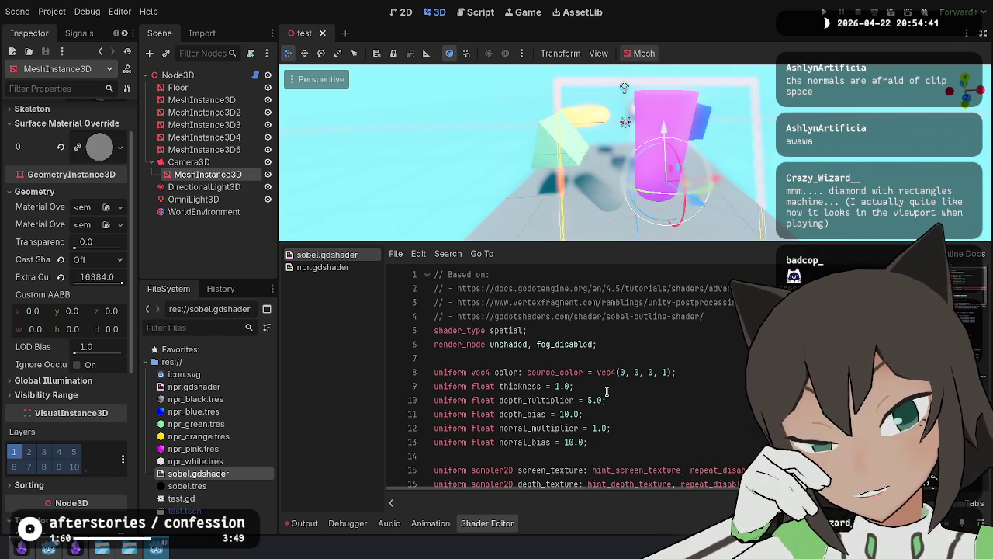
{"action": "scroll", "coordinate": [560, 334], "scroll_direction": "down", "scroll_amount": 5}
{"action": "scroll", "coordinate": [560, 335], "scroll_direction": "down", "scroll_amount": 1}
{"action": "scroll", "coordinate": [460, 284], "scroll_direction": "up", "scroll_amount": 1}
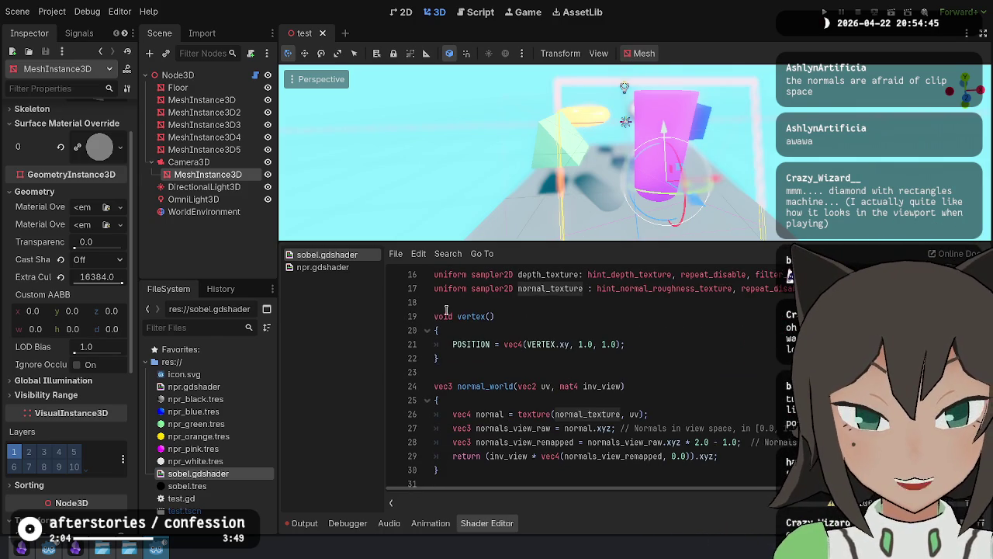
{"action": "left_click_drag", "start_coordinate": [437, 314], "coordinate": [597, 363]}
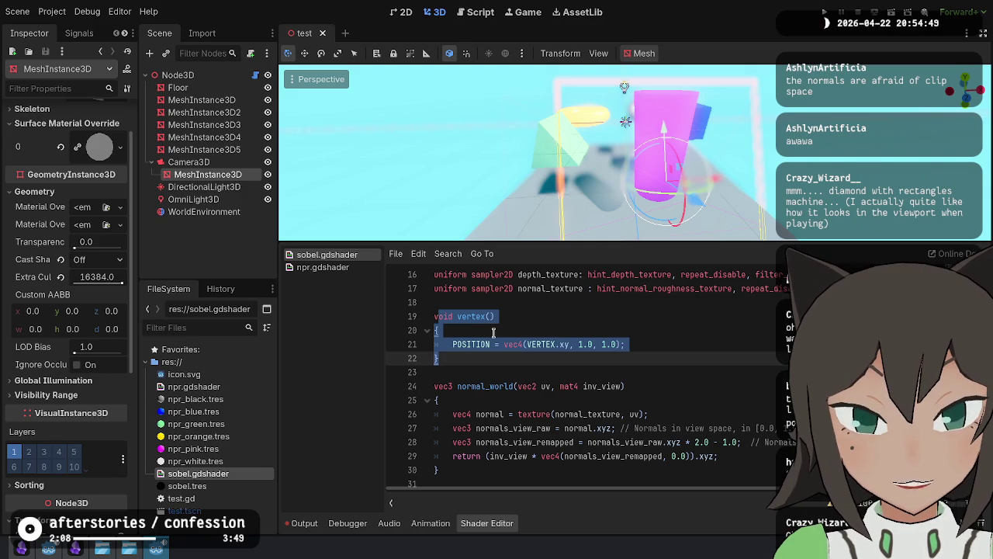
{"action": "scroll", "coordinate": [520, 294], "scroll_direction": "down", "scroll_amount": 7}
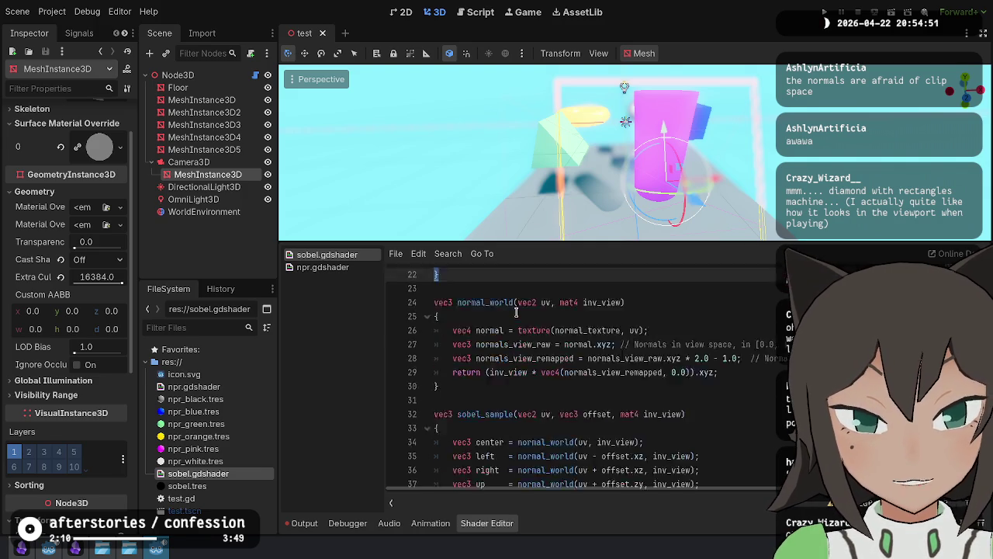
{"action": "scroll", "coordinate": [520, 316], "scroll_direction": "down", "scroll_amount": 12}
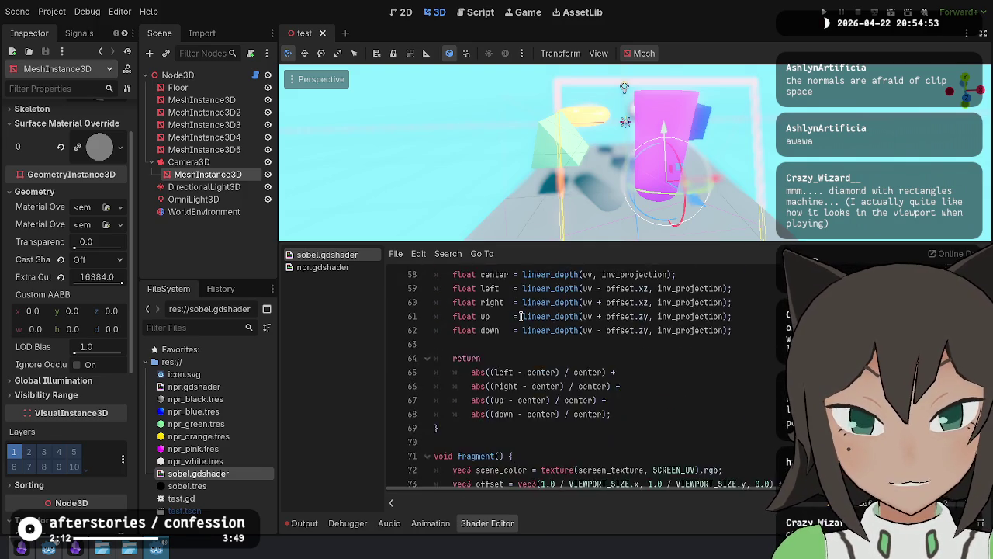
{"action": "scroll", "coordinate": [520, 315], "scroll_direction": "up", "scroll_amount": 20}
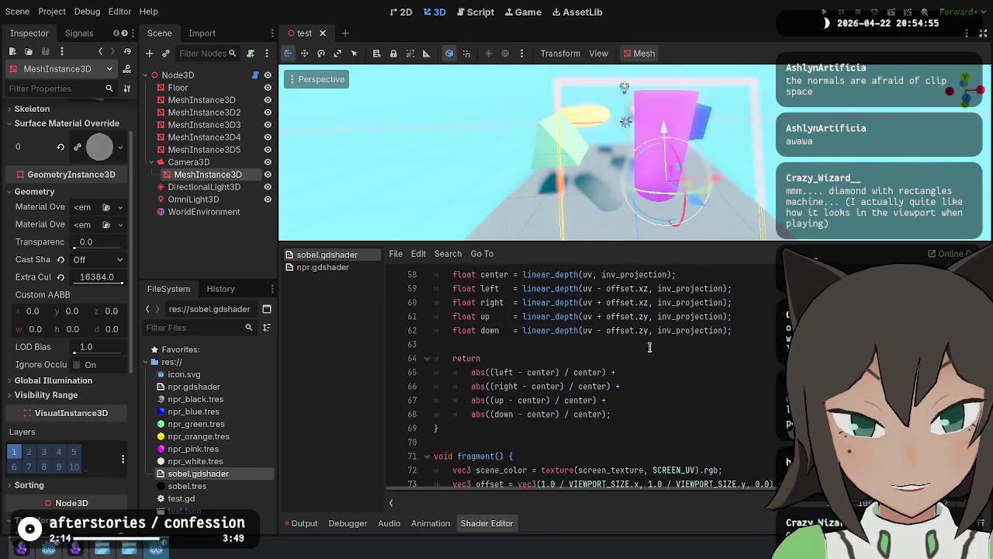
{"action": "left_click", "coordinate": [566, 345]}
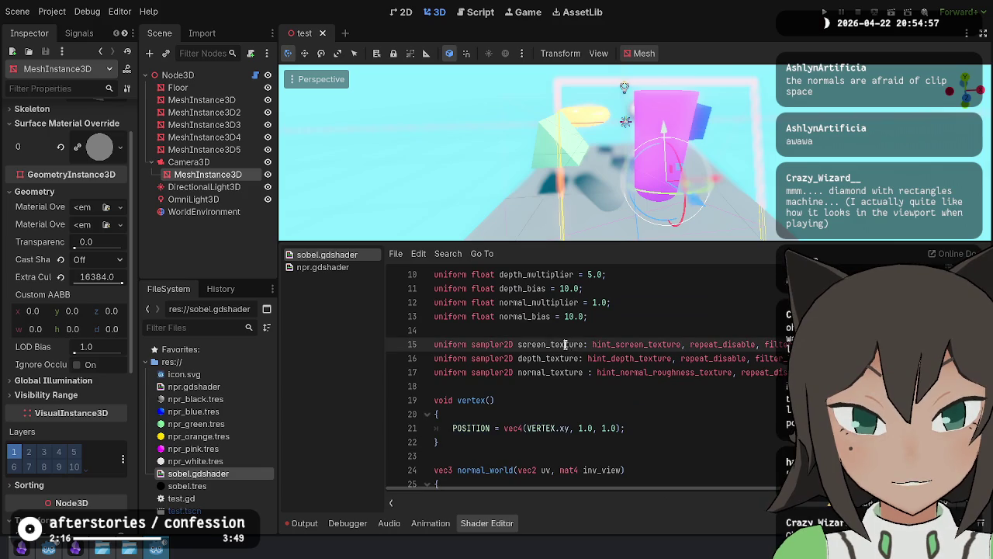
{"action": "double_click", "coordinate": [550, 358]}
{"action": "double_click", "coordinate": [545, 373]}
{"action": "scroll", "coordinate": [655, 401], "scroll_direction": "up", "scroll_amount": 3}
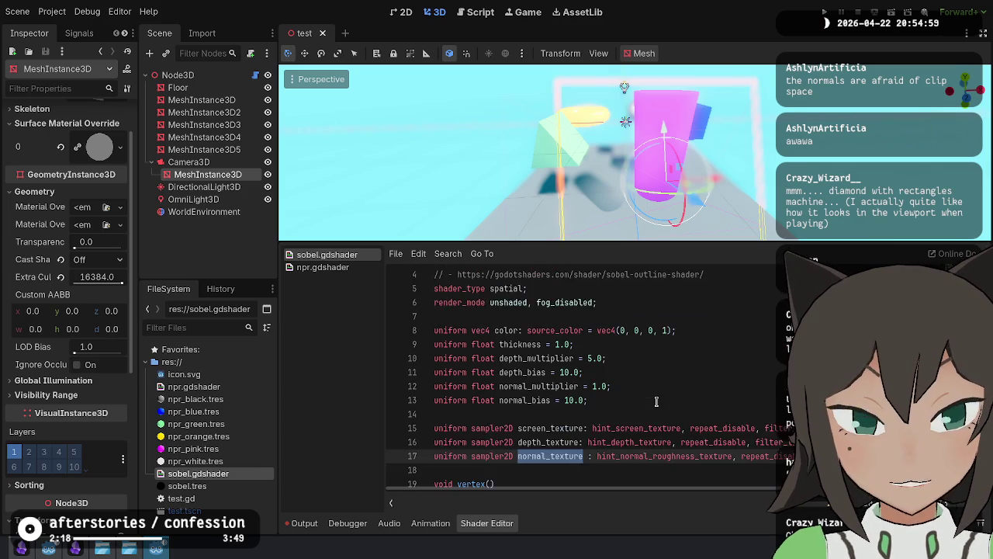
{"action": "scroll", "coordinate": [656, 401], "scroll_direction": "down", "scroll_amount": 20}
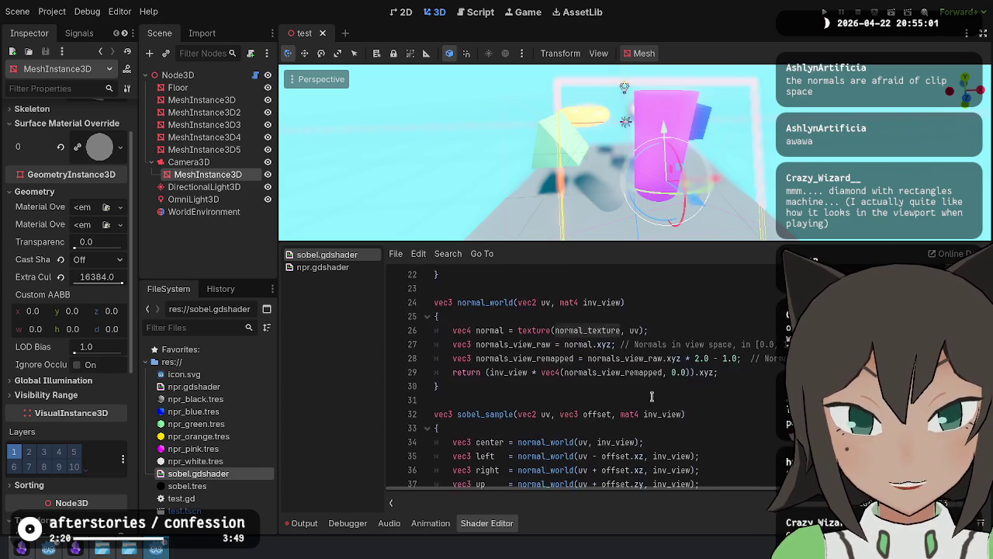
{"action": "scroll", "coordinate": [651, 396], "scroll_direction": "down", "scroll_amount": 6}
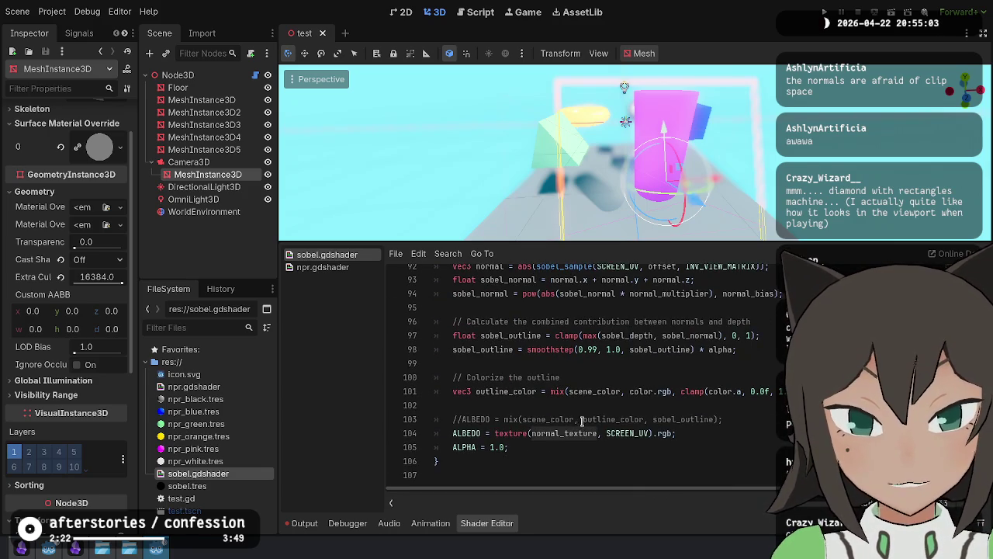
{"action": "double_click", "coordinate": [515, 434]}
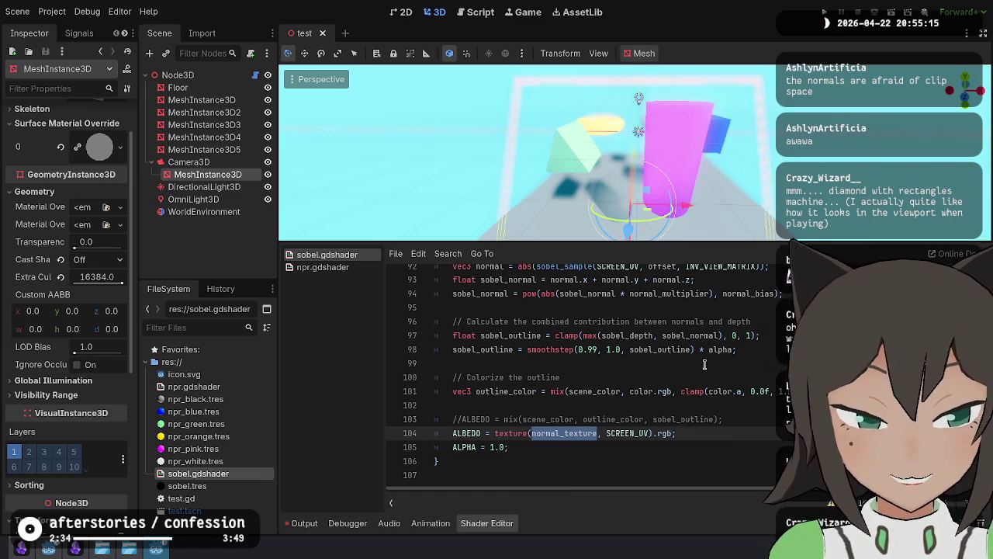
Step: Replace line 104's normal_texture sample with vec3(0) and orbit the 3D viewport
{"action": "key", "text": "ctrl+shift+Left"}
{"action": "key", "text": "ctrl+shift+Left"}
{"action": "key", "text": "ctrl+shift+Left"}
{"action": "type", "text": "vec3(0);"}
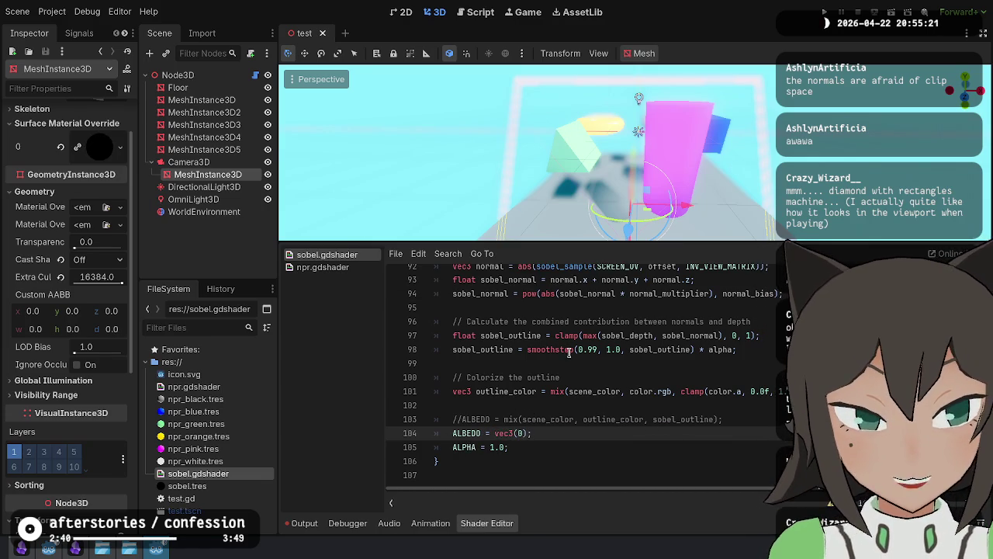
{"action": "triple_click", "coordinate": [502, 431]}
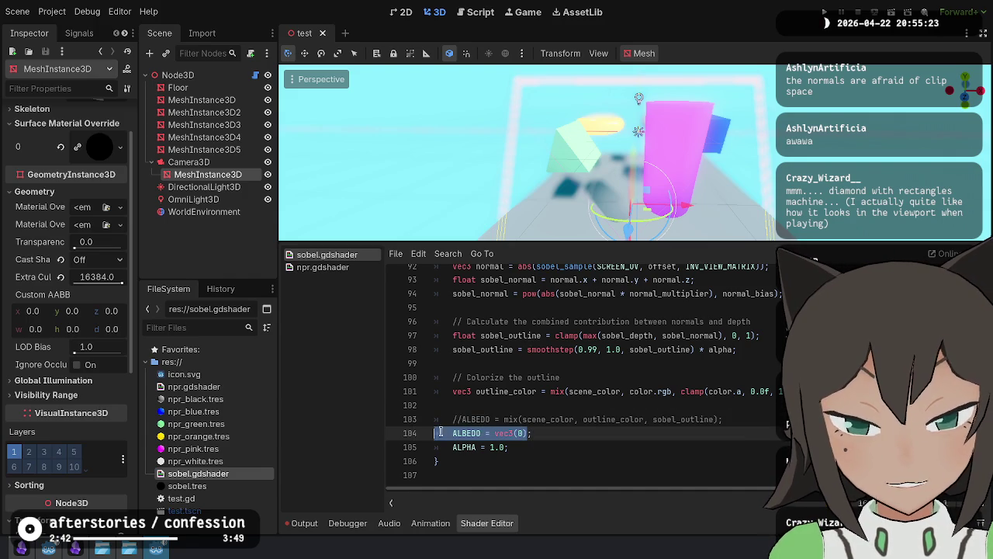
{"action": "left_click_drag", "start_coordinate": [712, 175], "coordinate": [712, 174]}
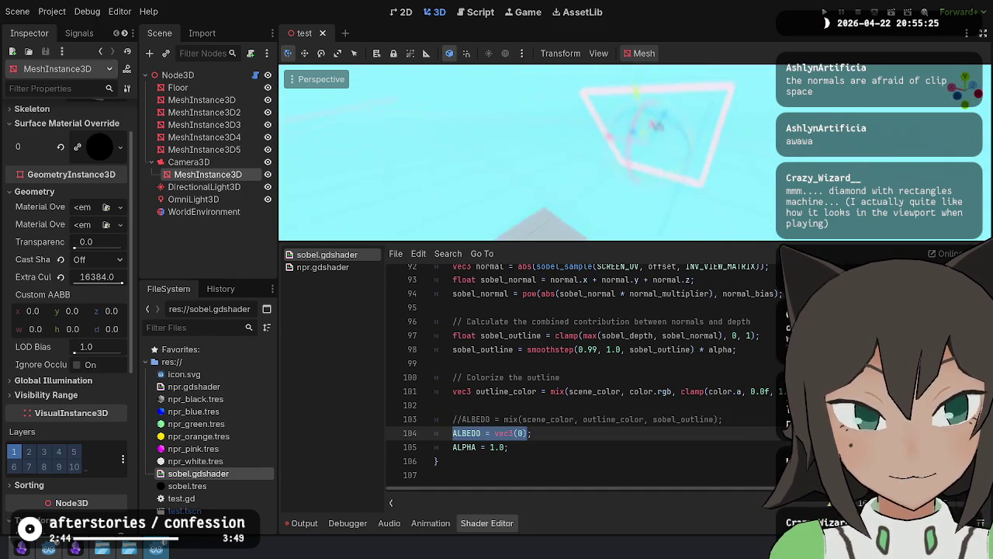
{"action": "left_click_drag", "start_coordinate": [437, 193], "coordinate": [437, 194]}
{"action": "left_click", "coordinate": [188, 162]}
Step: Expand the plane mesh's properties and view its Orientation options without changing them
{"action": "left_click", "coordinate": [207, 174]}
{"action": "scroll", "coordinate": [76, 144], "scroll_direction": "up", "scroll_amount": 2}
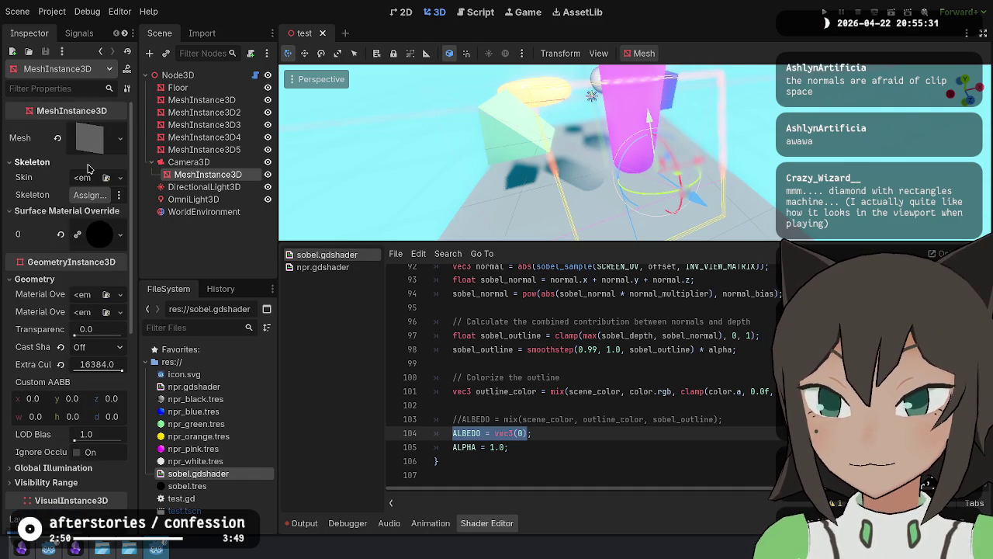
{"action": "left_click", "coordinate": [90, 146]}
{"action": "left_click_drag", "start_coordinate": [78, 184], "coordinate": [5, 208]}
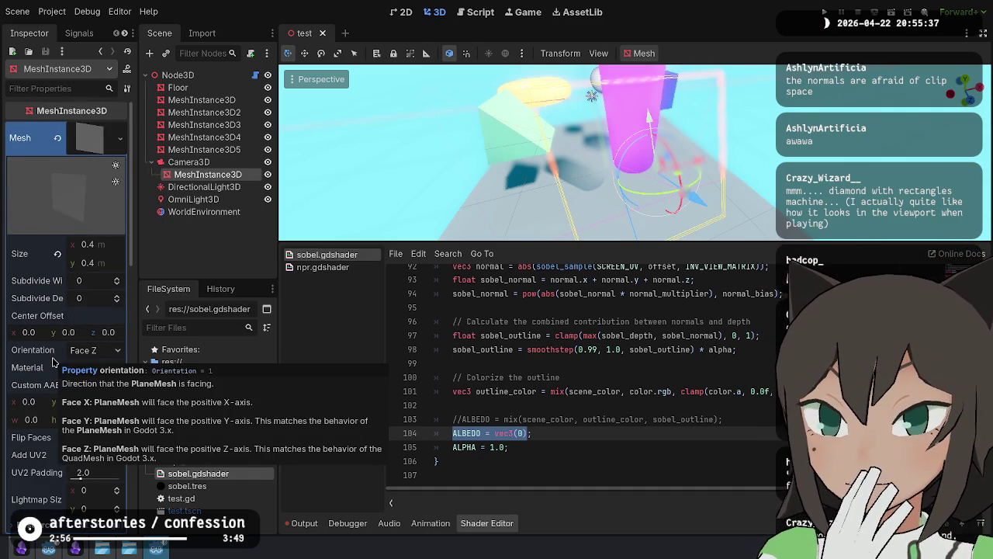
{"action": "left_click", "coordinate": [82, 352]}
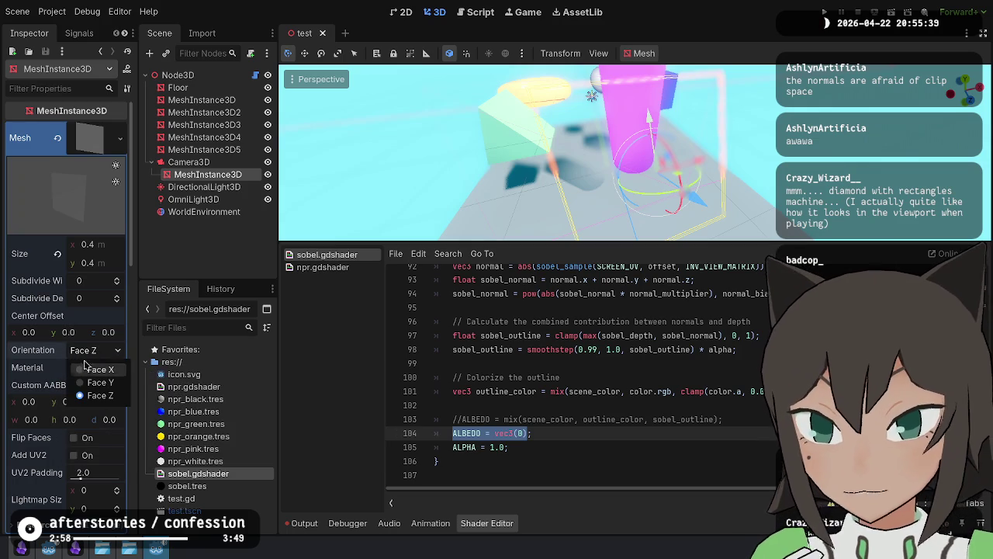
{"action": "left_click", "coordinate": [59, 361]}
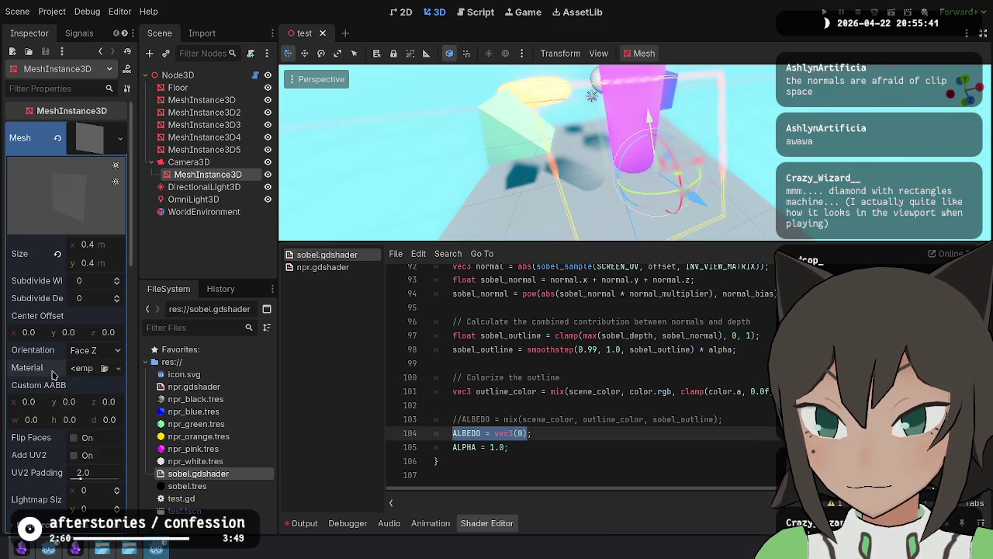
{"action": "scroll", "coordinate": [53, 375], "scroll_direction": "down", "scroll_amount": 3}
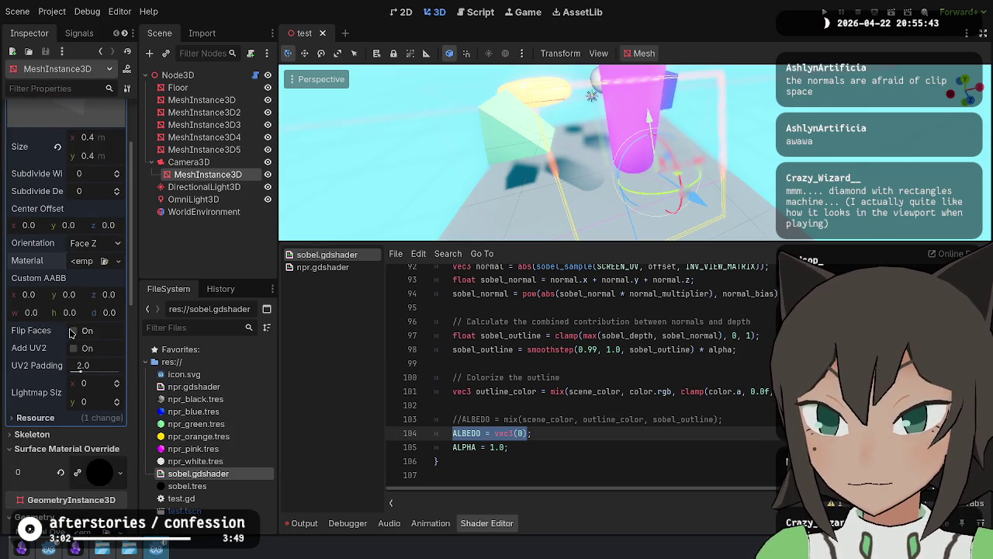
Step: Toggle Flip Faces repeatedly to compare the plane, leaving it unchecked
{"action": "left_click", "coordinate": [73, 330]}
{"action": "left_click", "coordinate": [73, 330]}
{"action": "left_click", "coordinate": [73, 331]}
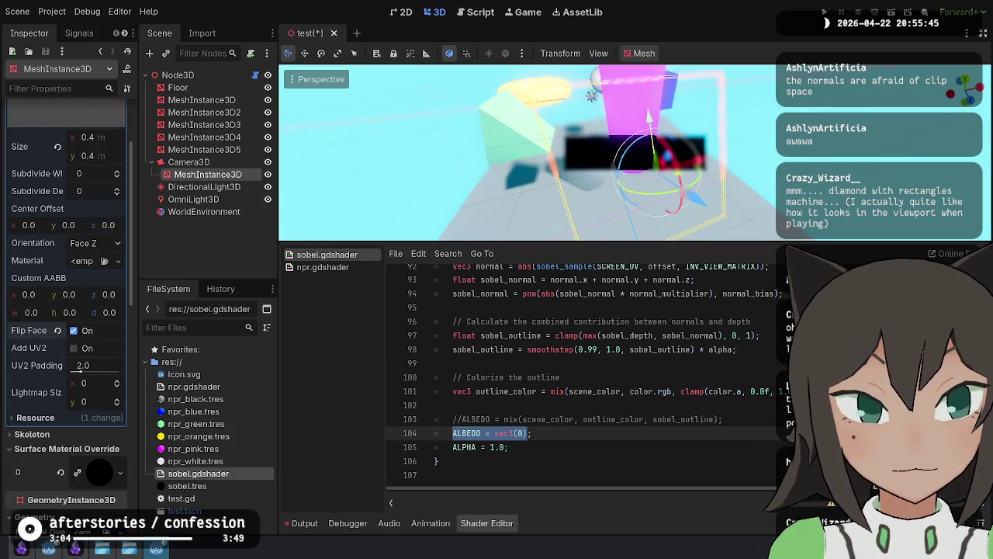
{"action": "left_click_drag", "start_coordinate": [614, 93], "coordinate": [615, 93]}
{"action": "left_click_drag", "start_coordinate": [527, 155], "coordinate": [528, 136]}
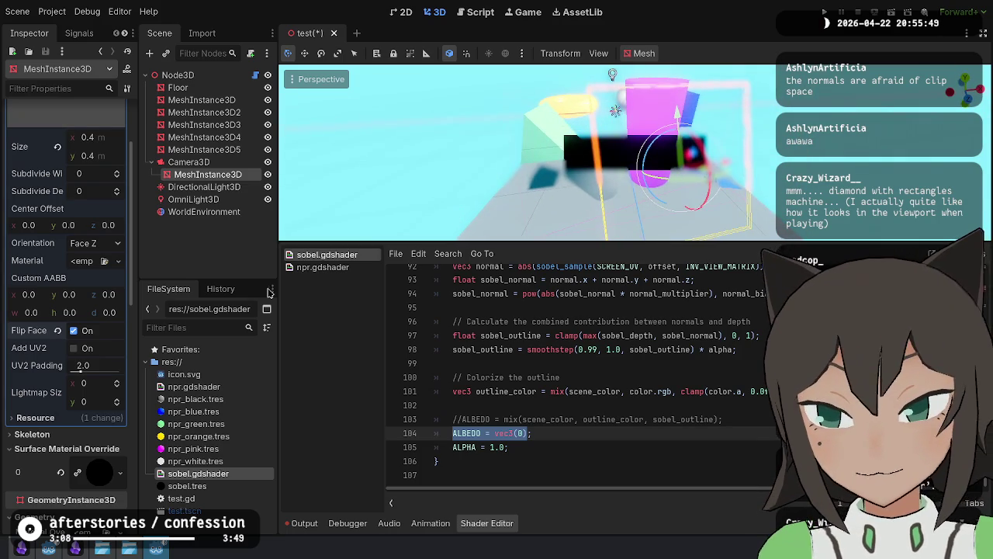
{"action": "left_click", "coordinate": [73, 331]}
{"action": "left_click", "coordinate": [72, 331]}
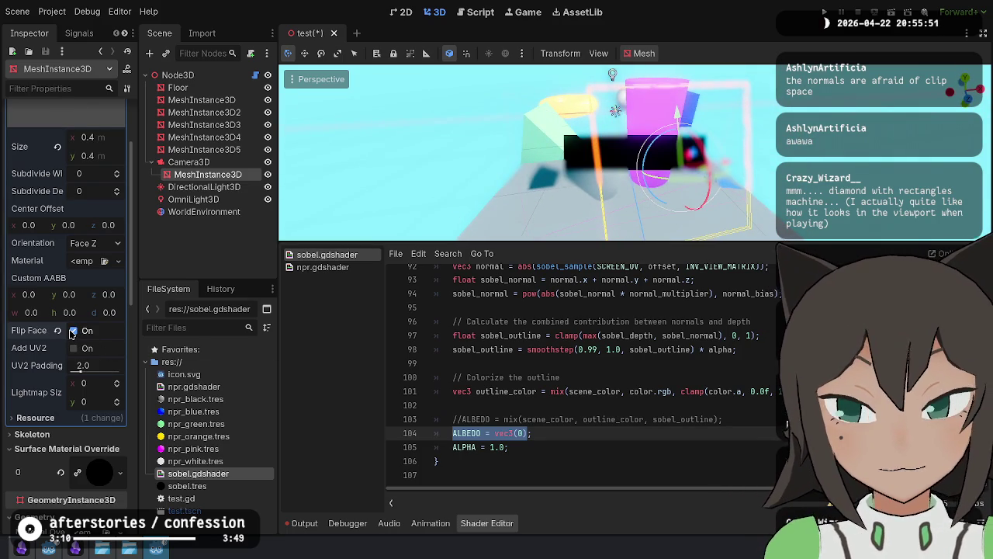
{"action": "left_click", "coordinate": [73, 331]}
{"action": "left_click", "coordinate": [73, 331]}
{"action": "left_click", "coordinate": [72, 331]}
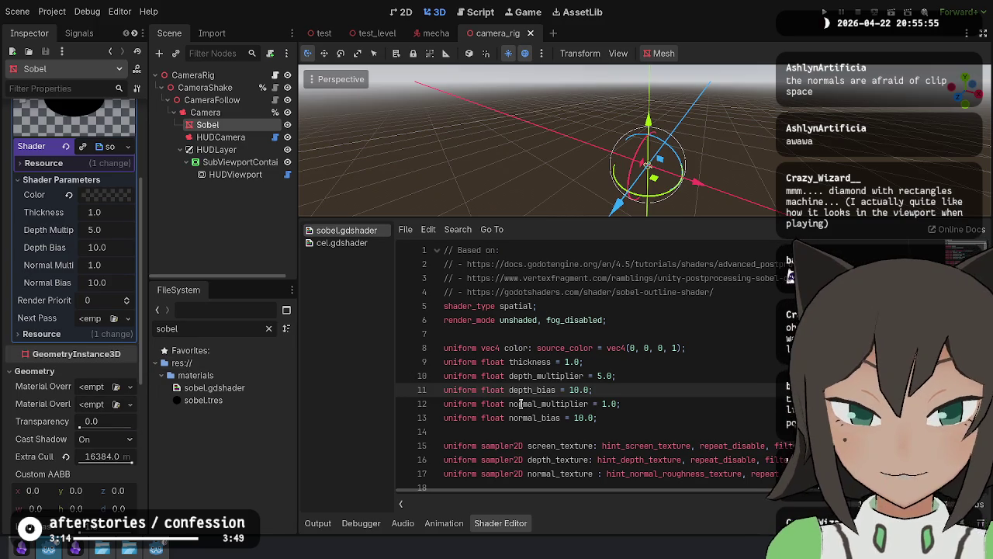
{"action": "scroll", "coordinate": [537, 402], "scroll_direction": "down", "scroll_amount": 7}
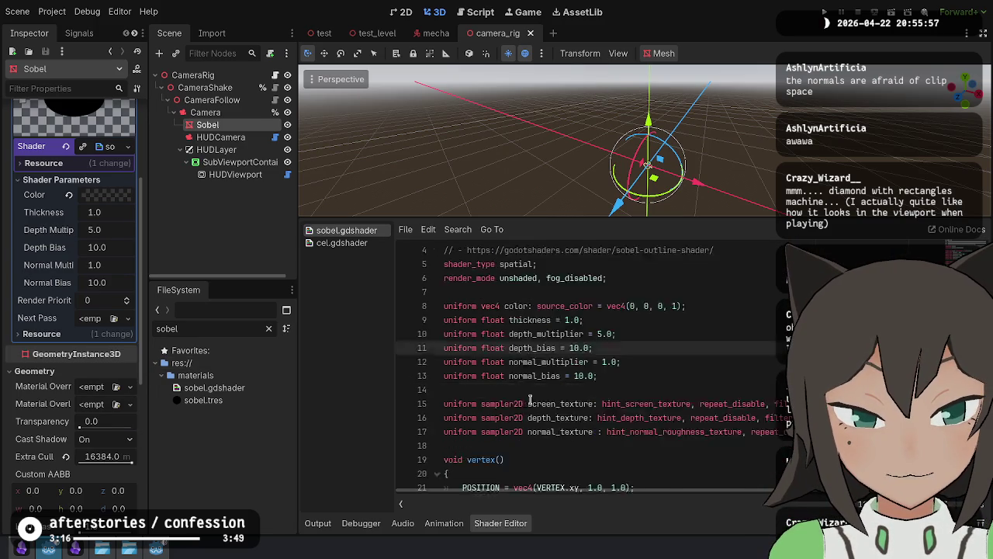
{"action": "scroll", "coordinate": [610, 362], "scroll_direction": "down", "scroll_amount": 2}
{"action": "scroll", "coordinate": [610, 362], "scroll_direction": "up", "scroll_amount": 4}
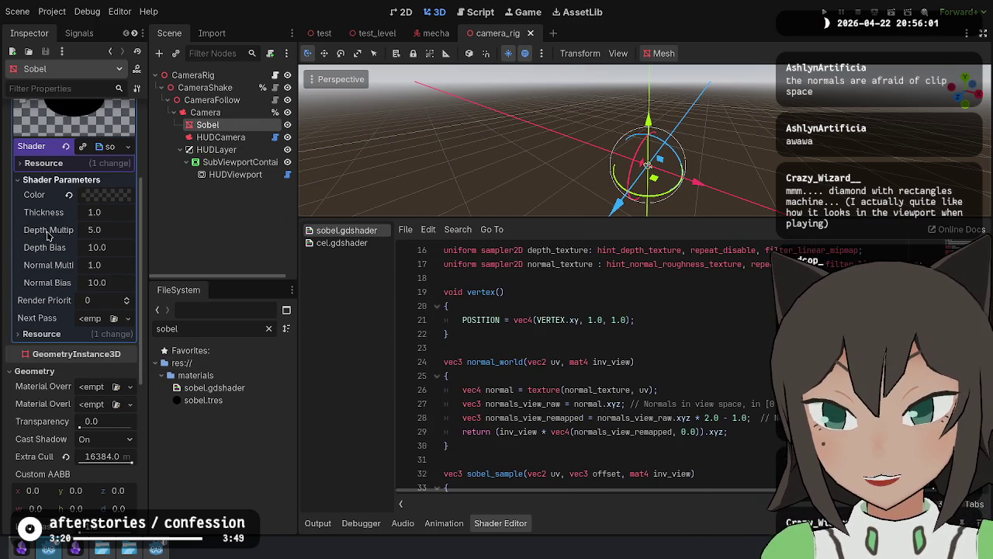
{"action": "scroll", "coordinate": [54, 232], "scroll_direction": "up", "scroll_amount": 5}
{"action": "left_click", "coordinate": [88, 137]}
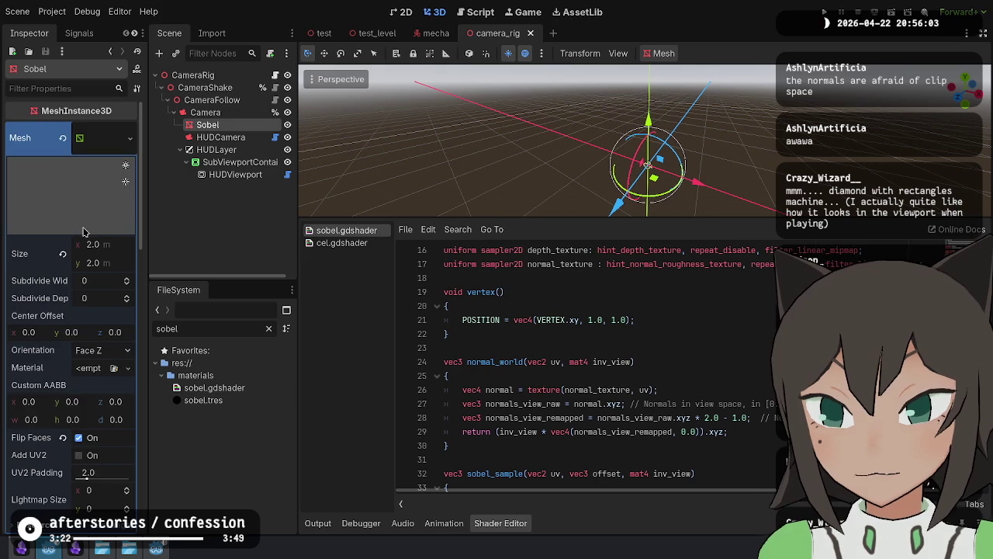
{"action": "scroll", "coordinate": [84, 232], "scroll_direction": "down", "scroll_amount": 2}
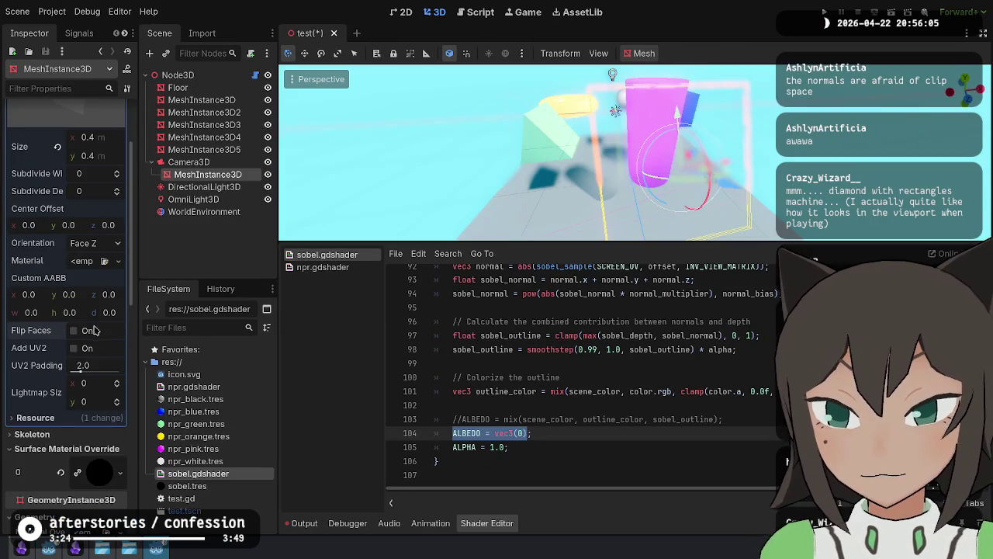
Step: Check Flip Faces and undo ALBEDO back to sampling normal_texture, then save
{"action": "left_click", "coordinate": [73, 332]}
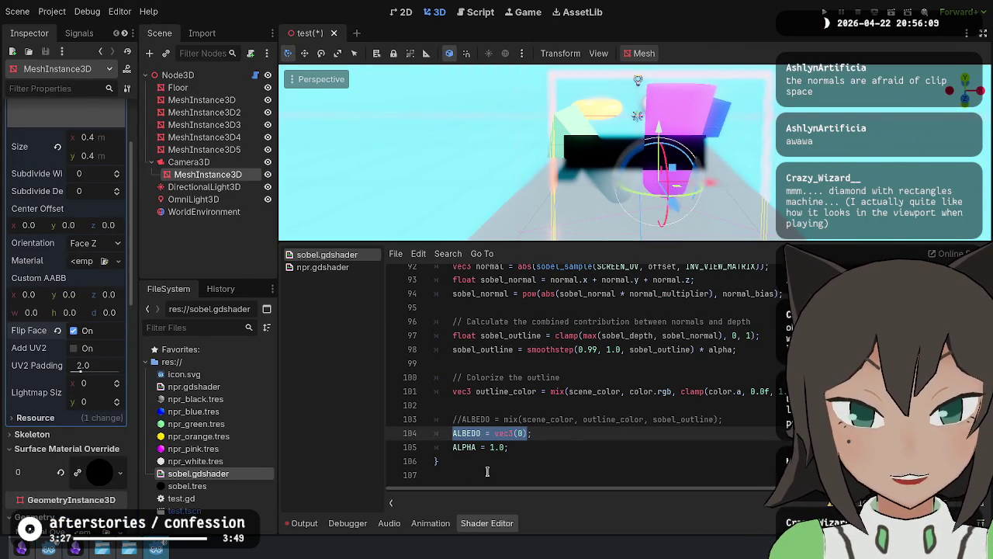
{"action": "left_click", "coordinate": [509, 433]}
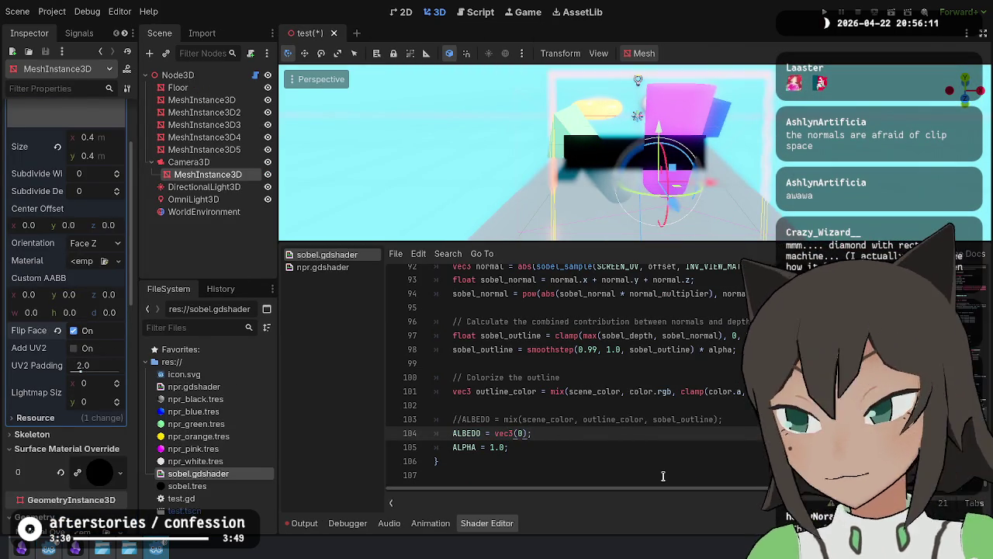
{"action": "key", "text": "ctrl+z"}
{"action": "key", "text": "ctrl+s"}
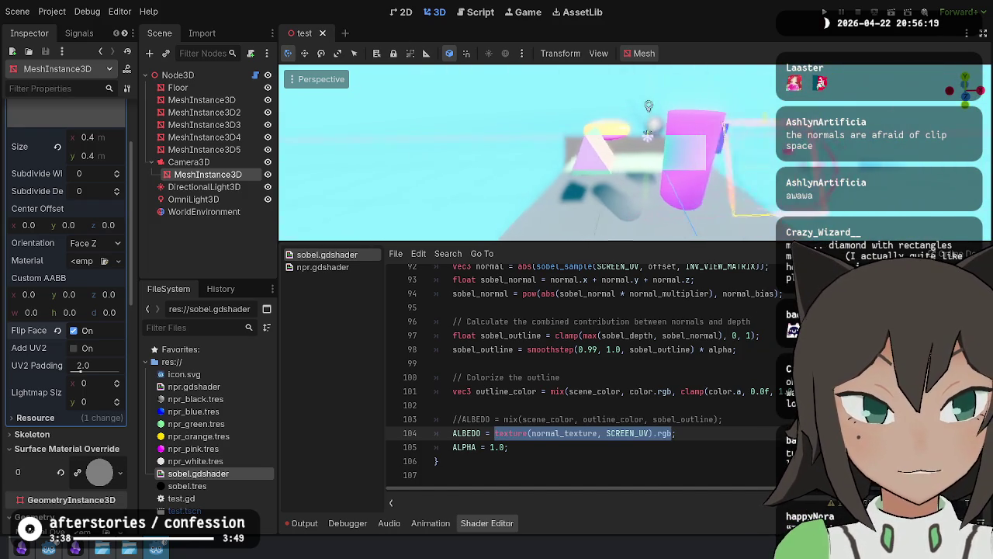
Step: Lower the viewport splitter and scroll up through the shader code
{"action": "left_click_drag", "start_coordinate": [630, 242], "coordinate": [630, 301]}
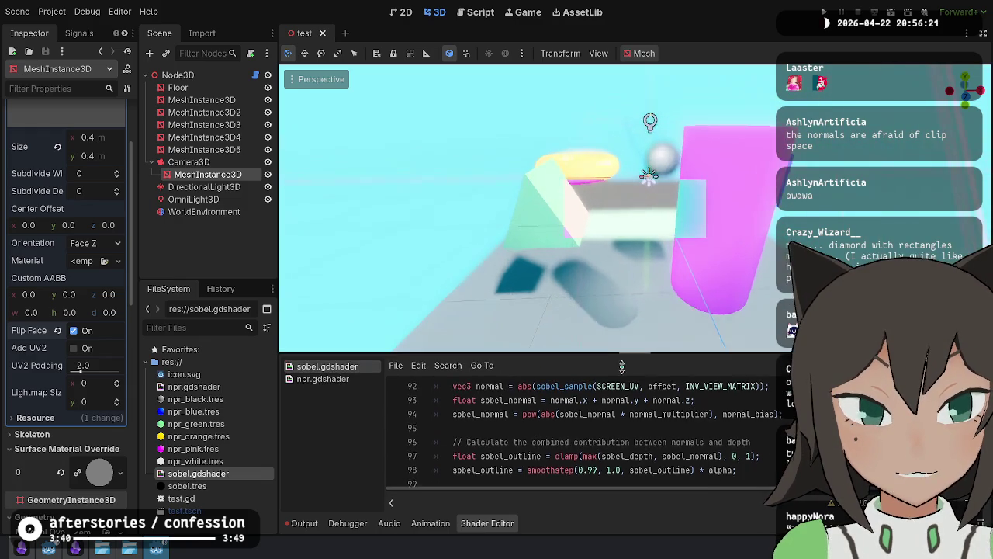
{"action": "scroll", "coordinate": [561, 409], "scroll_direction": "up", "scroll_amount": 6}
{"action": "scroll", "coordinate": [561, 408], "scroll_direction": "up", "scroll_amount": 15}
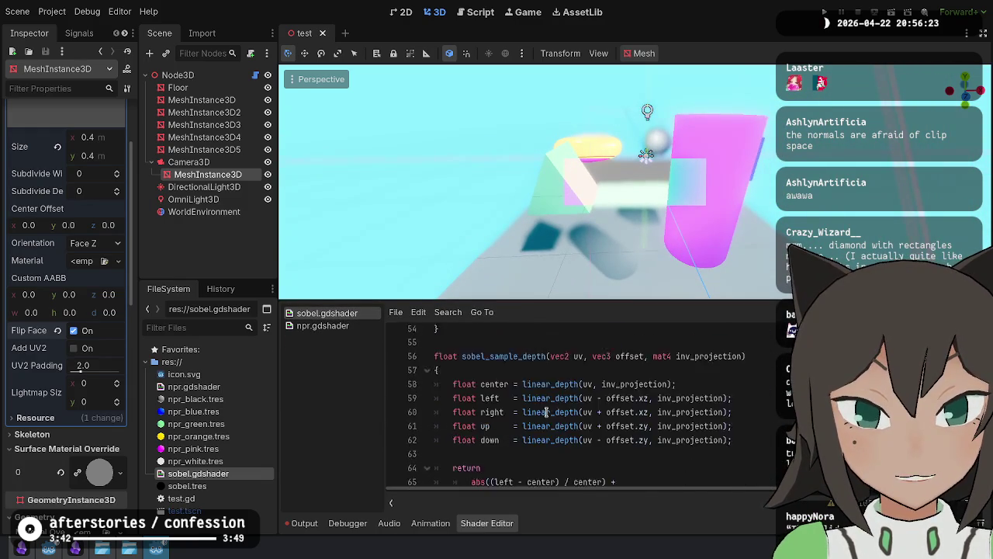
{"action": "scroll", "coordinate": [537, 411], "scroll_direction": "up", "scroll_amount": 5}
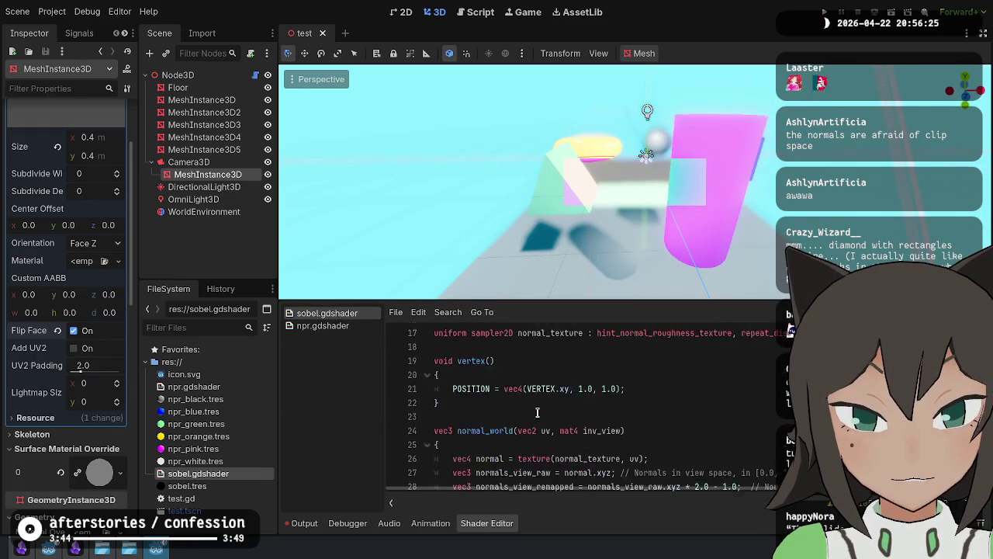
{"action": "left_click_drag", "start_coordinate": [453, 430], "coordinate": [500, 430]}
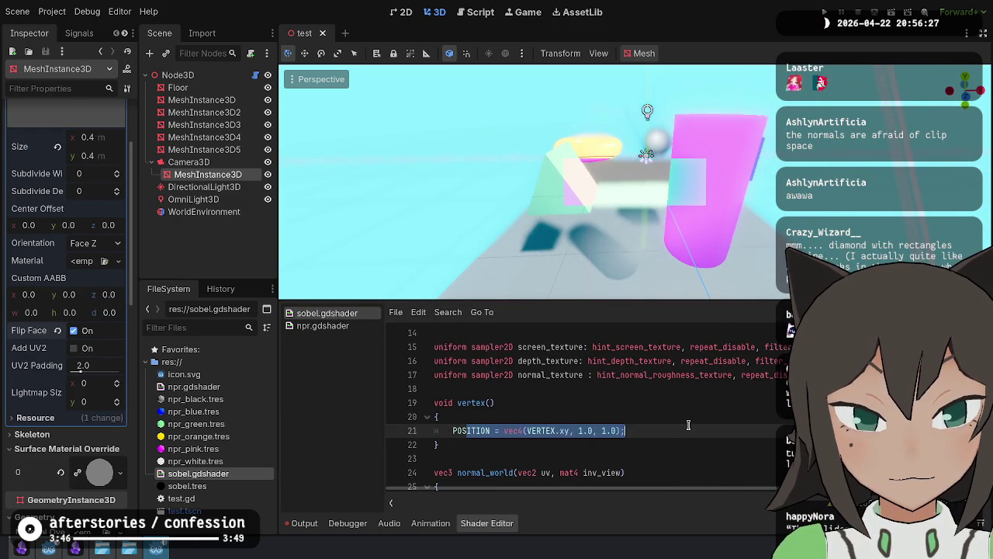
Step: Change line 104's sampled texture from normal_texture back to depth_texture
{"action": "key", "text": "ctrl+k"}
{"action": "key", "text": "ctrl+End"}
{"action": "left_click", "coordinate": [529, 434]}
{"action": "key", "text": "Right"}
{"action": "key", "text": "ctrl+shift+Right"}
{"action": "type", "text": "depth"}
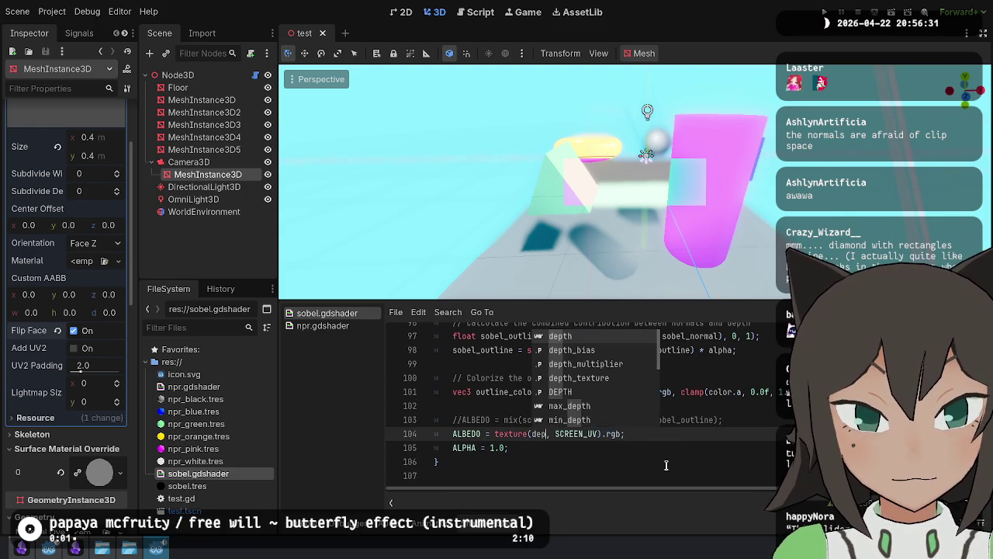
{"action": "type", "text": "_te"}
{"action": "key", "text": "Return"}
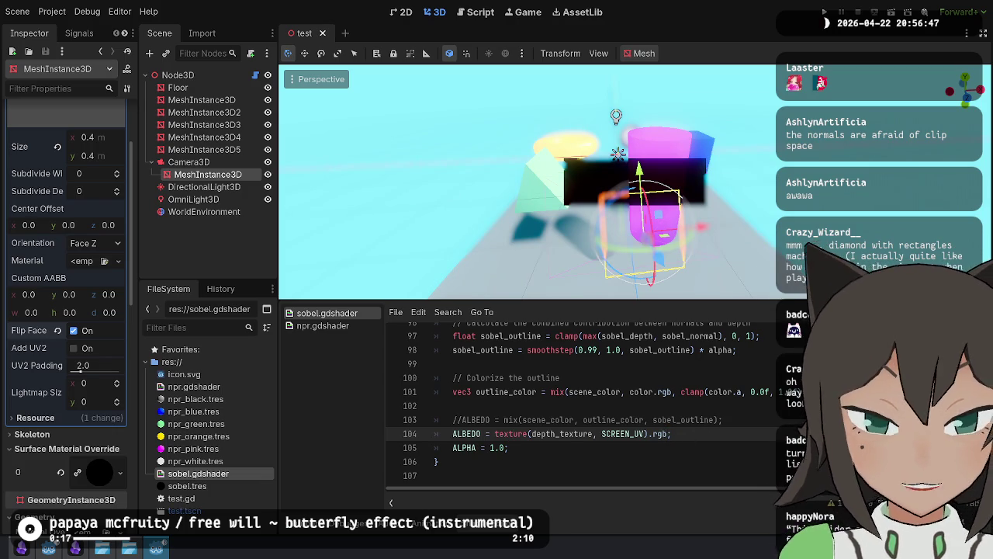
Step: Remove the debug line and uncomment ALBEDO = mix(scene_color, outline_color, sobel_outline)
{"action": "key", "text": "shift+Home"}
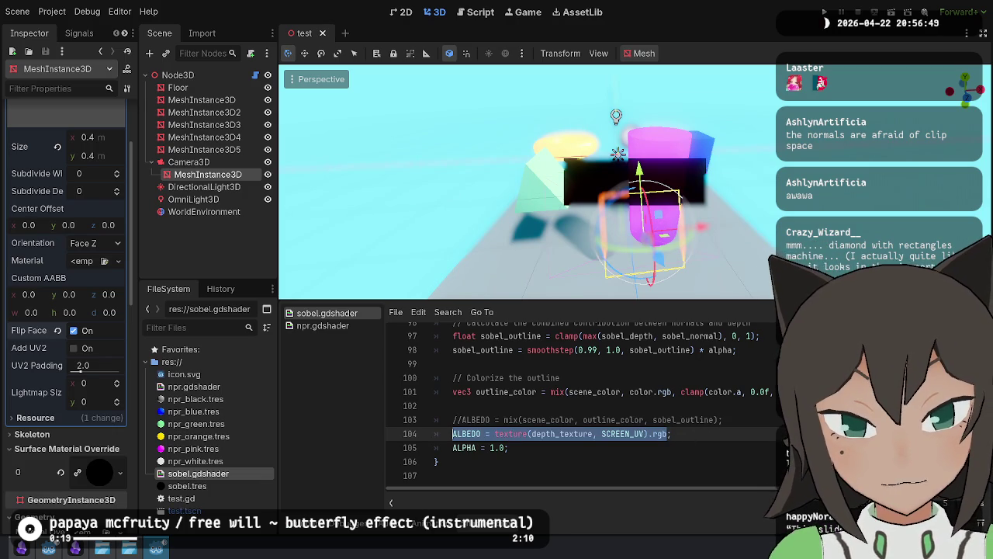
{"action": "key", "text": "Left"}
{"action": "key", "text": "Up"}
{"action": "key", "text": "ctrl+k"}
{"action": "key", "text": "Down"}
{"action": "key", "text": "ctrl+shift+k"}
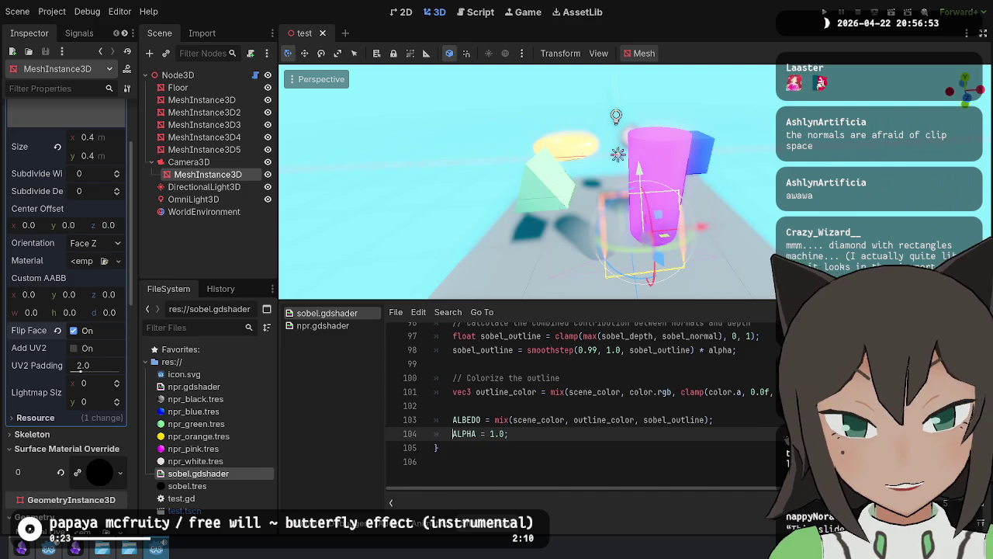
Step: Preview the scene in a test run, then stop the game
{"action": "scroll", "coordinate": [717, 228], "scroll_direction": "up", "scroll_amount": 5}
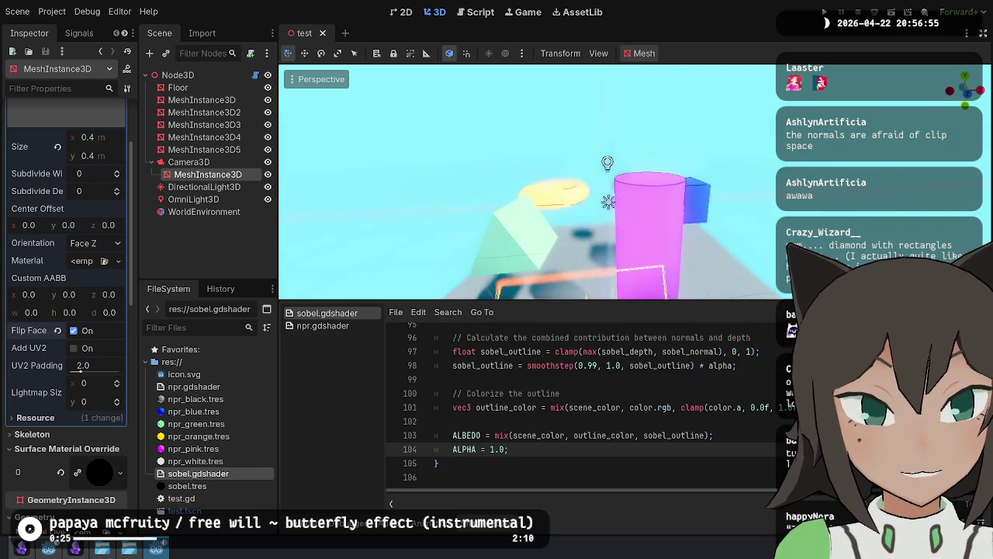
{"action": "scroll", "coordinate": [527, 182], "scroll_direction": "up", "scroll_amount": 5}
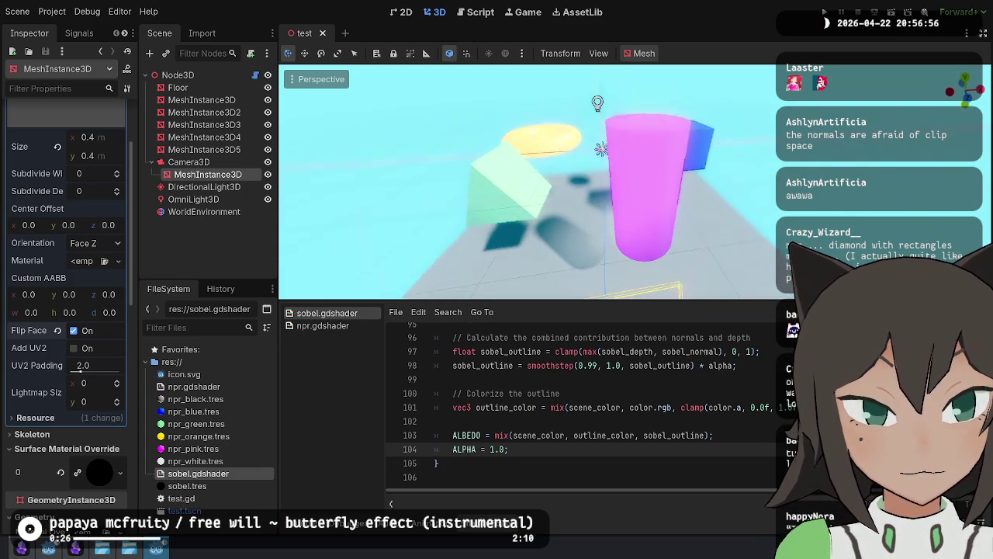
{"action": "left_click", "coordinate": [893, 13]}
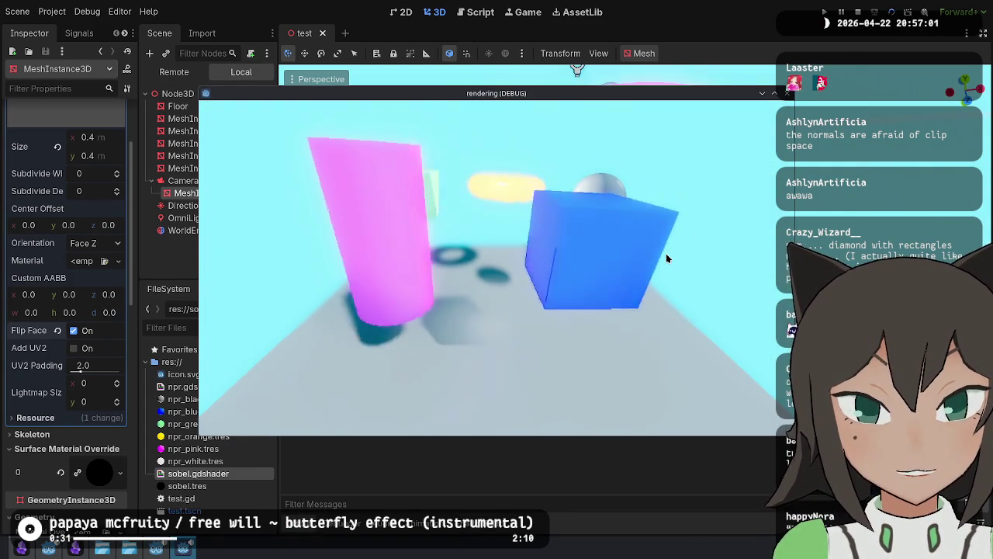
{"action": "key", "text": "Escape"}
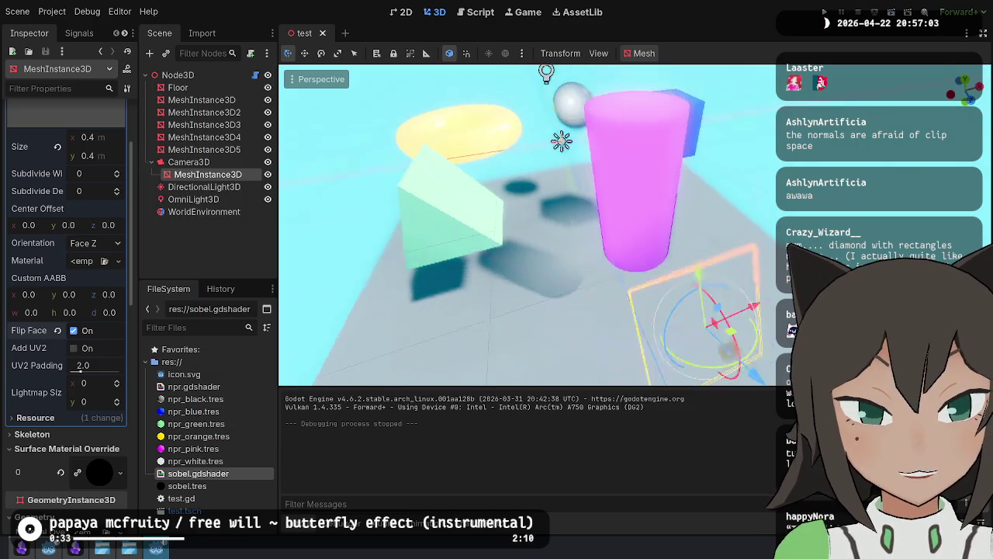
Step: Resize the outline quad to 1.0 × 1.0 m, save, and test-run the scene
{"action": "left_click", "coordinate": [92, 136]}
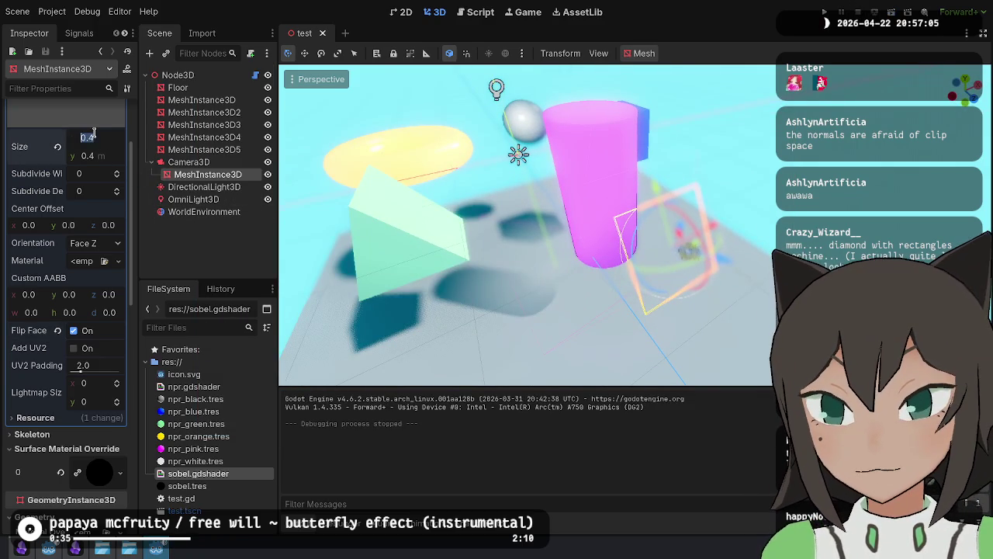
{"action": "type", "text": "1"}
{"action": "key", "text": "Return"}
{"action": "key", "text": "Return"}
{"action": "key", "text": "ctrl+s"}
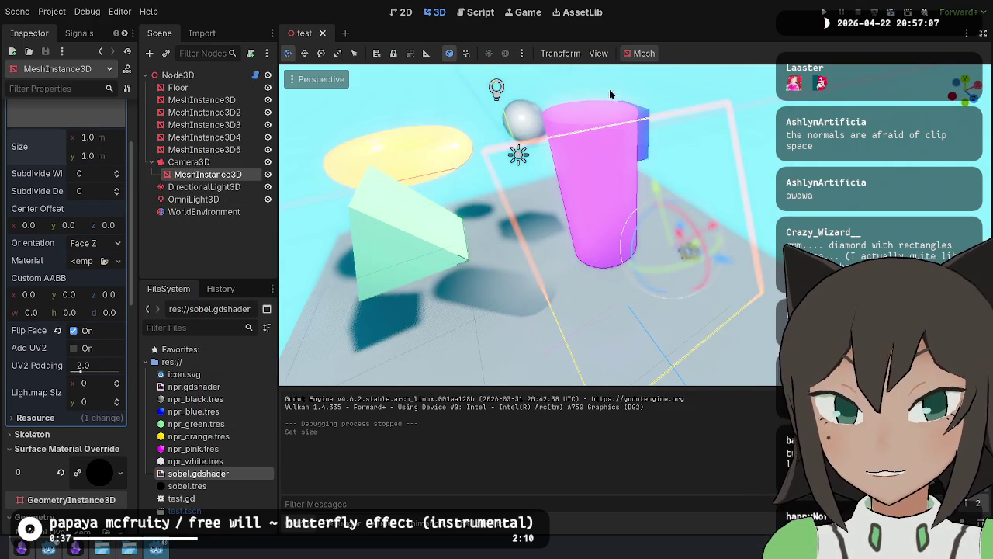
{"action": "left_click", "coordinate": [892, 14]}
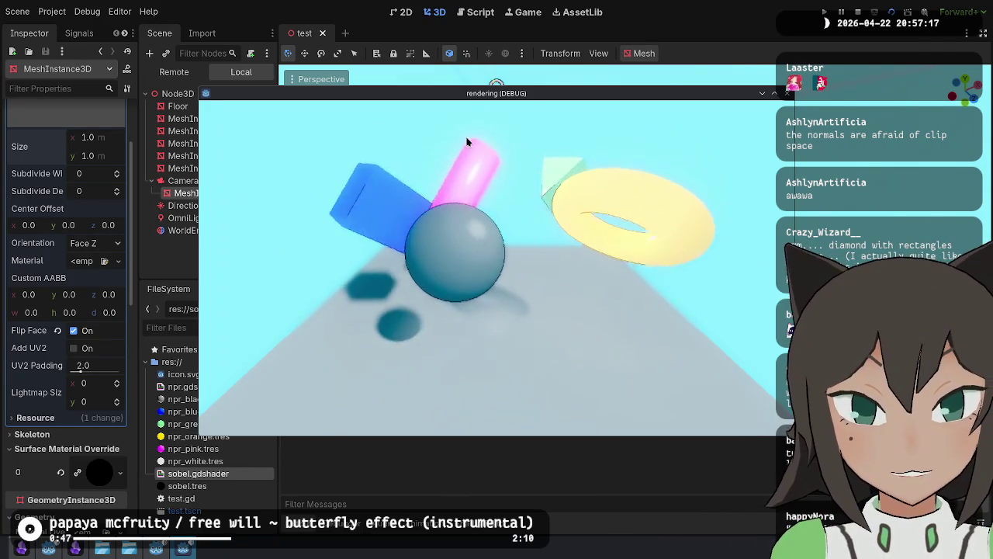
{"action": "left_click", "coordinate": [124, 552]}
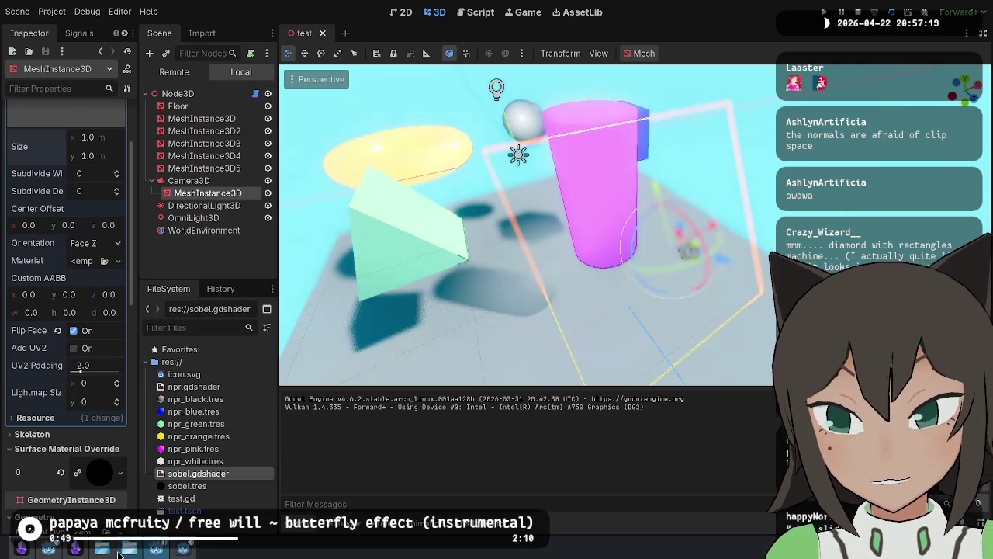
Step: Check the camera_rig project's Sobel quad, then set this quad's Size to 2.0 × 2.0 m
{"action": "left_click", "coordinate": [185, 554]}
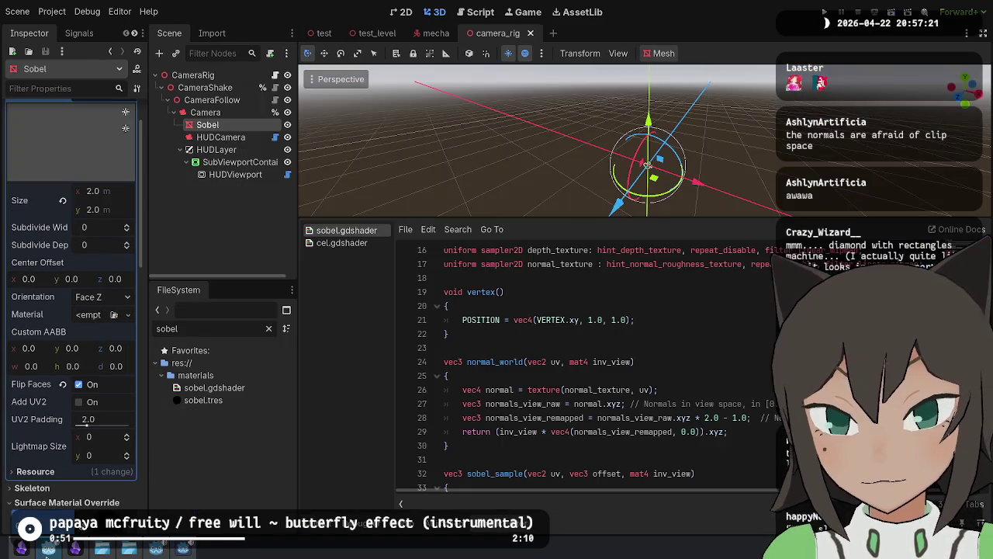
{"action": "scroll", "coordinate": [57, 248], "scroll_direction": "up", "scroll_amount": 3}
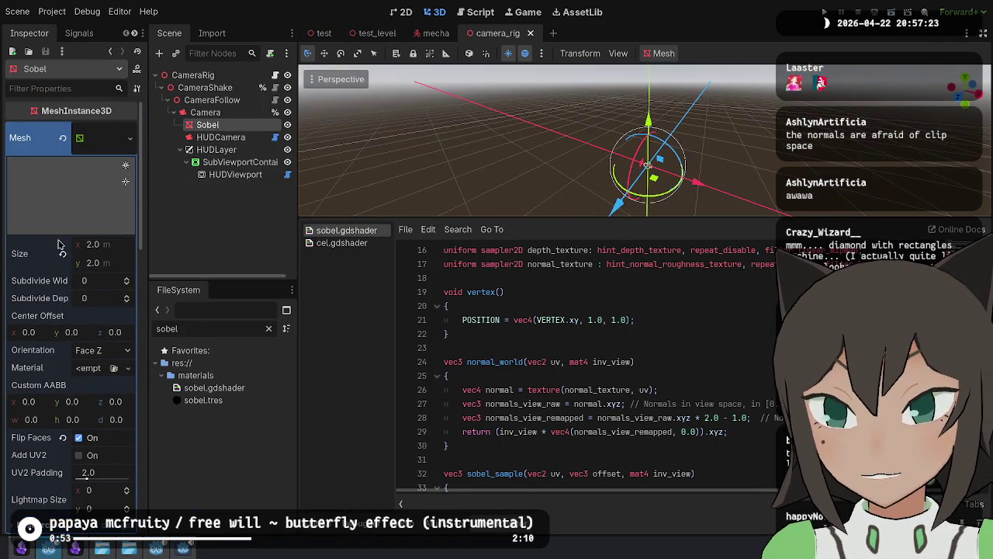
{"action": "key", "text": "alt+Tab"}
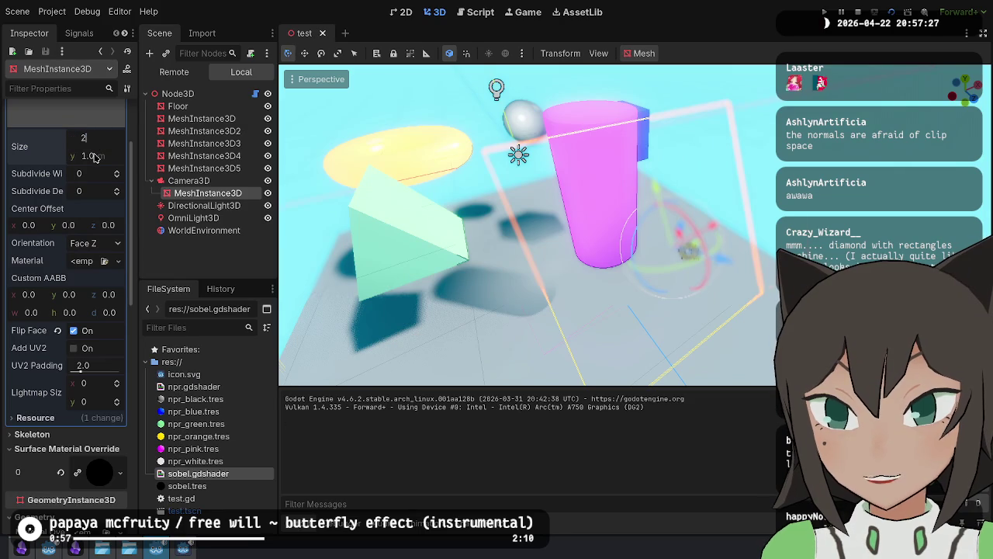
{"action": "left_click", "coordinate": [93, 156]}
{"action": "type", "text": "2"}
{"action": "key", "text": "Return"}
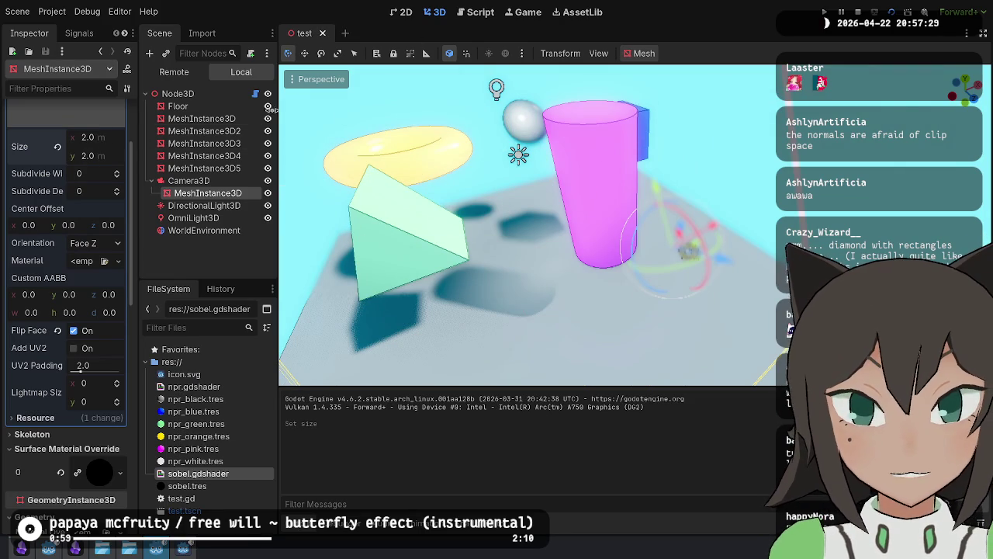
Step: Open sobel.gdshader from the FileSystem to view its code
{"action": "double_click", "coordinate": [198, 473]}
{"action": "scroll", "coordinate": [580, 434], "scroll_direction": "up", "scroll_amount": 10}
{"action": "scroll", "coordinate": [582, 423], "scroll_direction": "up", "scroll_amount": 12}
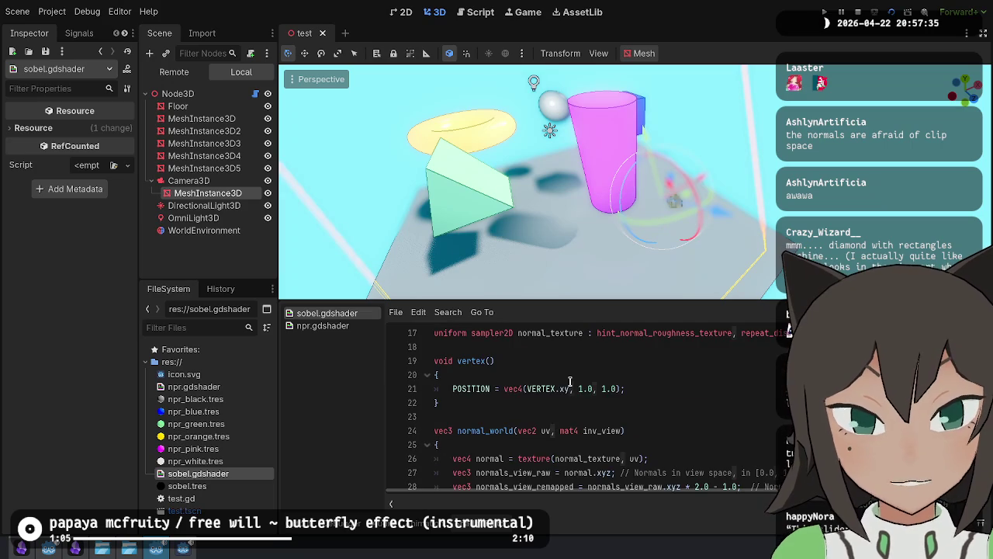
Step: Reset the quad size and remove the * 2 factor from line 21 of sobel.gdshader, saving it
{"action": "left_click", "coordinate": [564, 388]}
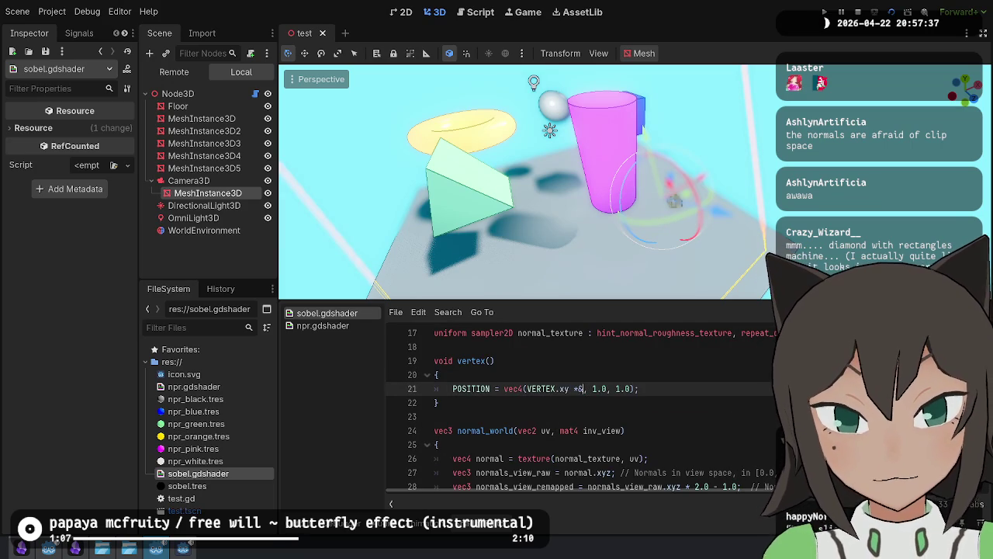
{"action": "type", "text": "* 2"}
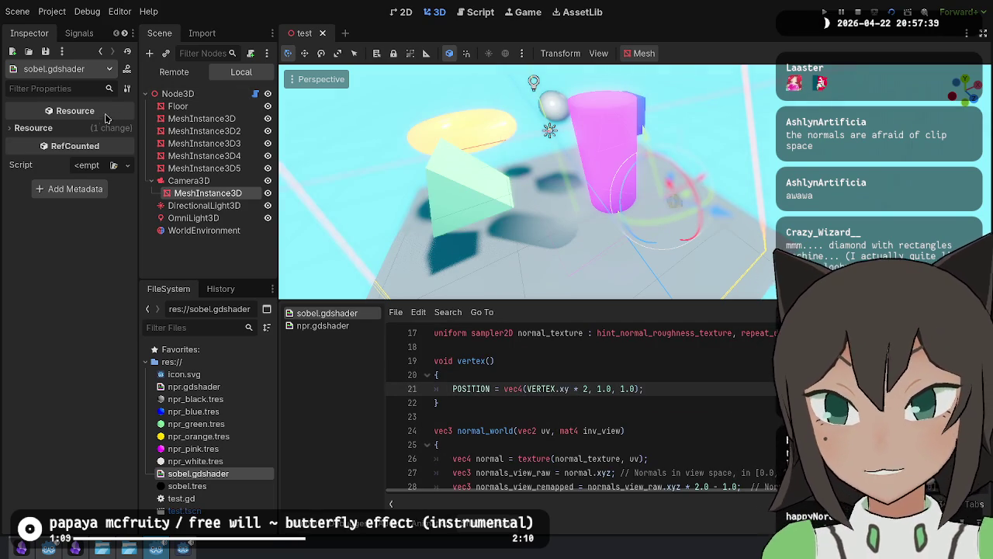
{"action": "left_click", "coordinate": [183, 183]}
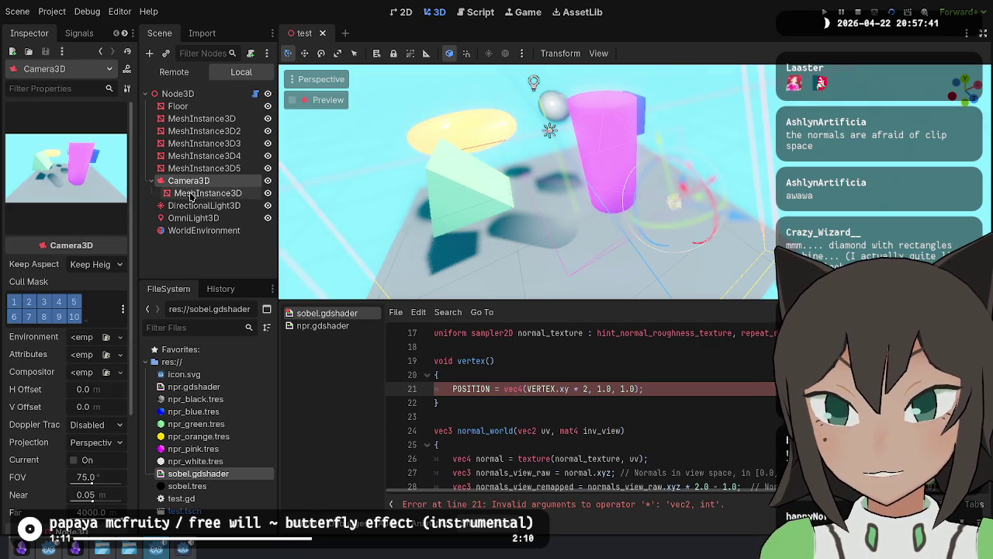
{"action": "left_click", "coordinate": [208, 193]}
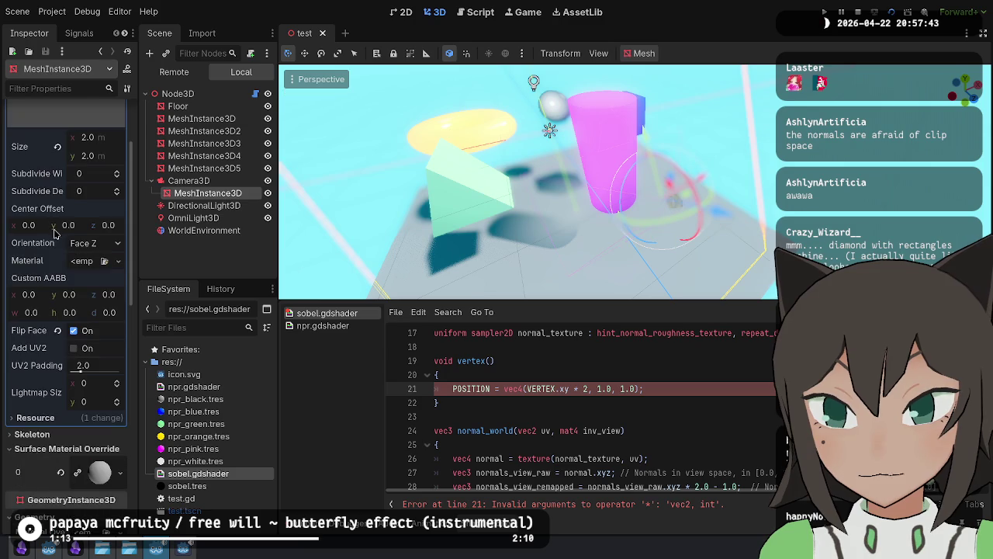
{"action": "left_click", "coordinate": [58, 147]}
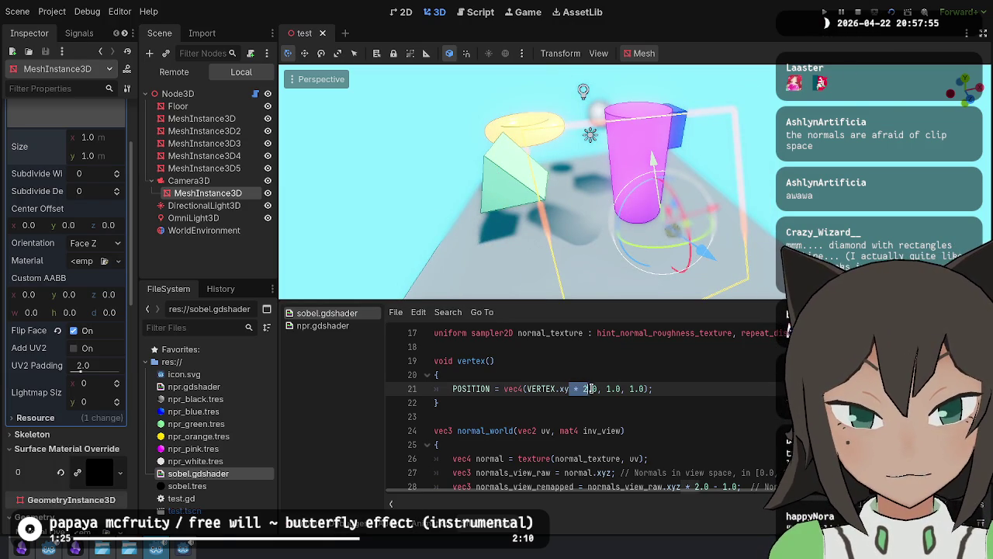
{"action": "key", "text": "BackSpace"}
{"action": "key", "text": "ctrl+s"}
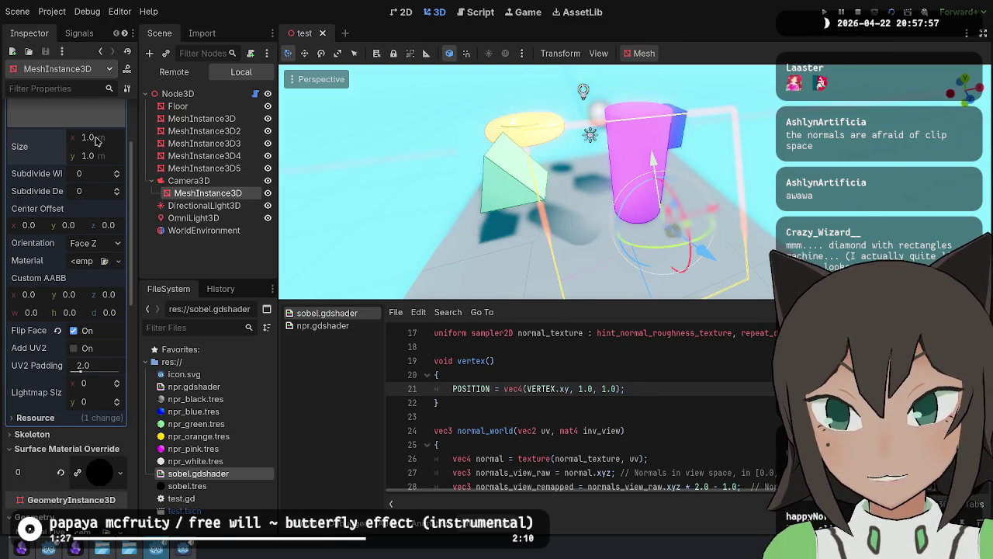
Step: Set the camera quad's Size to 2.0 × 2.0 m and launch the scene
{"action": "type", "text": "2"}
{"action": "key", "text": "Return"}
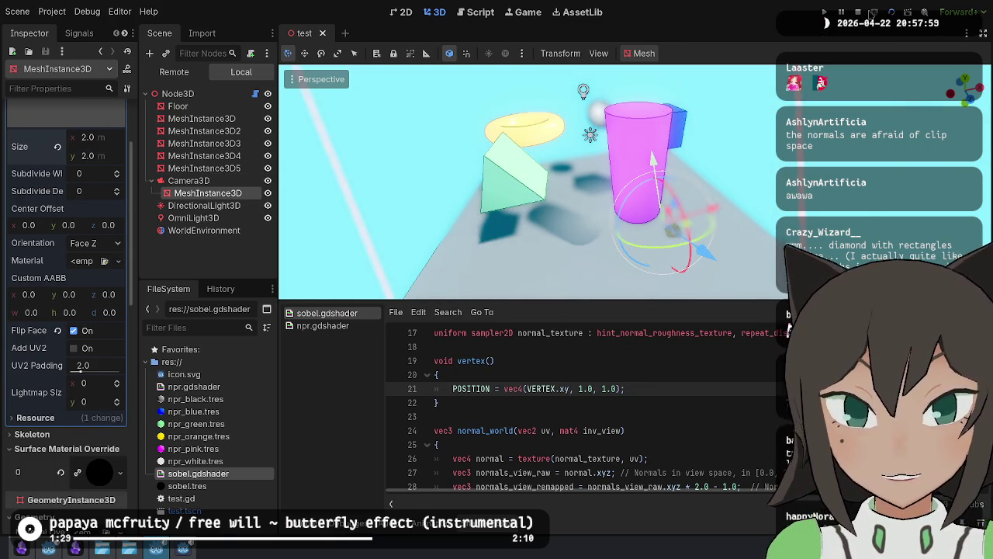
{"action": "left_click", "coordinate": [888, 12]}
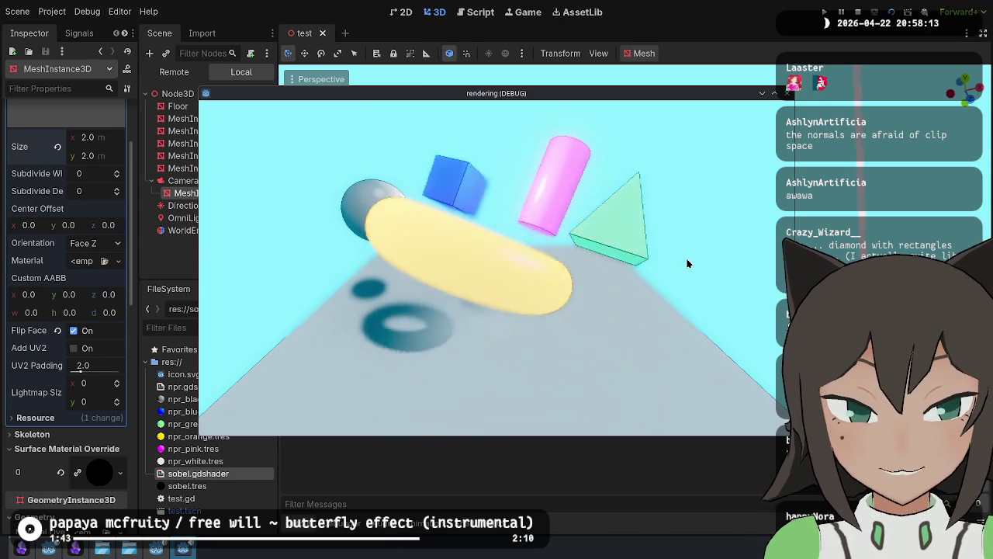
Step: Place the game window top-left beside a resized editor and toggle the outline quad's visibility
{"action": "mouse_move", "coordinate": [672, 230]}
{"action": "left_mouse_down"}
{"action": "mouse_move", "coordinate": [485, 175]}
{"action": "mouse_move", "coordinate": [463, 155]}
{"action": "left_mouse_up"}
{"action": "mouse_move", "coordinate": [463, 457]}
{"action": "left_mouse_down"}
{"action": "mouse_move", "coordinate": [460, 468]}
{"action": "mouse_move", "coordinate": [721, 406]}
{"action": "mouse_move", "coordinate": [628, 326]}
{"action": "left_mouse_up"}
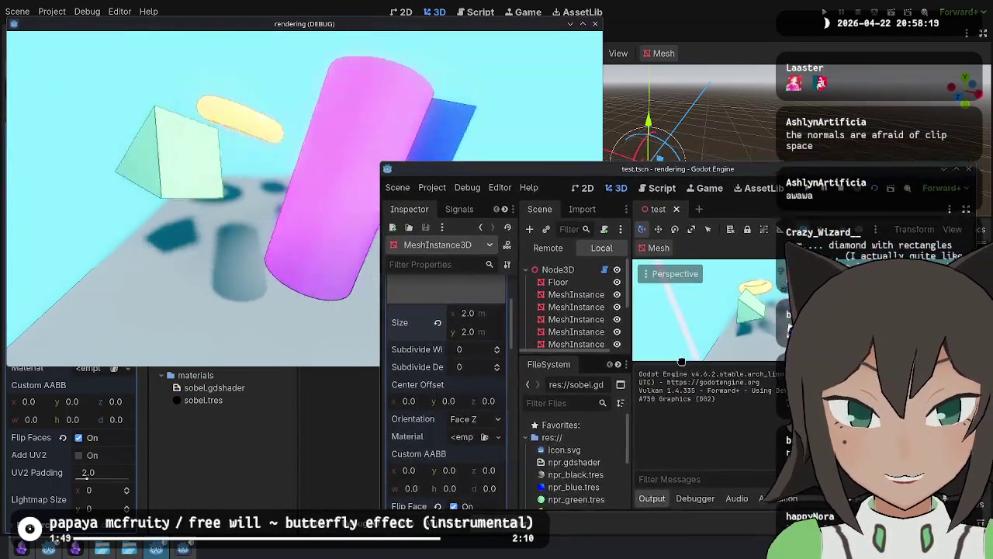
{"action": "scroll", "coordinate": [626, 320], "scroll_direction": "down", "scroll_amount": 3}
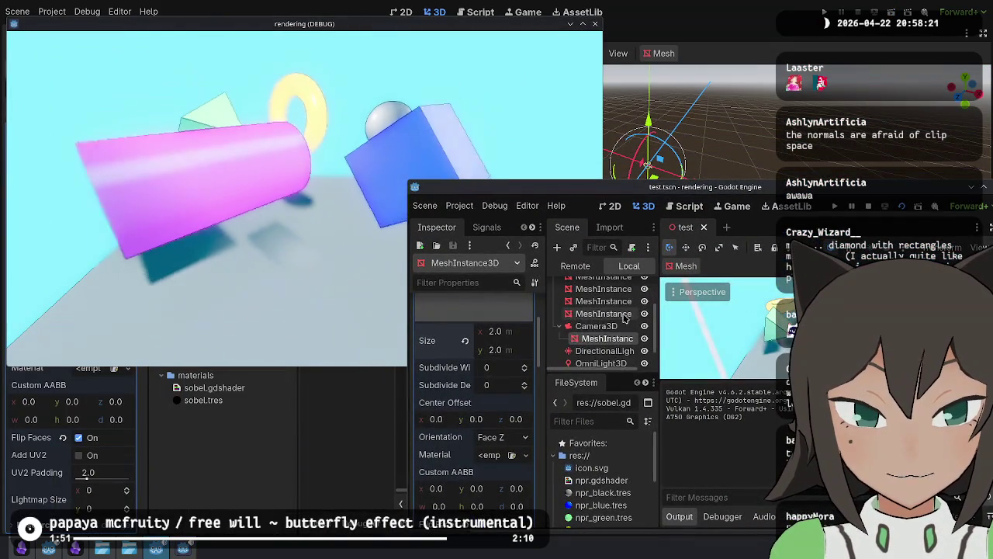
{"action": "left_click", "coordinate": [644, 317]}
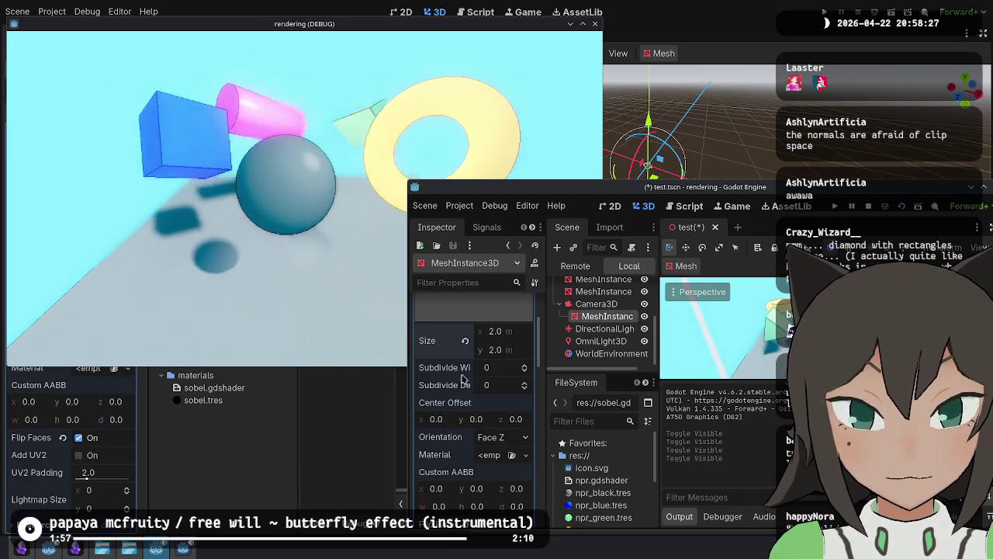
Step: Raise the outline material's Thickness to 2.0, save, and bring the game to the front
{"action": "scroll", "coordinate": [464, 368], "scroll_direction": "down", "scroll_amount": 5}
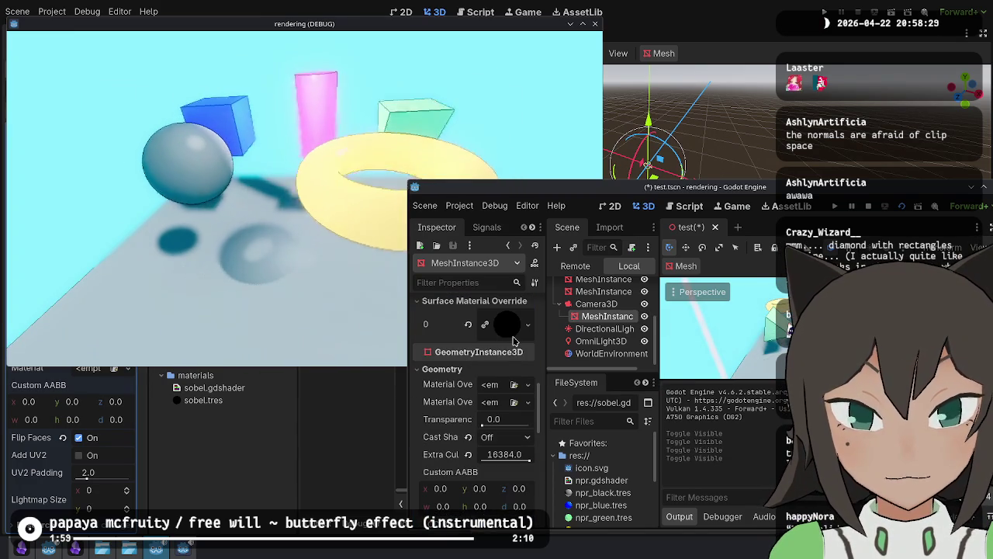
{"action": "left_click", "coordinate": [505, 335]}
{"action": "scroll", "coordinate": [489, 357], "scroll_direction": "down", "scroll_amount": 3}
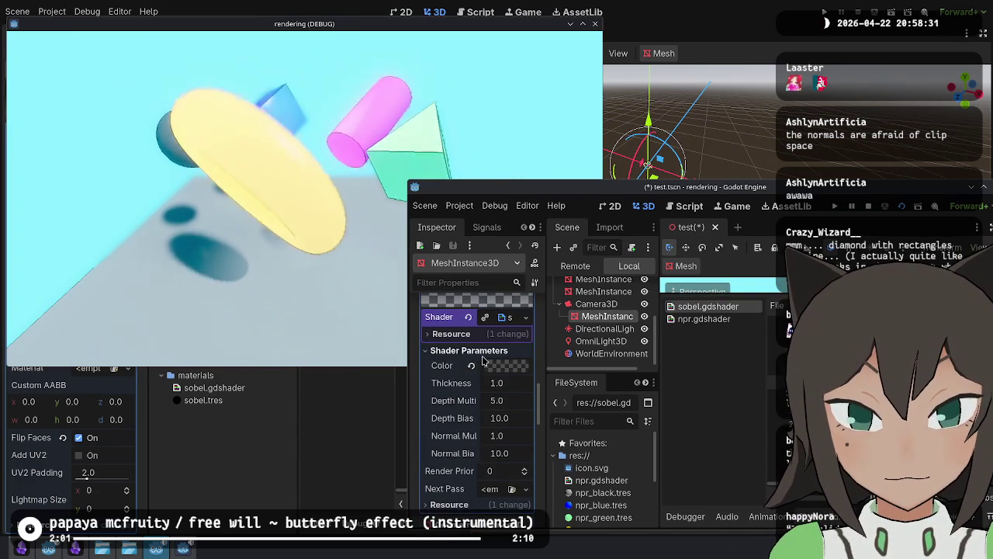
{"action": "mouse_move", "coordinate": [495, 385]}
{"action": "left_mouse_down"}
{"action": "mouse_move", "coordinate": [525, 386]}
{"action": "mouse_move", "coordinate": [503, 385]}
{"action": "left_mouse_up"}
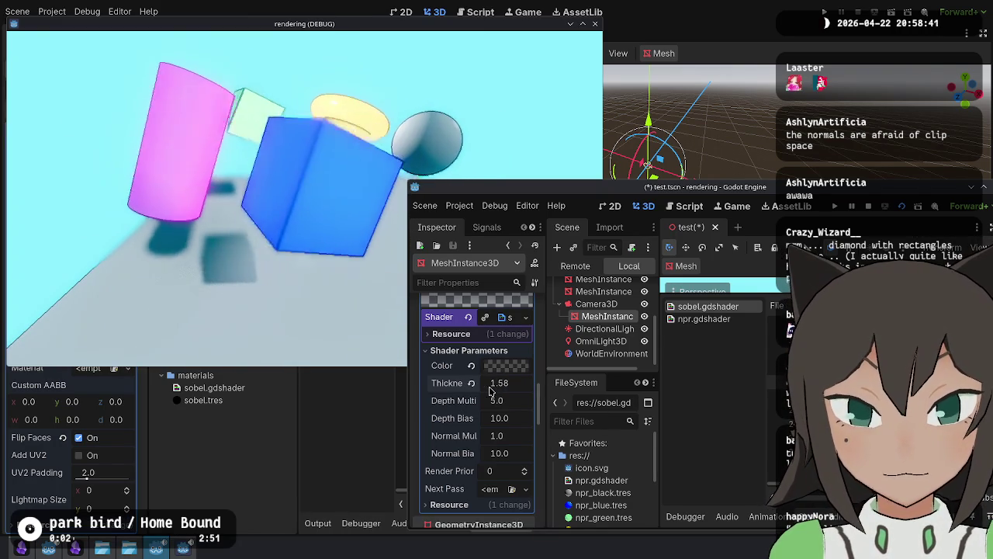
{"action": "type", "text": "2"}
{"action": "key", "text": "ctrl+s"}
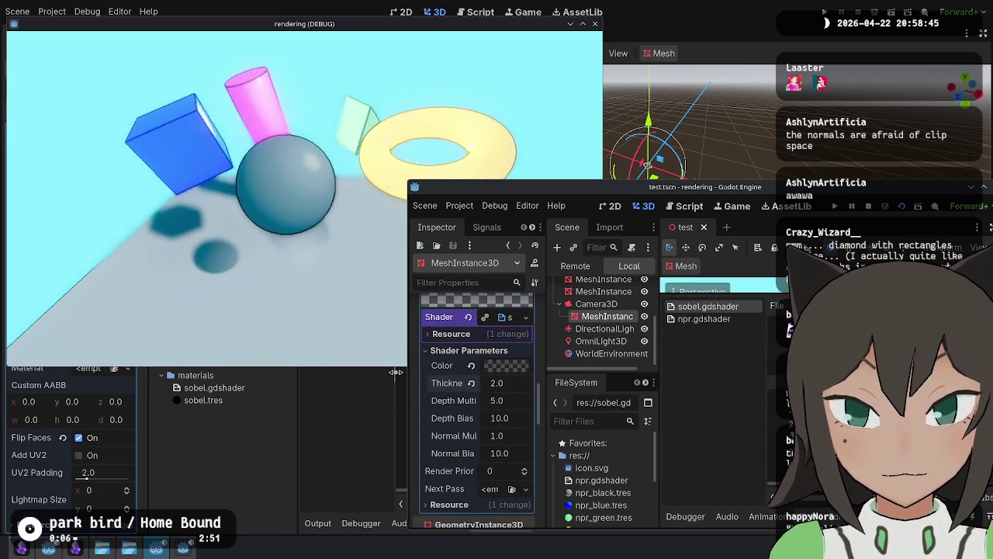
{"action": "left_click", "coordinate": [401, 339]}
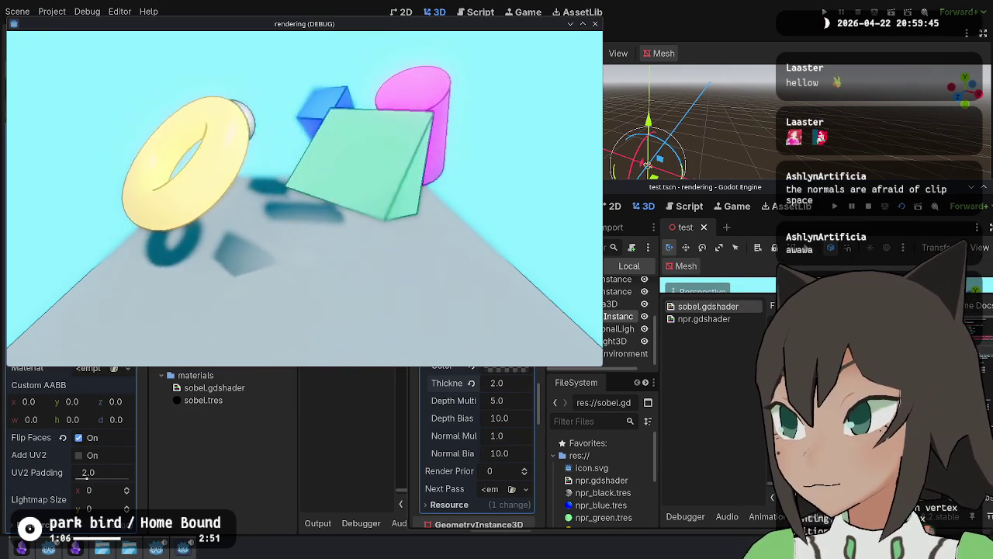
Step: Delete the stray ScavTest.fbx from the camera_rig project's FileSystem
{"action": "mouse_move", "coordinate": [340, 440]}
{"action": "left_mouse_down"}
{"action": "mouse_move", "coordinate": [255, 476]}
{"action": "mouse_move", "coordinate": [249, 457]}
{"action": "left_mouse_up"}
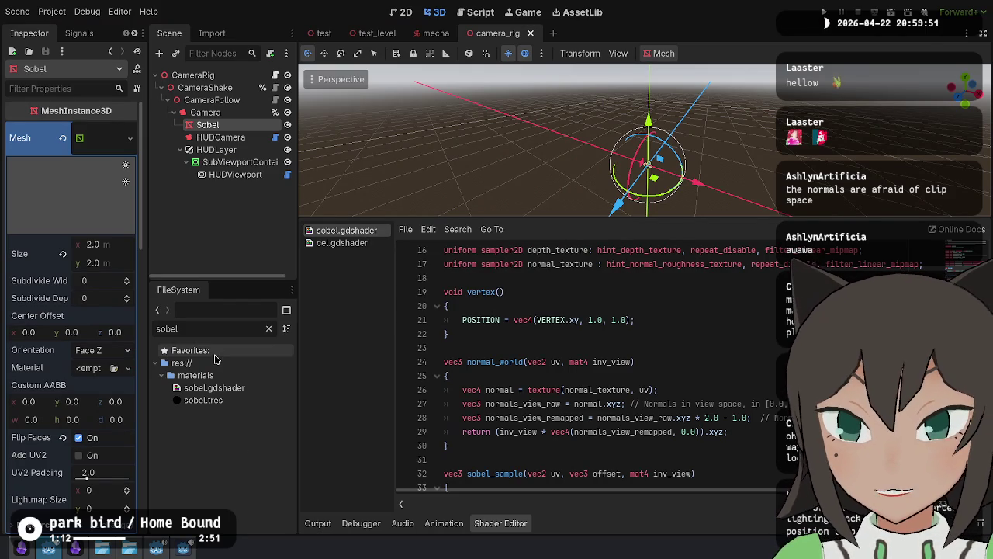
{"action": "left_click", "coordinate": [269, 328]}
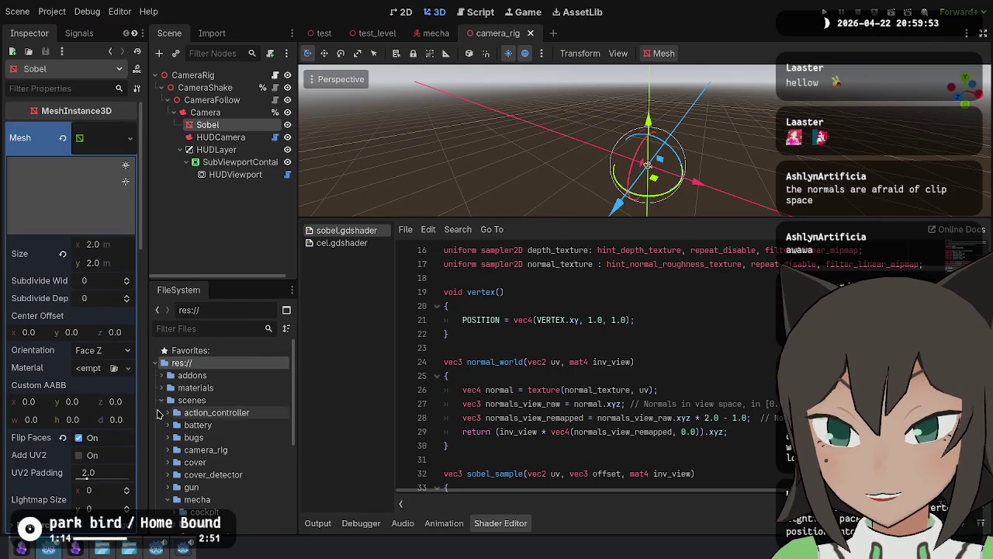
{"action": "scroll", "coordinate": [232, 403], "scroll_direction": "down", "scroll_amount": 5}
{"action": "left_click", "coordinate": [229, 525]}
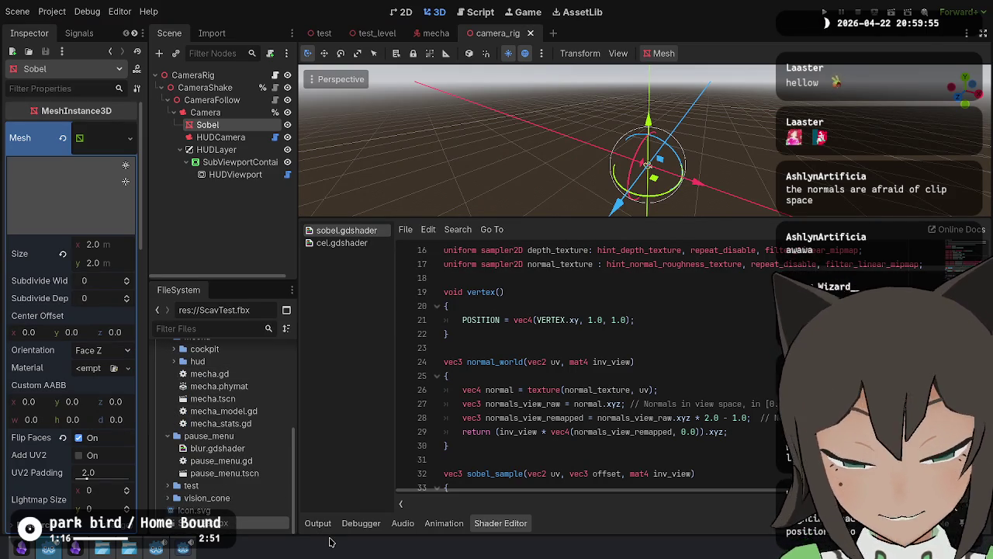
{"action": "key", "text": "Delete"}
{"action": "key", "text": "Return"}
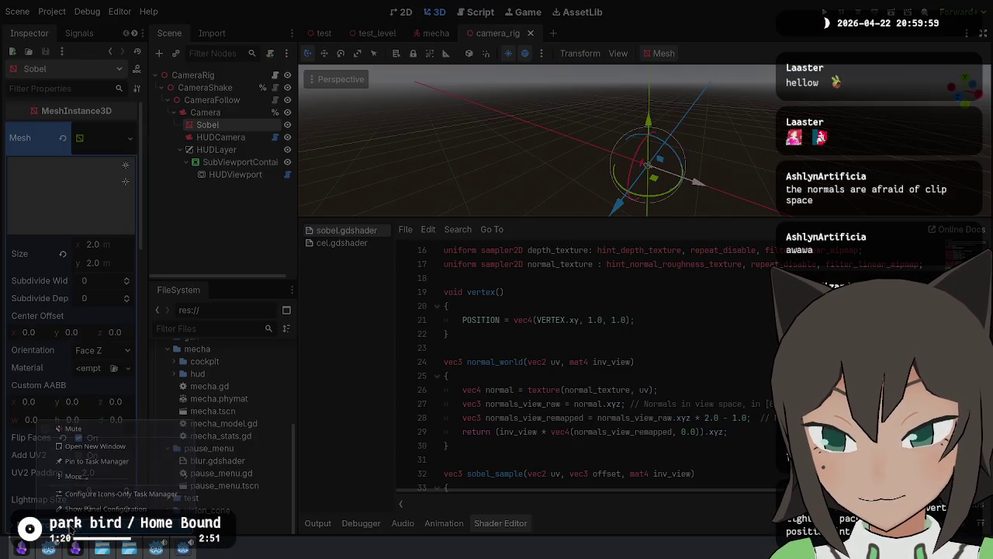
Step: Import ScavTest.fbx from Dolphin into the test project and place it in the 3D scene
{"action": "left_click", "coordinate": [155, 551]}
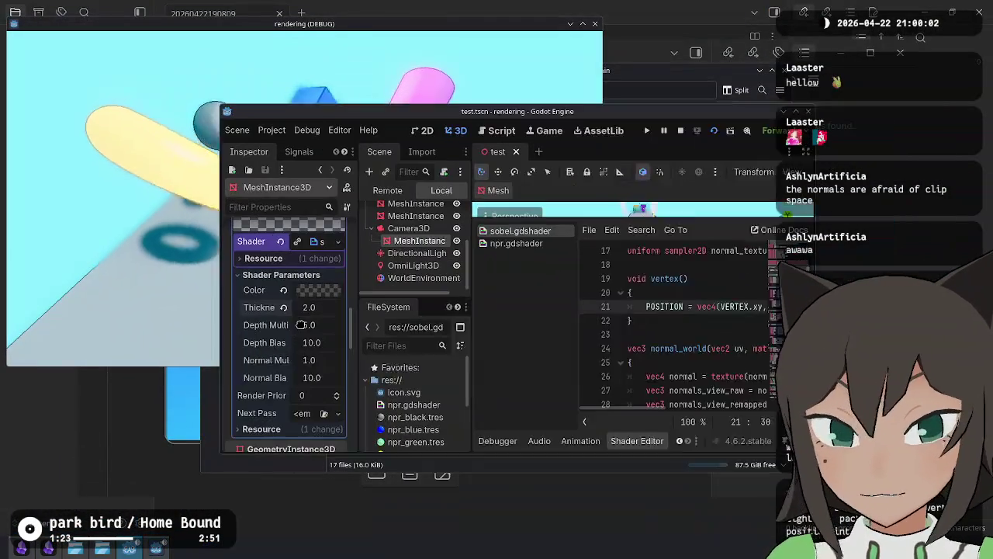
{"action": "left_click_drag", "start_coordinate": [465, 111], "coordinate": [349, 102]}
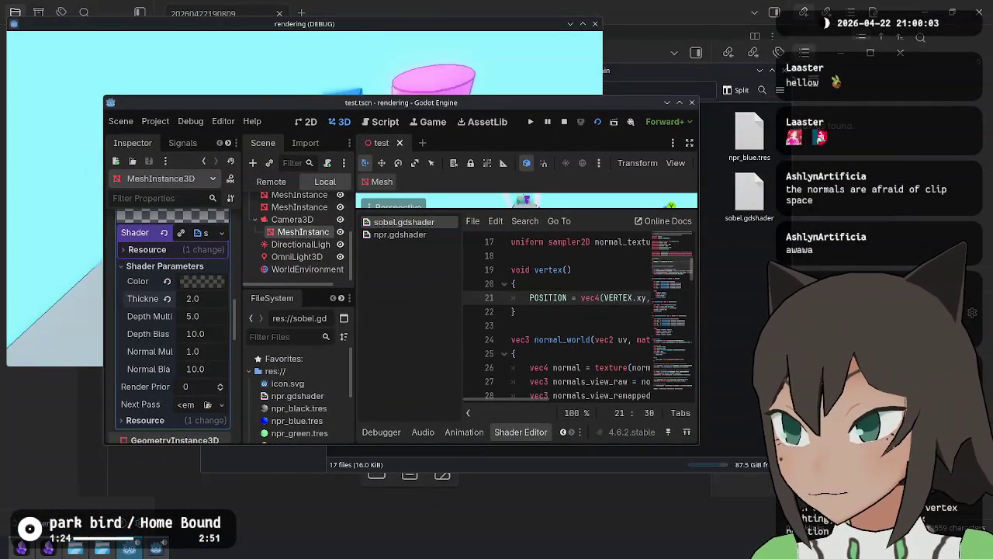
{"action": "left_click_drag", "start_coordinate": [496, 454], "coordinate": [291, 401]}
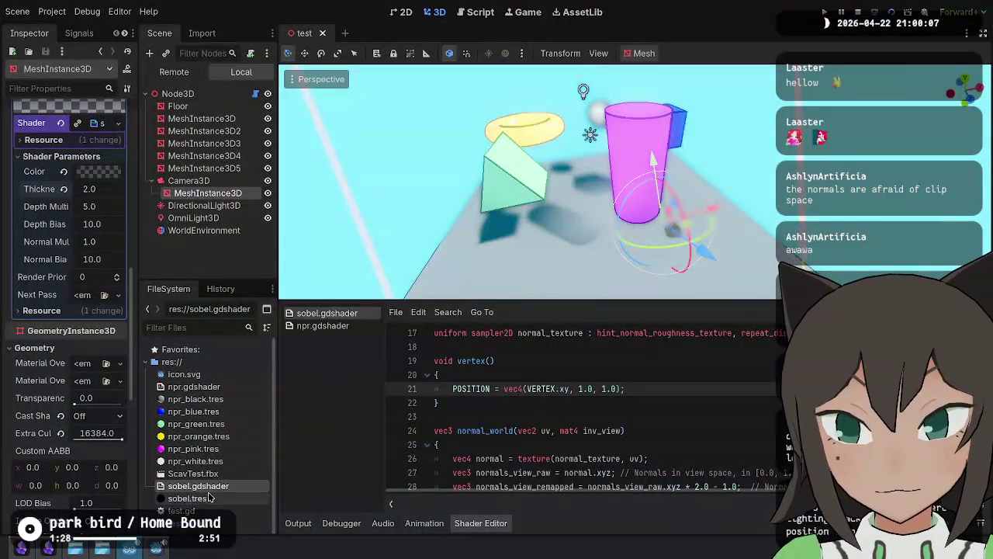
{"action": "mouse_move", "coordinate": [192, 473]}
{"action": "left_mouse_down"}
{"action": "mouse_move", "coordinate": [608, 214]}
{"action": "mouse_move", "coordinate": [582, 105]}
{"action": "mouse_move", "coordinate": [571, 155]}
{"action": "mouse_move", "coordinate": [588, 137]}
{"action": "left_mouse_up"}
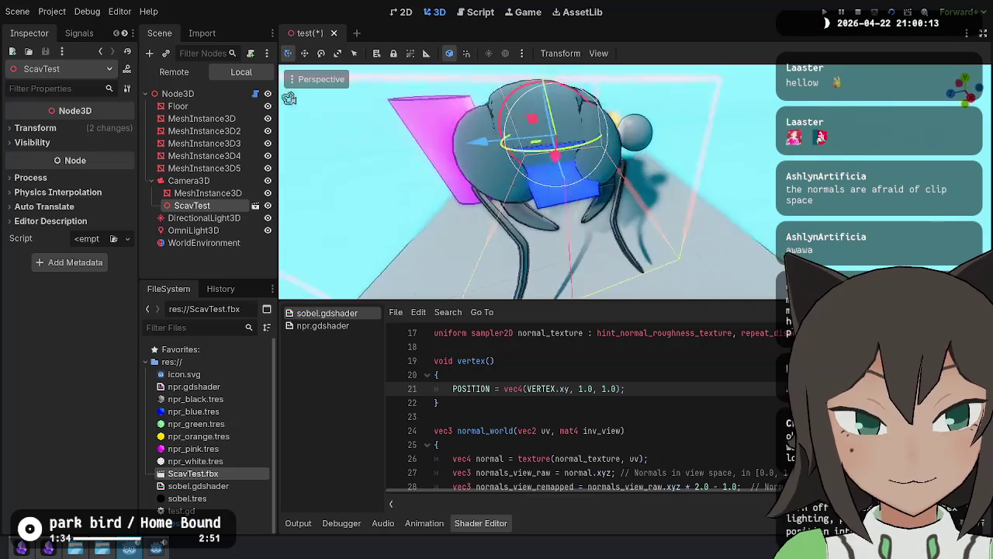
Step: Turn the insect, move it out from under Camera3D, and scale it uniformly to 0.5
{"action": "left_click_drag", "start_coordinate": [419, 194], "coordinate": [441, 193]}
{"action": "mouse_move", "coordinate": [636, 165]}
{"action": "left_mouse_down"}
{"action": "mouse_move", "coordinate": [556, 183]}
{"action": "mouse_move", "coordinate": [540, 163]}
{"action": "mouse_move", "coordinate": [496, 174]}
{"action": "mouse_move", "coordinate": [627, 198]}
{"action": "left_mouse_up"}
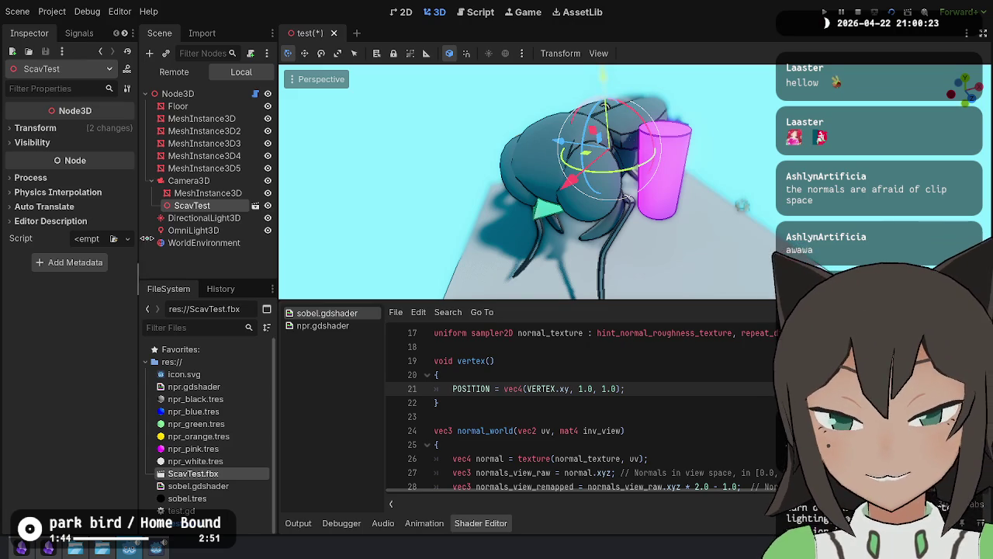
{"action": "left_click_drag", "start_coordinate": [206, 178], "coordinate": [205, 176]}
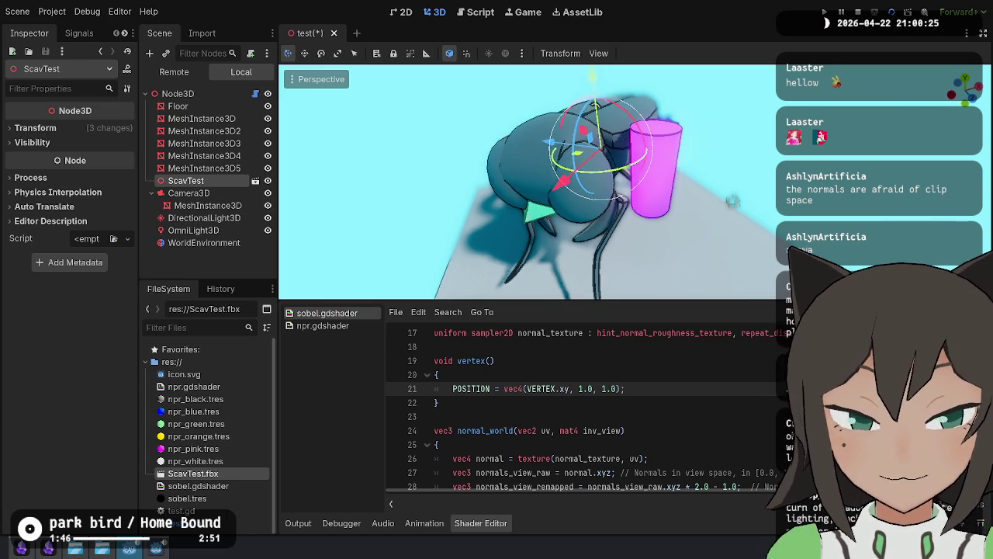
{"action": "scroll", "coordinate": [572, 172], "scroll_direction": "down", "scroll_amount": 5}
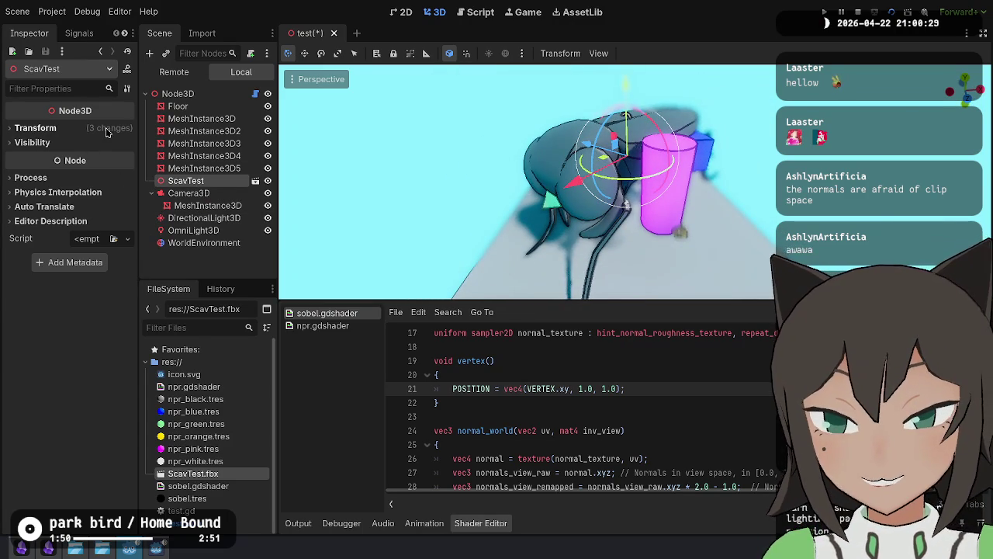
{"action": "left_click", "coordinate": [107, 131]}
{"action": "left_click", "coordinate": [32, 227]}
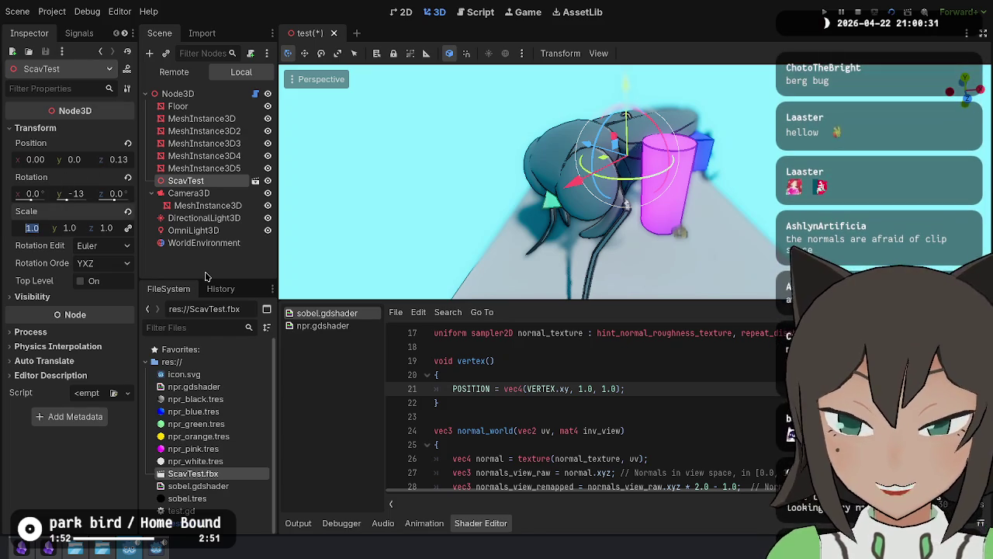
{"action": "key", "text": "Tab"}
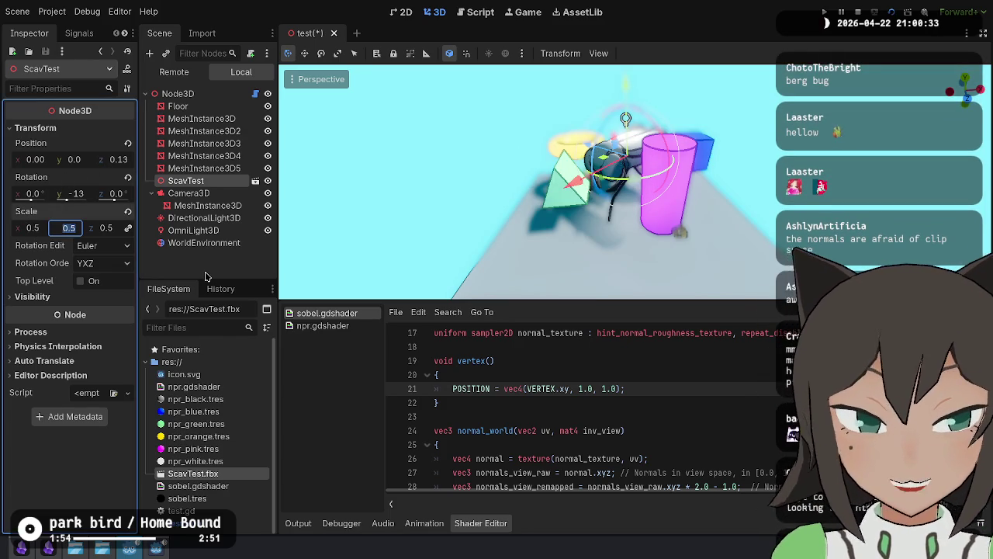
Step: Change the insect's uniform scale to 0.3
{"action": "scroll", "coordinate": [469, 171], "scroll_direction": "up", "scroll_amount": 5}
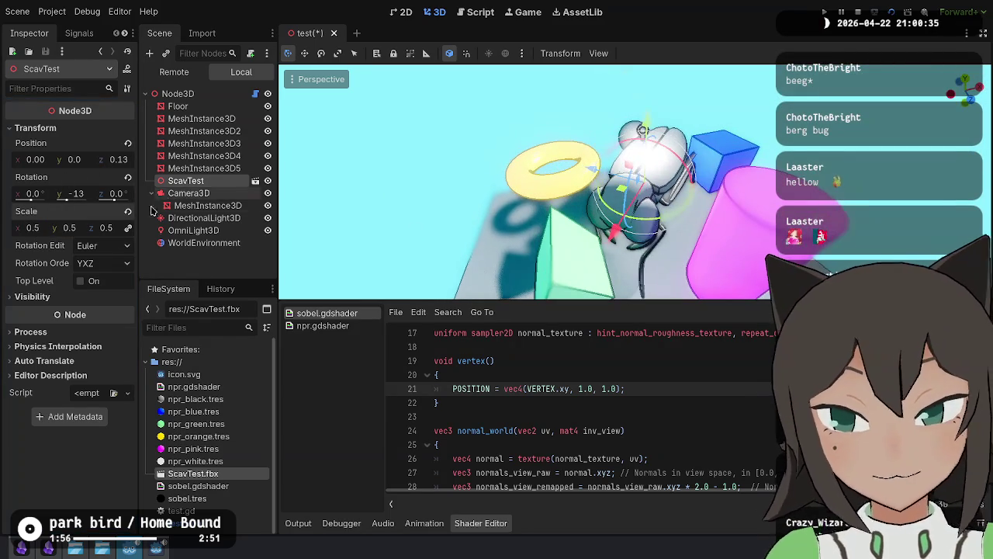
{"action": "left_click", "coordinate": [31, 228]}
{"action": "key", "text": "BackSpace"}
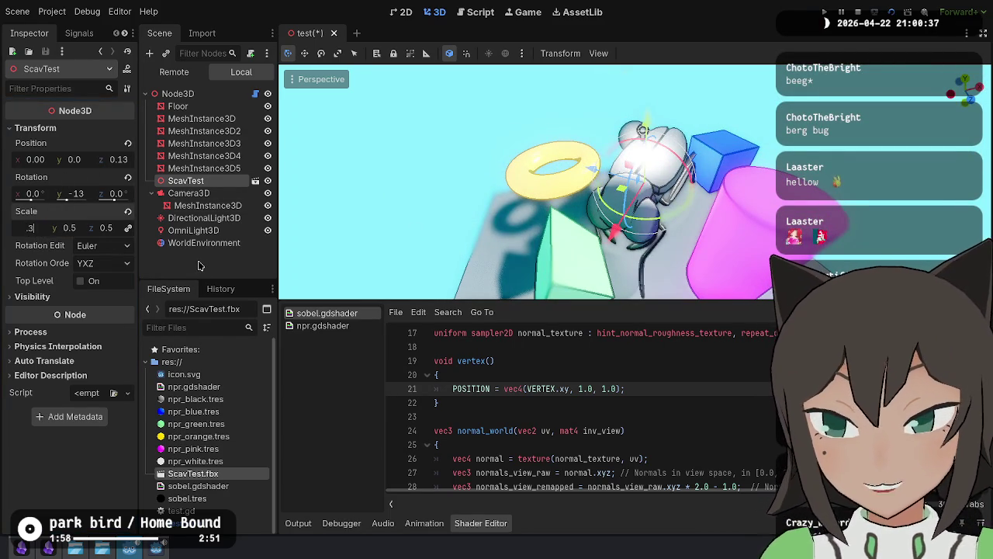
{"action": "type", "text": ".3"}
{"action": "key", "text": "Return"}
Step: Try lowering the insect to Y -2.4, test-run the scene, then undo and save
{"action": "scroll", "coordinate": [527, 182], "scroll_direction": "up", "scroll_amount": 5}
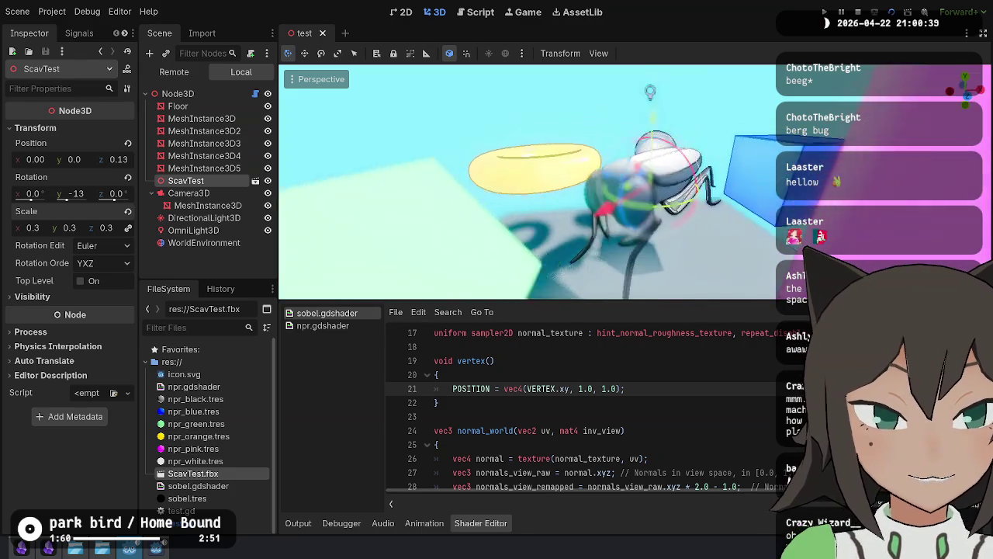
{"action": "scroll", "coordinate": [619, 86], "scroll_direction": "down", "scroll_amount": 5}
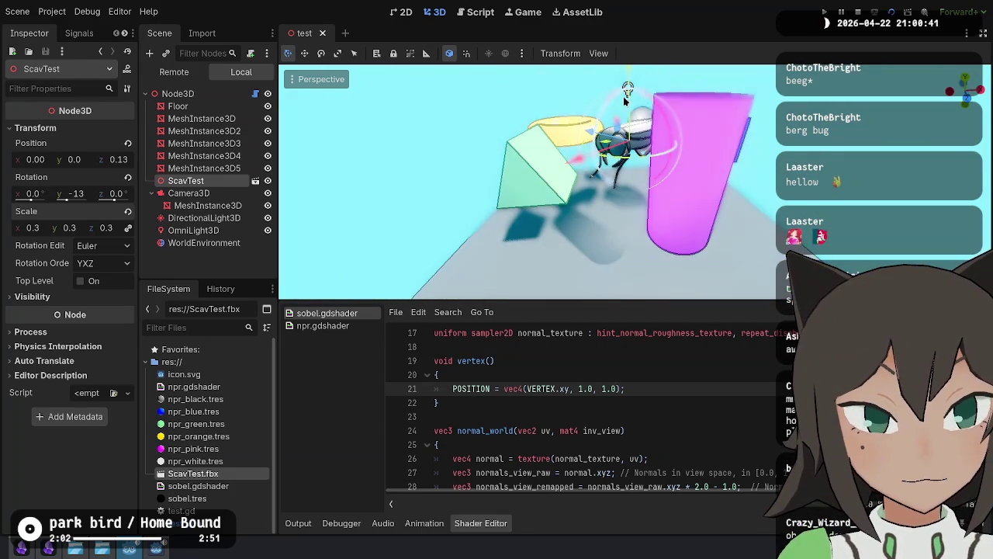
{"action": "left_click_drag", "start_coordinate": [619, 87], "coordinate": [620, 191]}
{"action": "key", "text": "ctrl+s"}
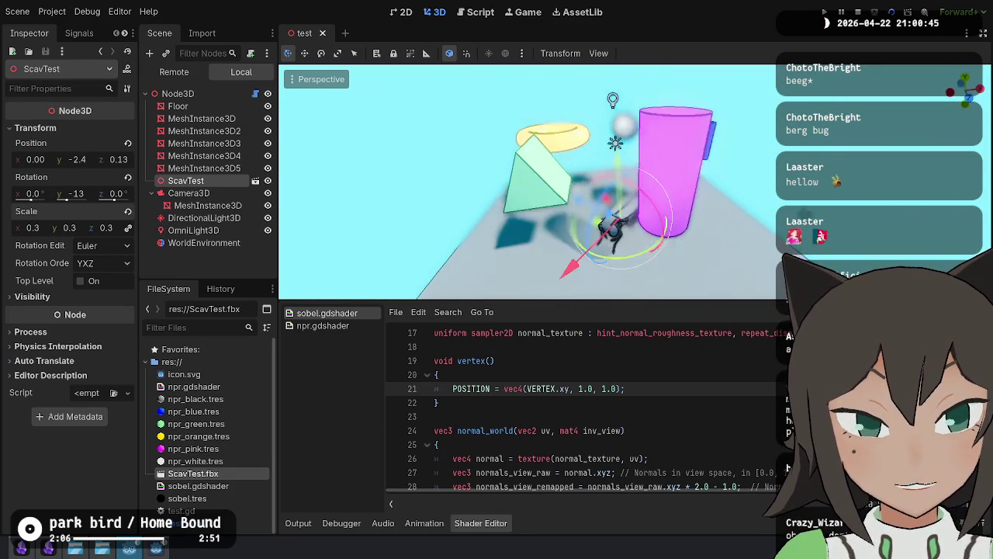
{"action": "left_click_drag", "start_coordinate": [745, 194], "coordinate": [787, 200]}
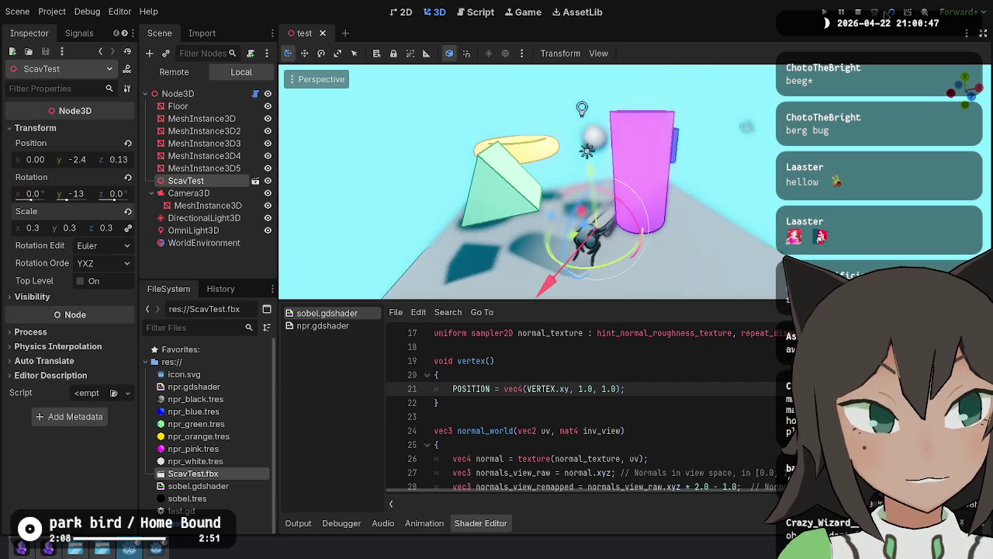
{"action": "left_click", "coordinate": [890, 12]}
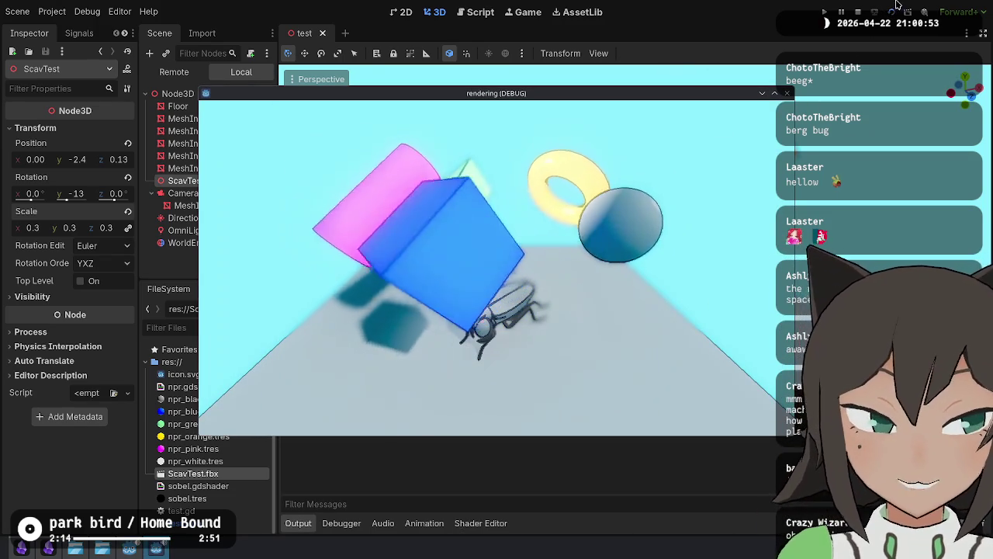
{"action": "left_click", "coordinate": [858, 11]}
{"action": "key", "text": "ctrl+z"}
{"action": "key", "text": "ctrl+s"}
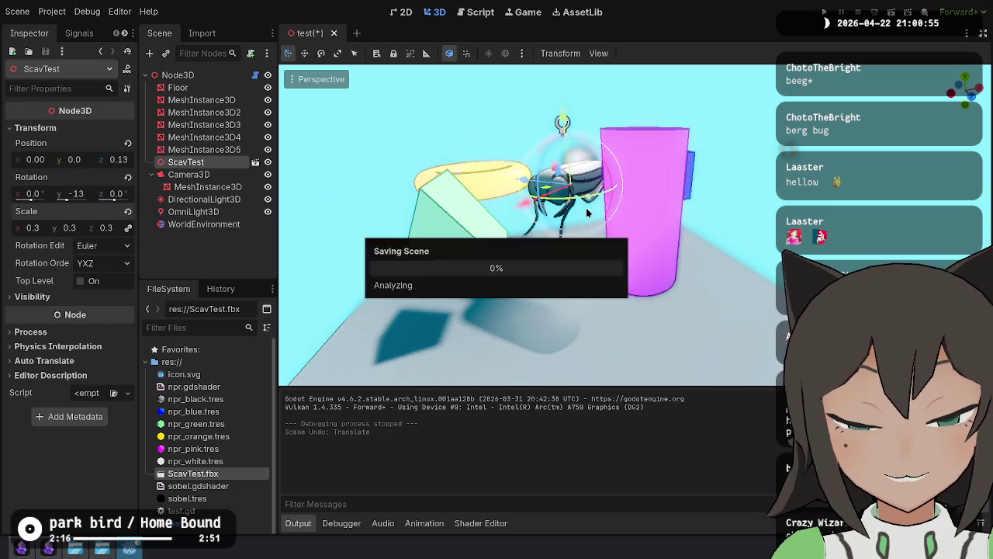
{"action": "key", "text": "e"}
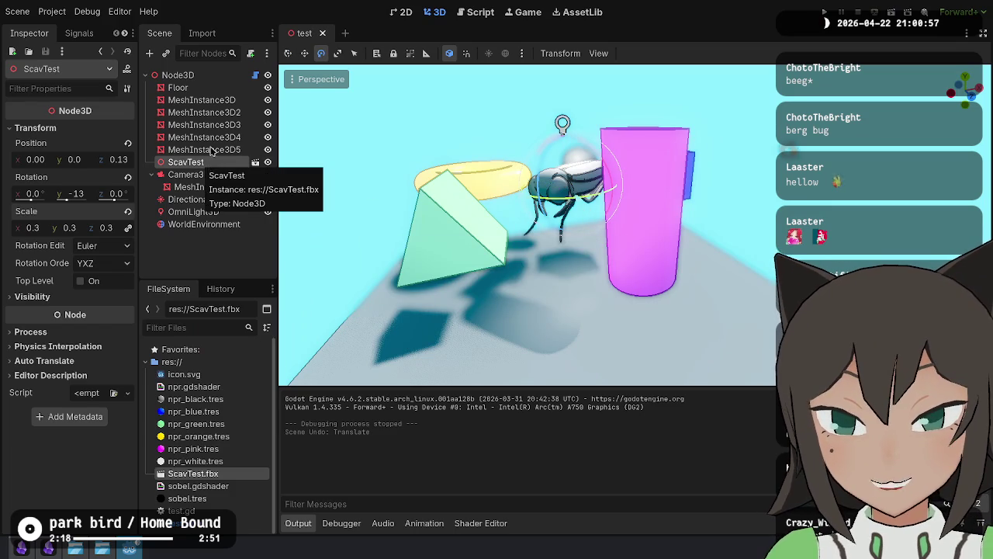
Step: Open test.gd and shorten the new ScavTest variable name to scav, then save
{"action": "left_click", "coordinate": [257, 75]}
{"action": "left_click", "coordinate": [610, 215]}
{"action": "scroll", "coordinate": [487, 195], "scroll_direction": "up", "scroll_amount": 2}
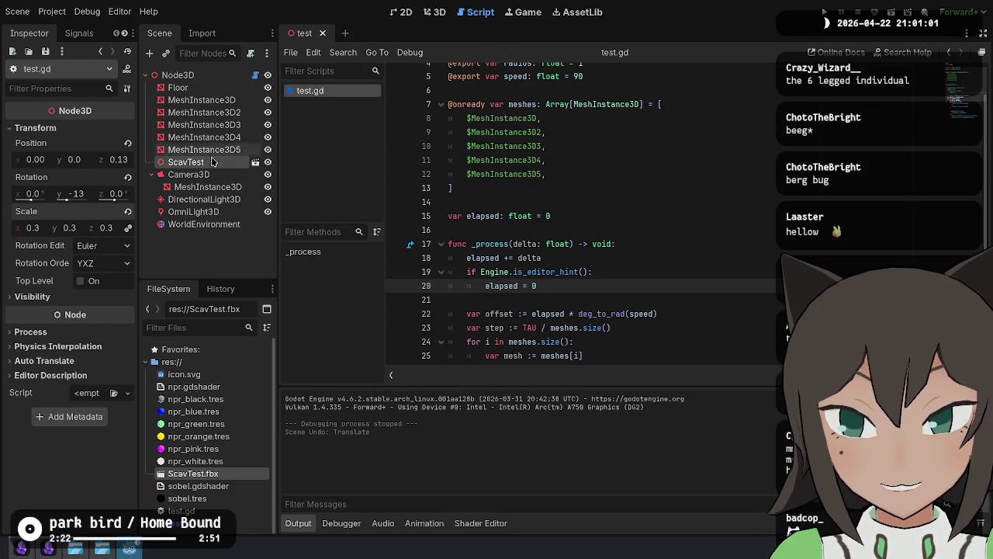
{"action": "left_click_drag", "start_coordinate": [186, 161], "coordinate": [494, 208]}
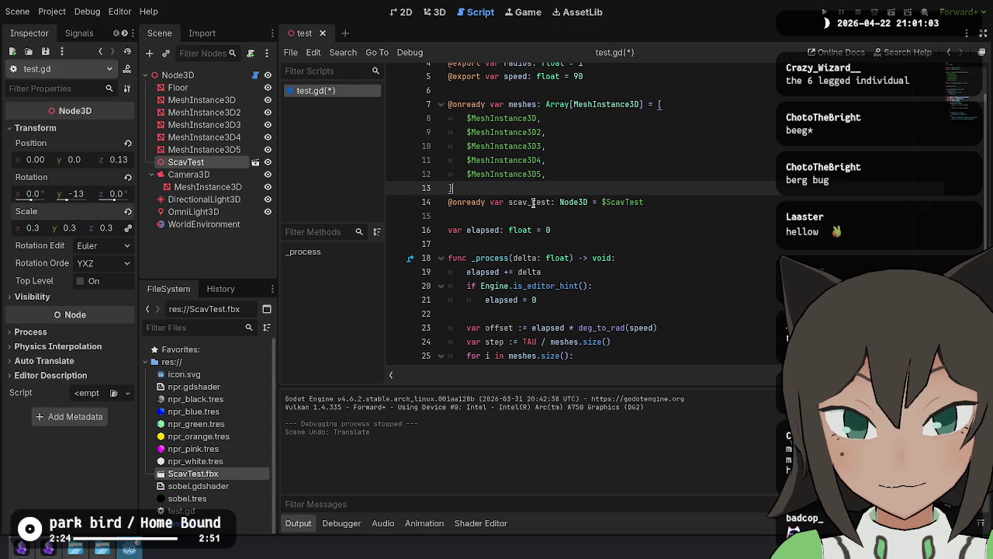
{"action": "double_click", "coordinate": [533, 201]}
{"action": "left_click", "coordinate": [551, 201]}
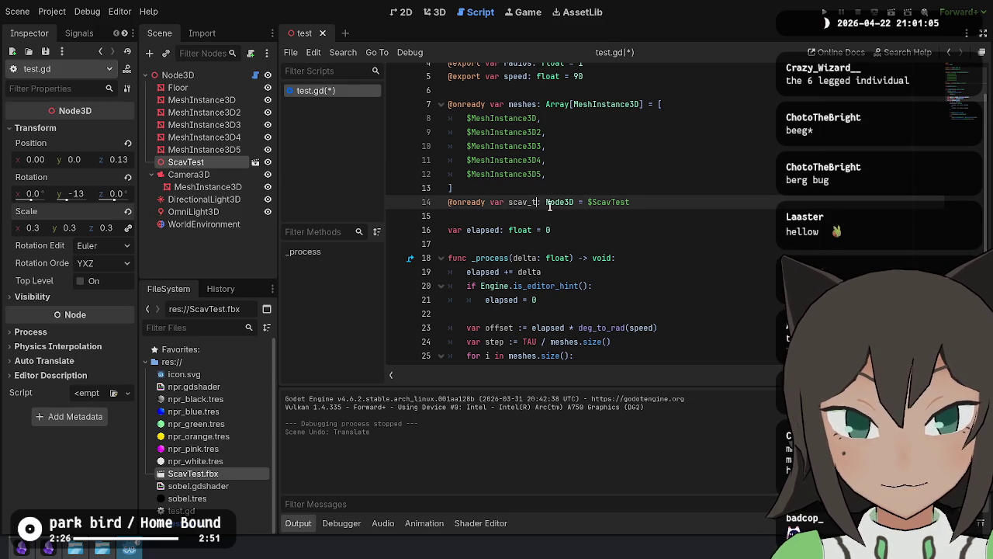
{"action": "key", "text": "ctrl+s"}
Step: Add an is_editor_hint branch setting scav.rotation = Vector3.ZERO after the mesh loop
{"action": "scroll", "coordinate": [613, 226], "scroll_direction": "down", "scroll_amount": 5}
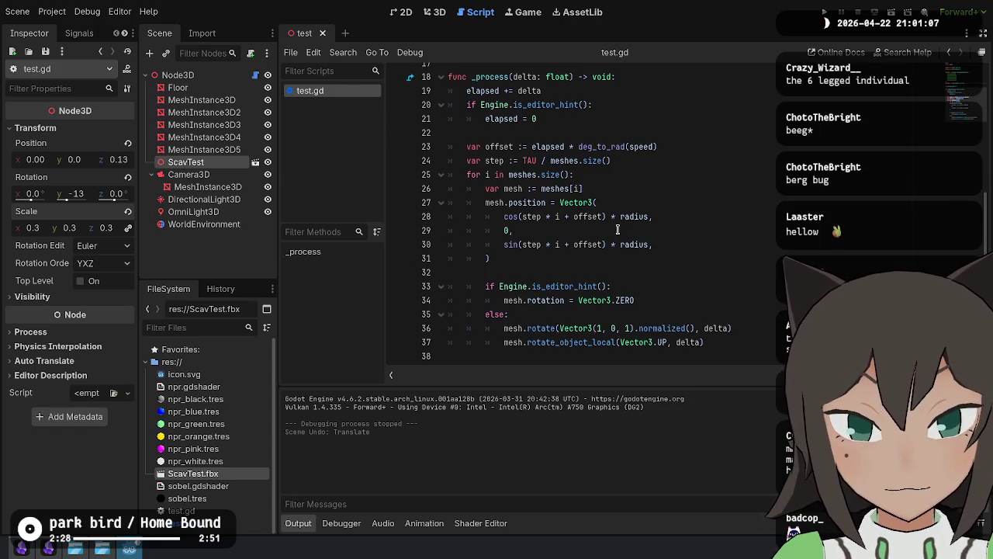
{"action": "left_click", "coordinate": [746, 341]}
{"action": "key", "text": "Up"}
{"action": "key", "text": "Up"}
{"action": "key", "text": "Up"}
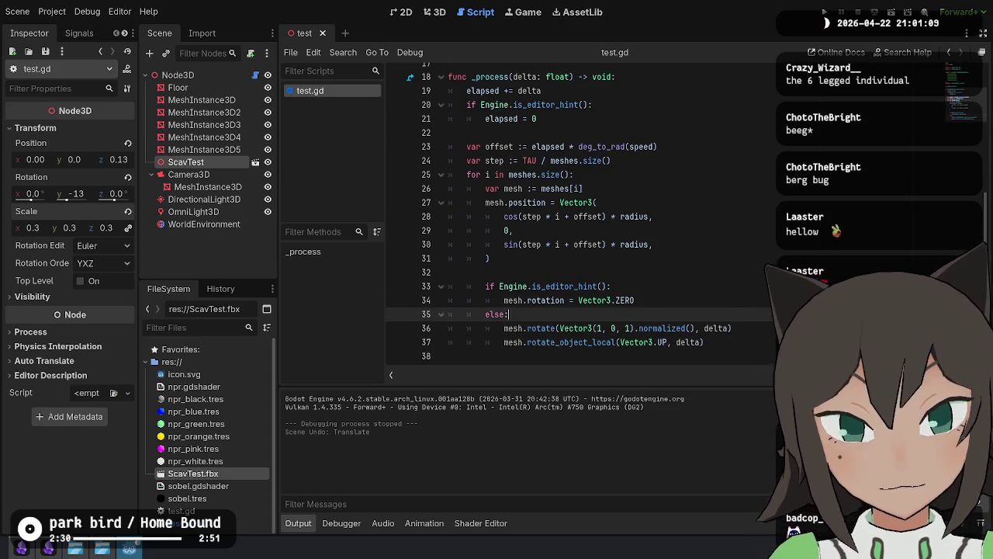
{"action": "key", "text": "Down"}
{"action": "key", "text": "Down"}
{"action": "key", "text": "Down"}
{"action": "key", "text": "Return"}
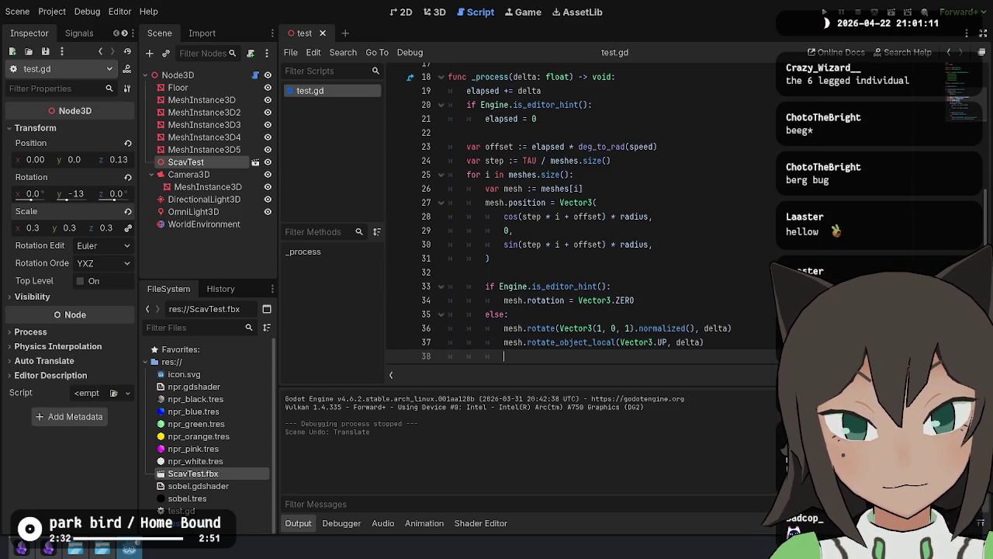
{"action": "key", "text": "Return"}
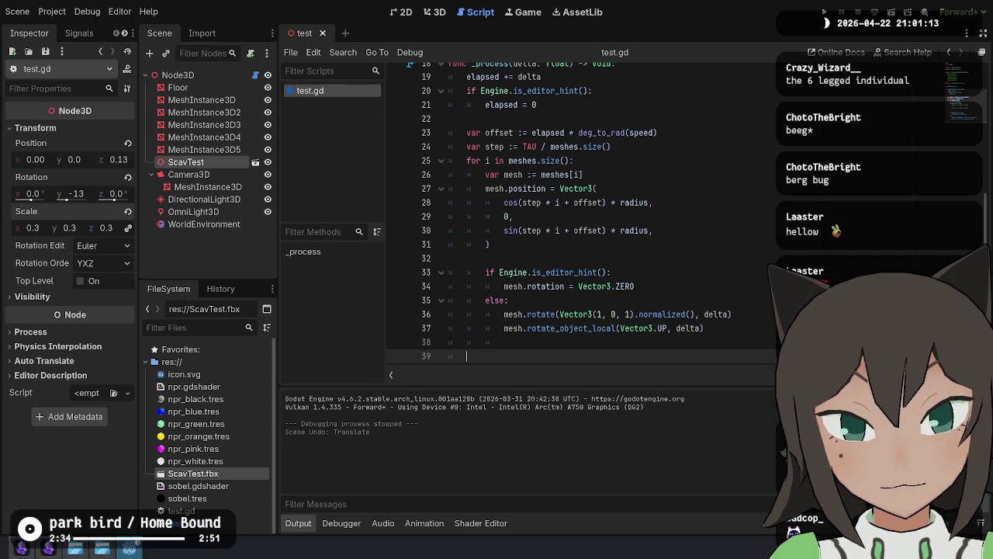
{"action": "type", "text": "if Engine.is_edit"}
{"action": "key", "text": "Return"}
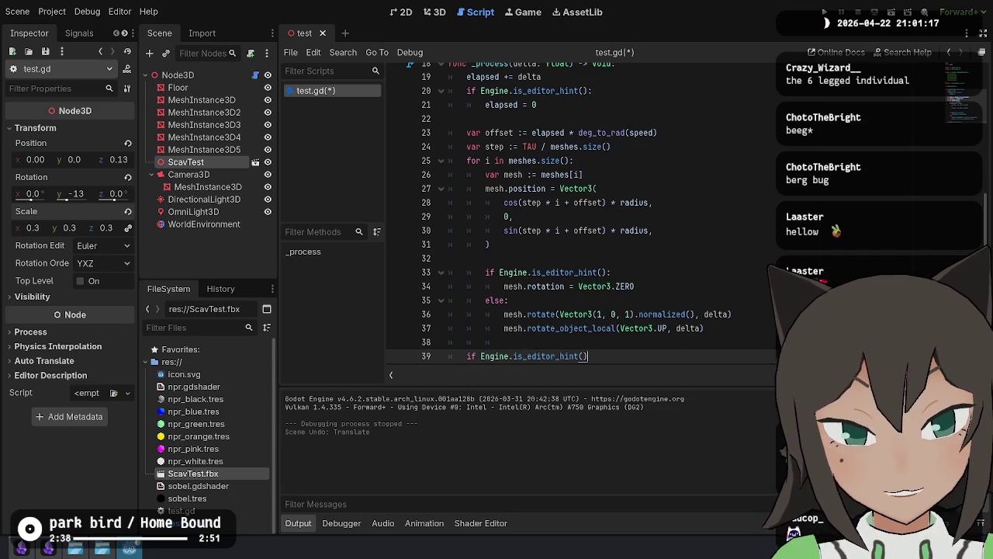
{"action": "key", "text": "Return"}
{"action": "type", "text": "scav"}
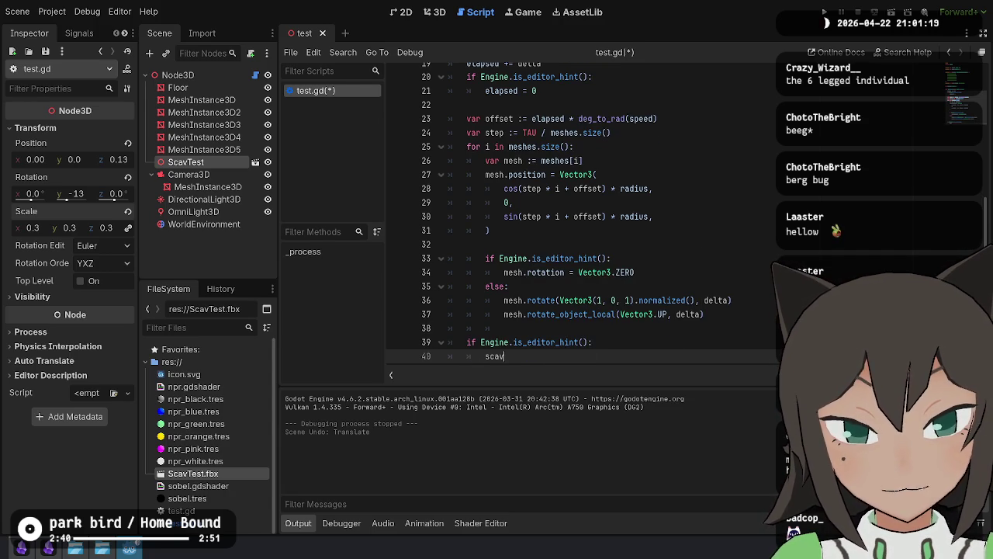
{"action": "type", "text": ".rotation"}
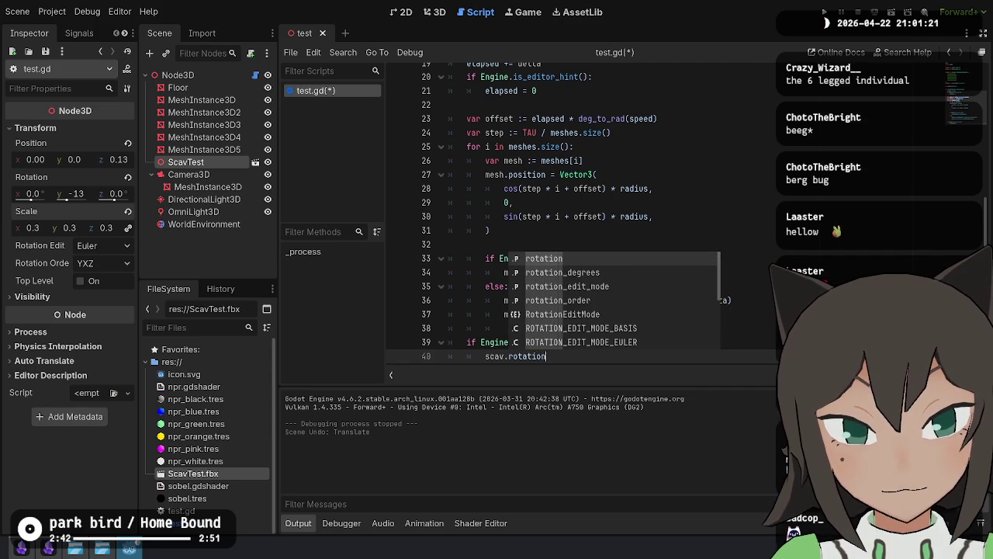
{"action": "type", "text": " = Vector3."}
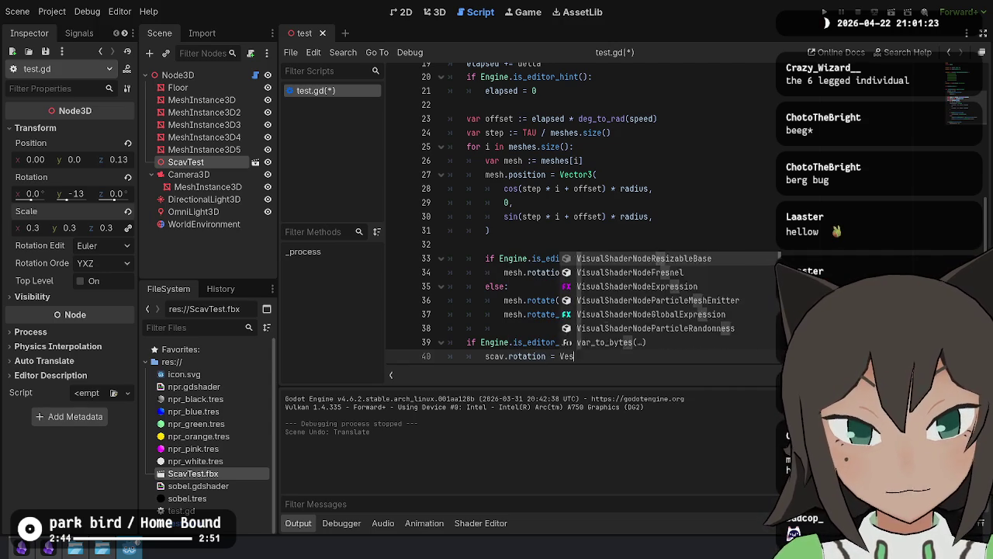
{"action": "type", "text": "ZERO"}
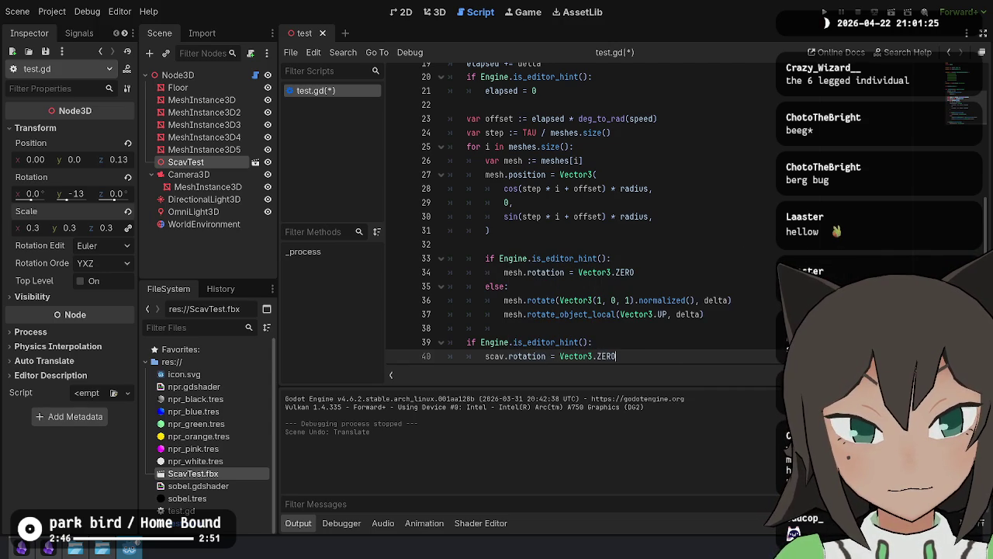
{"action": "key", "text": "Return"}
{"action": "key", "text": "Return"}
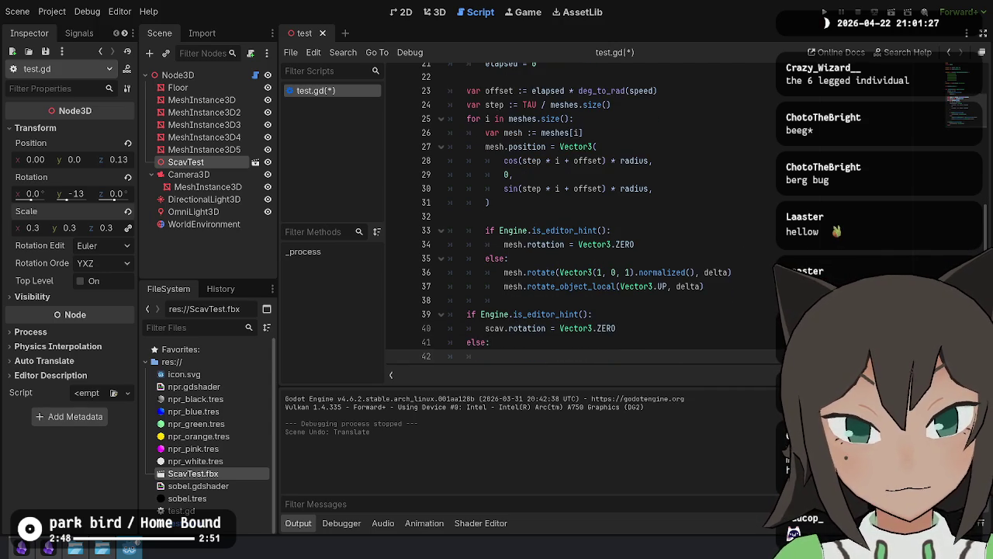
Step: Paste the mesh rotate lines under else, adapted to spin scav, and save the script
{"action": "type", "text": "scav.rotatio"}
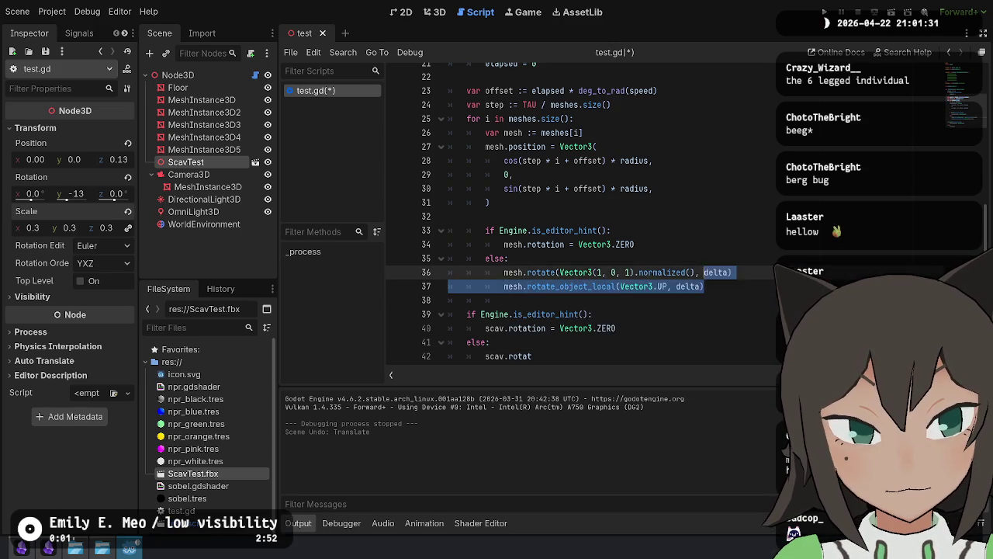
{"action": "left_click", "coordinate": [591, 324]}
{"action": "key", "text": "ctrl+v"}
{"action": "key", "text": "shift+Down"}
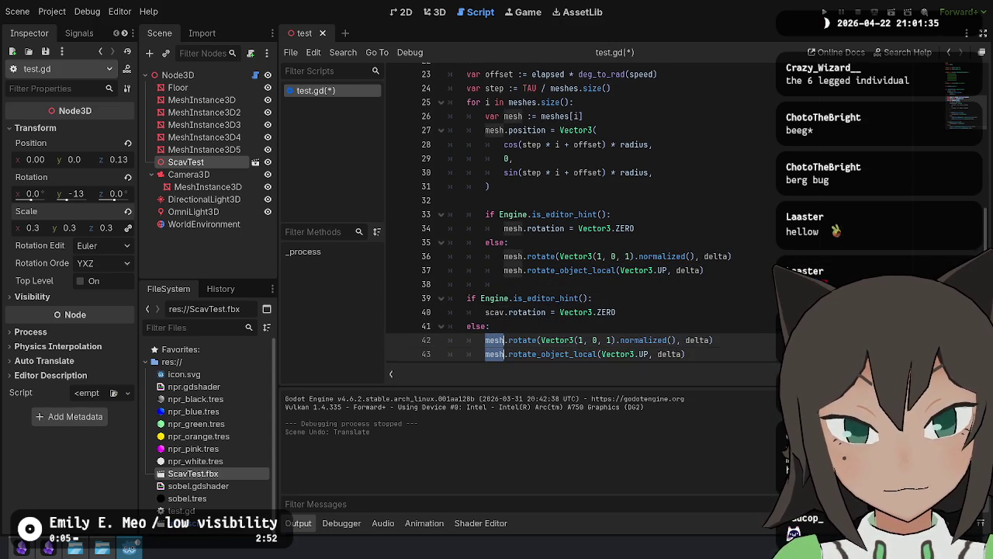
{"action": "type", "text": "cav"}
{"action": "key", "text": "ctrl+s"}
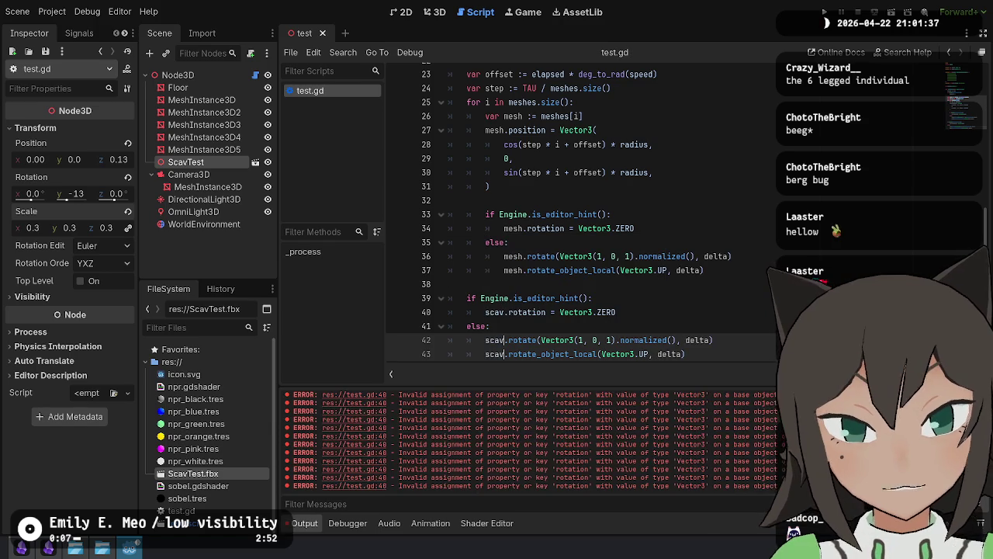
Step: Test-run the spinning insect, stop it, and reload the saved scene
{"action": "left_click", "coordinate": [885, 10]}
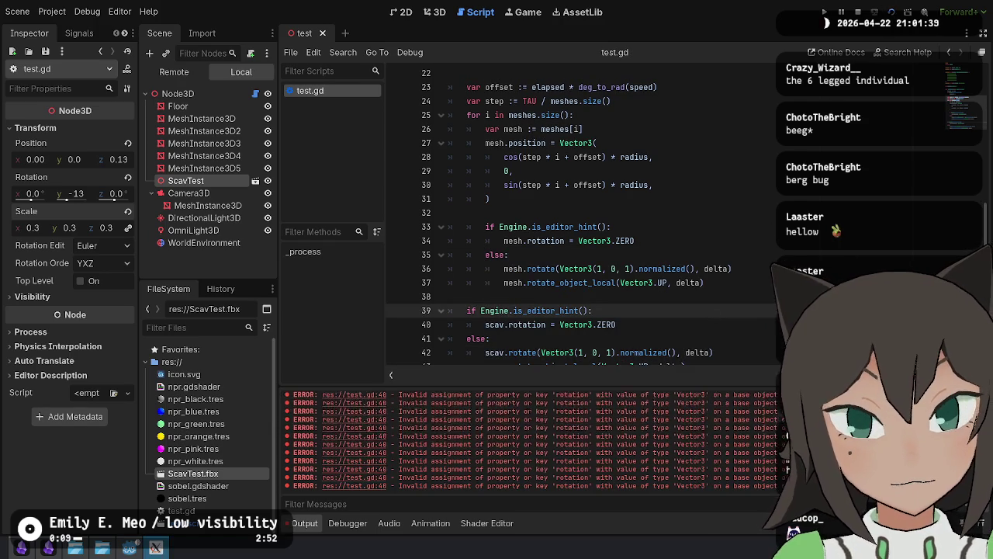
{"action": "key", "text": "F8"}
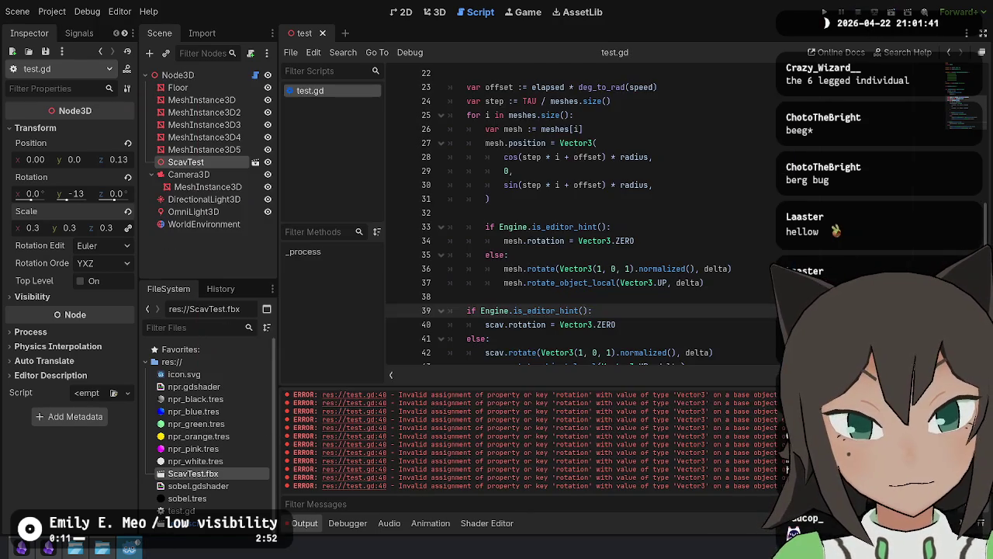
{"action": "left_click_drag", "start_coordinate": [490, 338], "coordinate": [551, 352]}
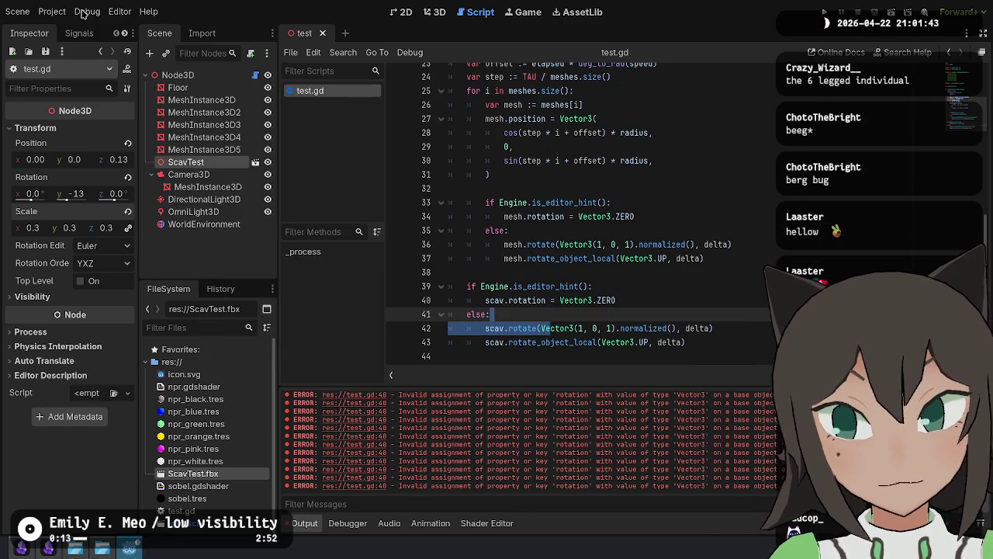
{"action": "left_click", "coordinate": [18, 11]}
{"action": "left_click", "coordinate": [91, 239]}
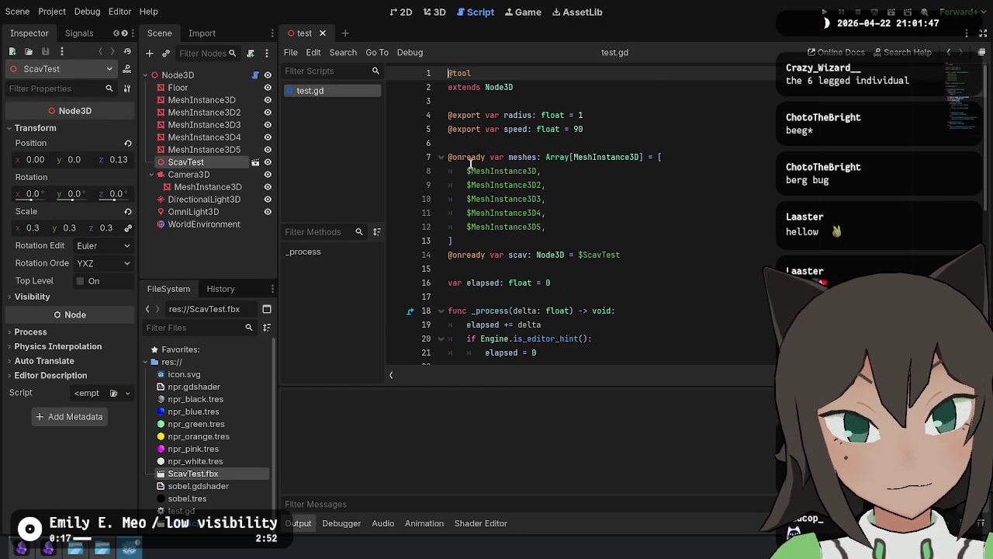
Step: Scale the insect to 0.1 while previewing it in a test run, then stop the game
{"action": "left_click", "coordinate": [891, 12]}
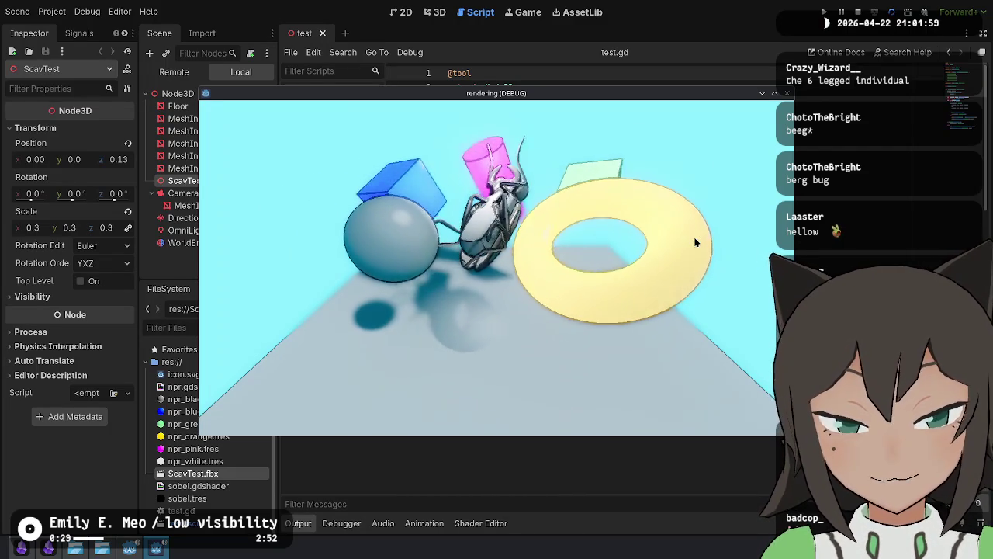
{"action": "left_click", "coordinate": [264, 130]}
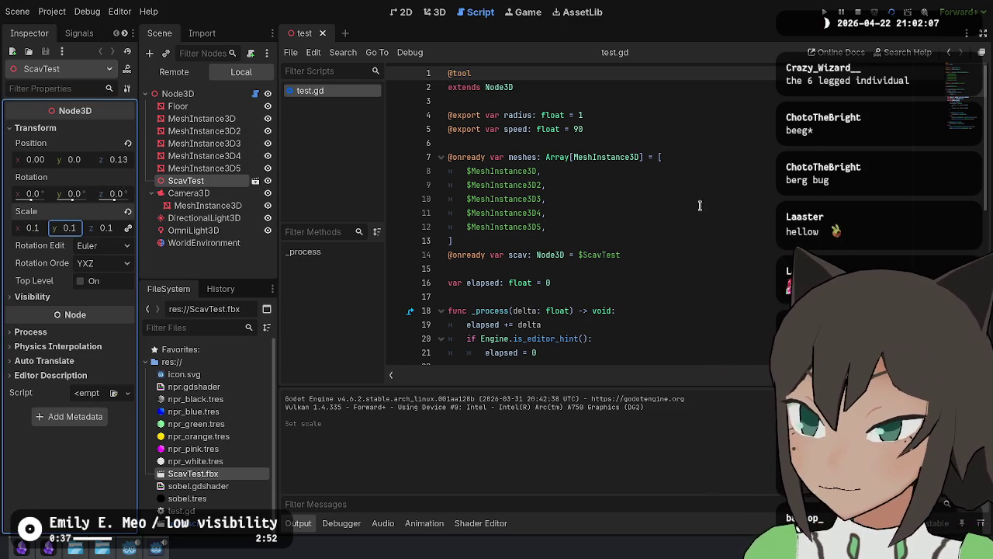
{"action": "left_click", "coordinate": [716, 243]}
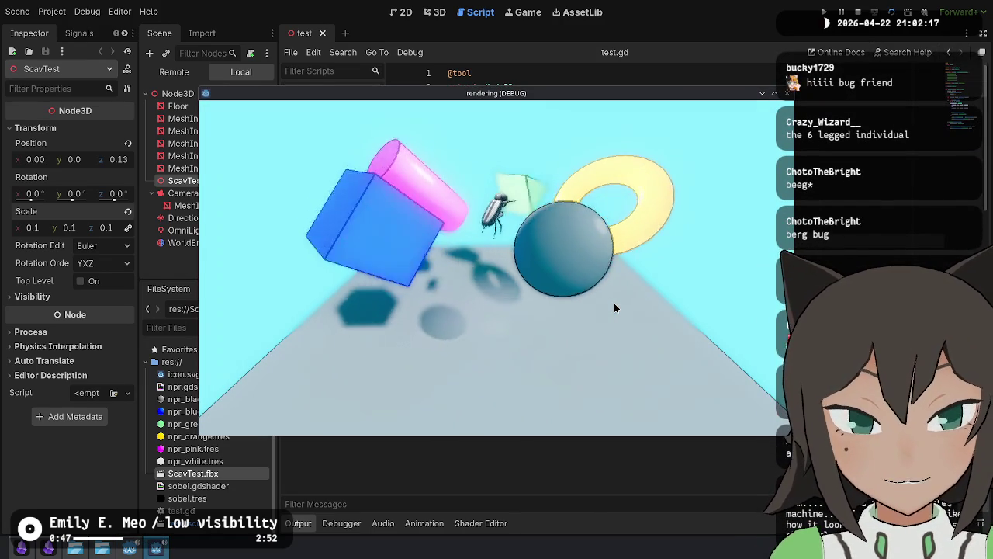
{"action": "key", "text": "F8"}
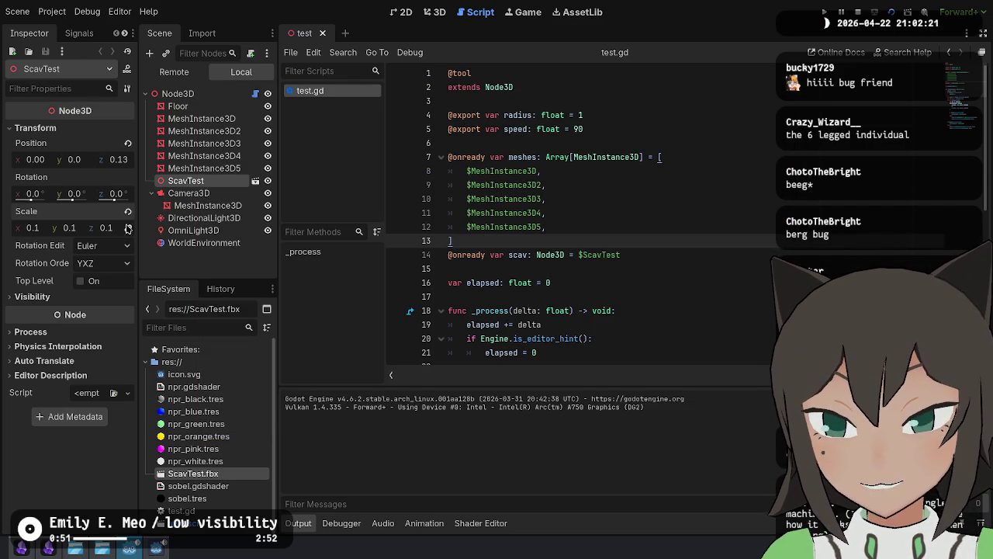
Step: Enable Editable Children on the ScavTest node and select its inner mesh
{"action": "right_click", "coordinate": [228, 179]}
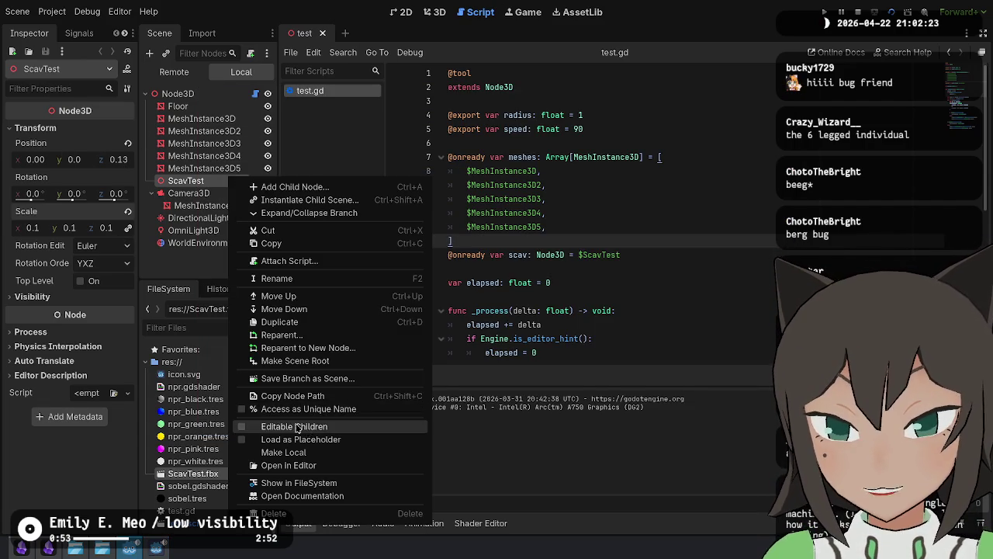
{"action": "left_click", "coordinate": [307, 428]}
{"action": "left_click", "coordinate": [183, 194]}
Step: Try npr_black.tres, then set npr_orange.tres as the insect mesh's material override and test-run
{"action": "left_click", "coordinate": [99, 138]}
{"action": "left_click", "coordinate": [99, 138]}
{"action": "left_click", "coordinate": [99, 138]}
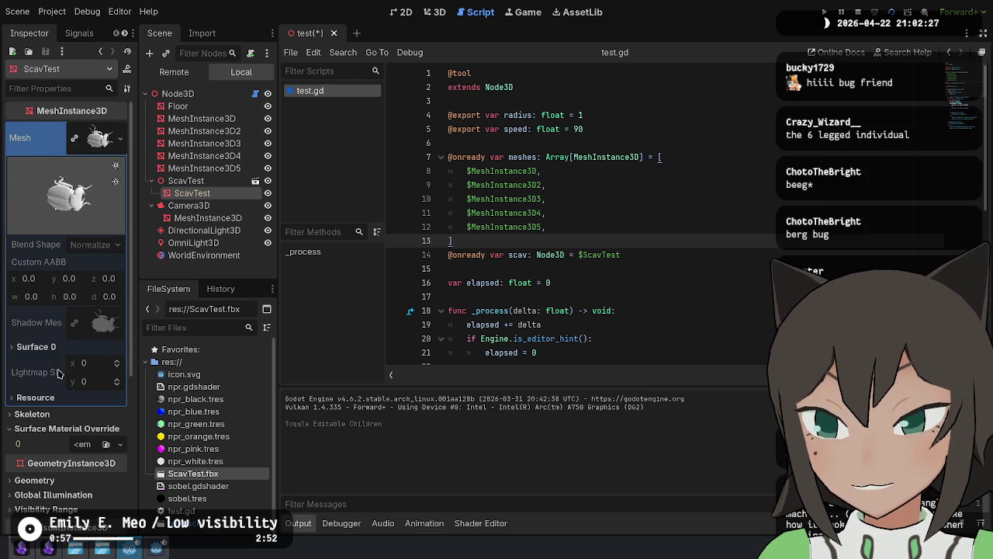
{"action": "left_click", "coordinate": [99, 138]}
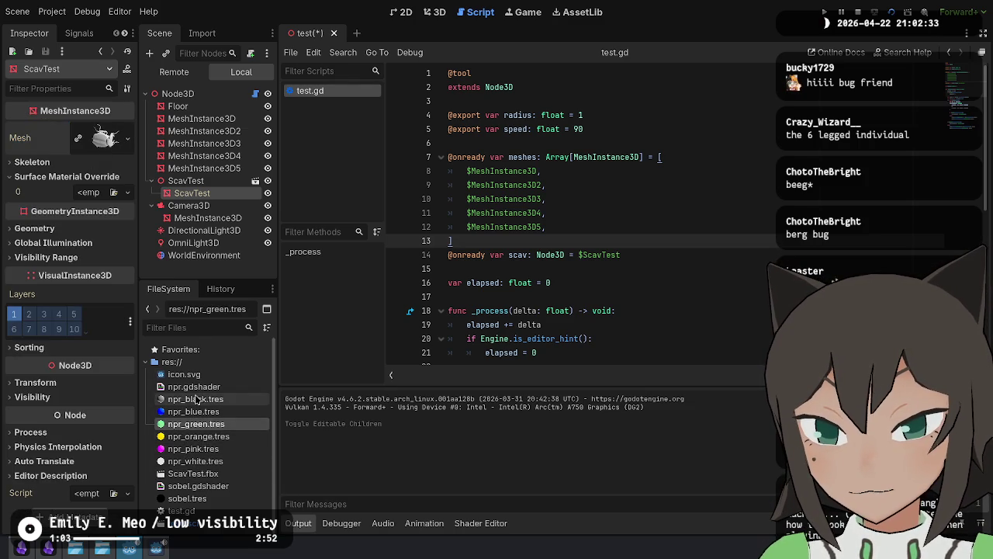
{"action": "mouse_move", "coordinate": [195, 407]}
{"action": "left_mouse_down"}
{"action": "mouse_move", "coordinate": [117, 192]}
{"action": "mouse_move", "coordinate": [93, 193]}
{"action": "left_mouse_up"}
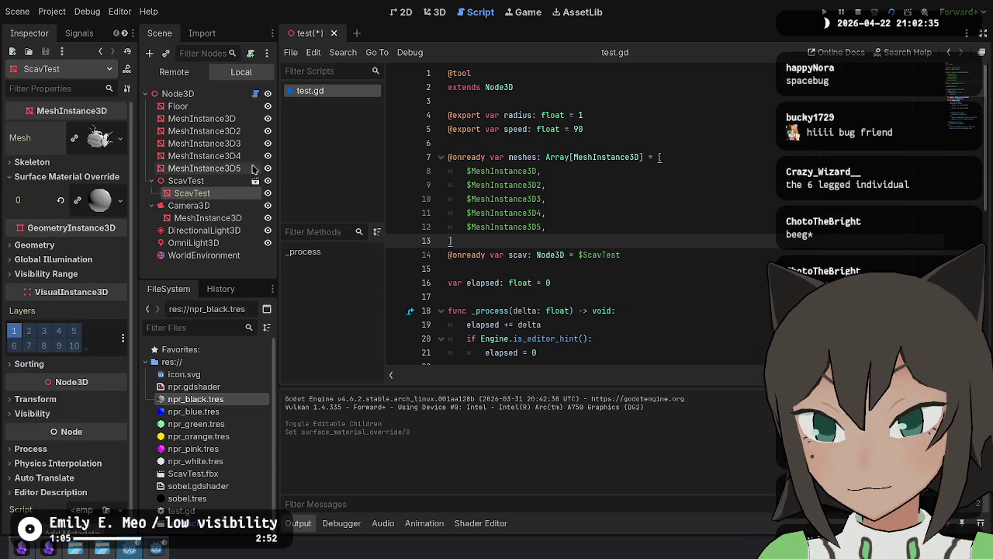
{"action": "mouse_move", "coordinate": [200, 442]}
{"action": "left_mouse_down"}
{"action": "mouse_move", "coordinate": [116, 204]}
{"action": "mouse_move", "coordinate": [99, 200]}
{"action": "left_mouse_up"}
{"action": "key", "text": "F5"}
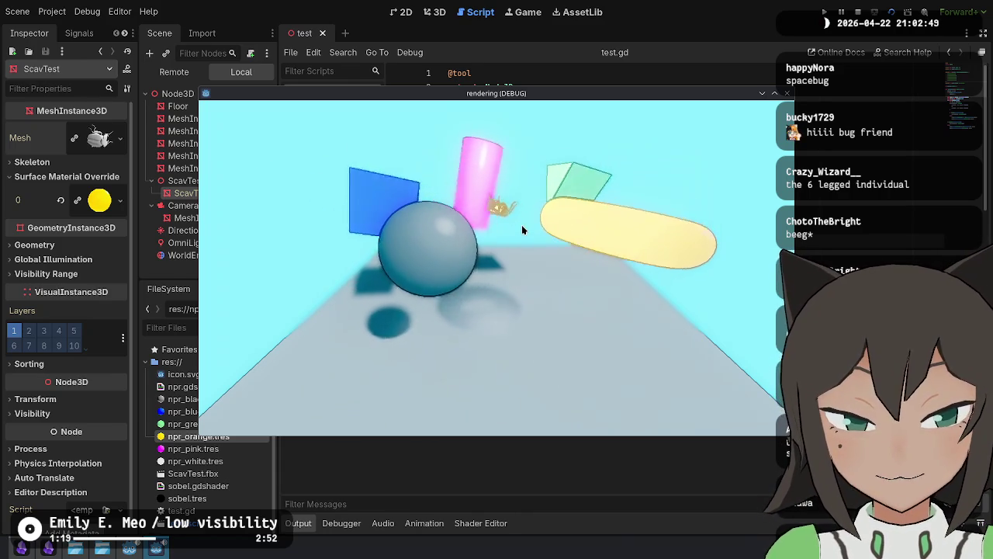
{"action": "key", "text": "F8"}
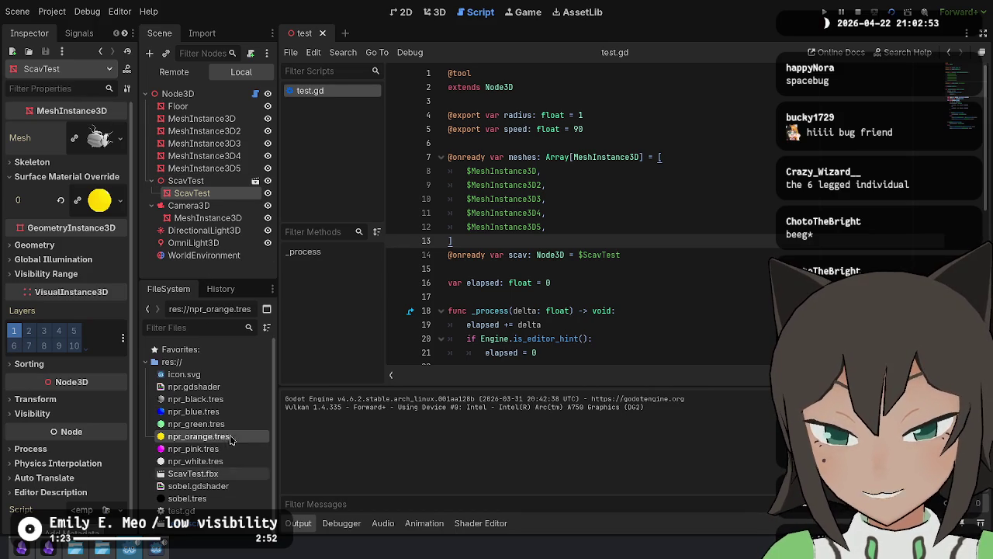
Step: Select Camera3D's outline mesh, lower its Thickness to 1.0, and preview it in a test run
{"action": "left_click", "coordinate": [204, 218]}
{"action": "left_click", "coordinate": [186, 180]}
{"action": "left_click", "coordinate": [192, 193]}
{"action": "left_click", "coordinate": [218, 208]}
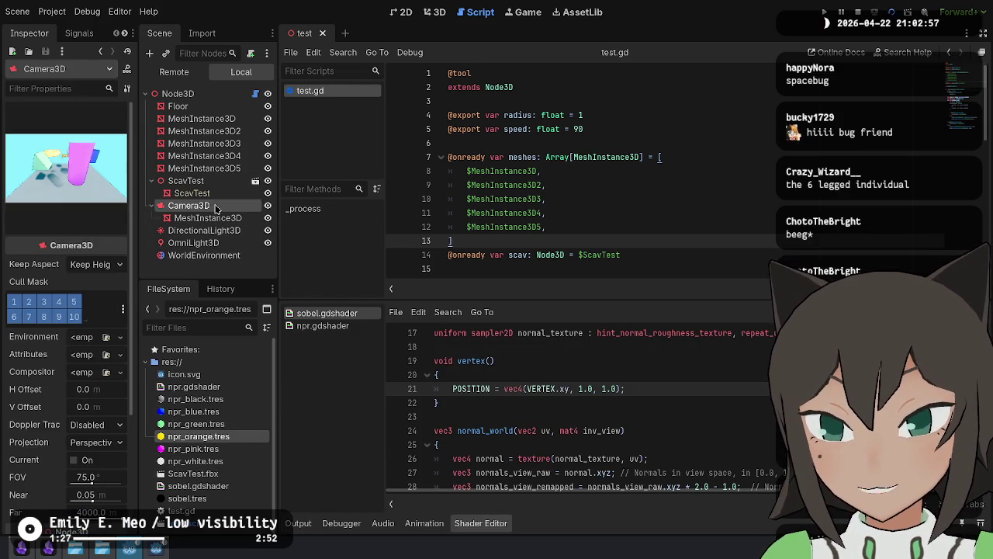
{"action": "left_click", "coordinate": [209, 218]}
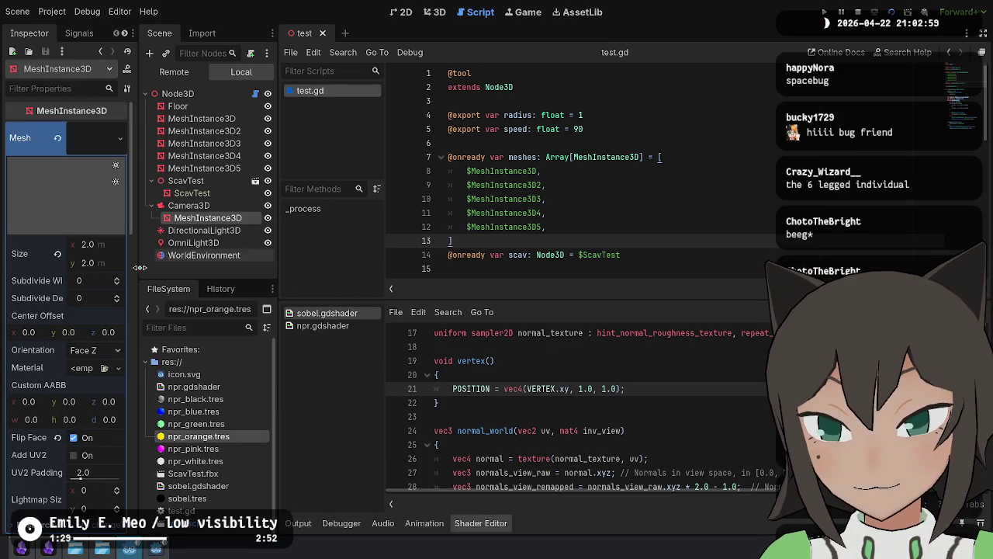
{"action": "scroll", "coordinate": [48, 443], "scroll_direction": "down", "scroll_amount": 5}
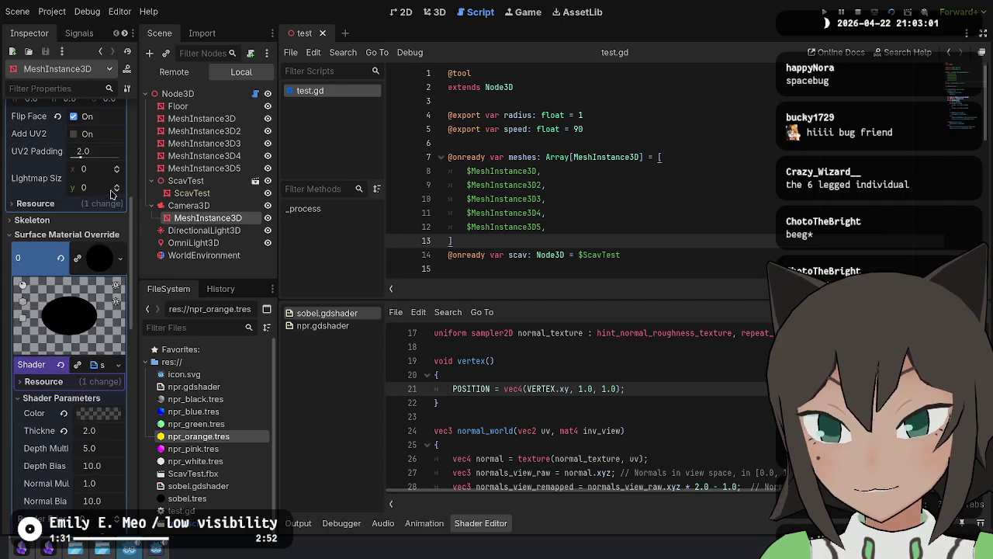
{"action": "scroll", "coordinate": [106, 192], "scroll_direction": "up", "scroll_amount": 5}
{"action": "scroll", "coordinate": [73, 341], "scroll_direction": "down", "scroll_amount": 6}
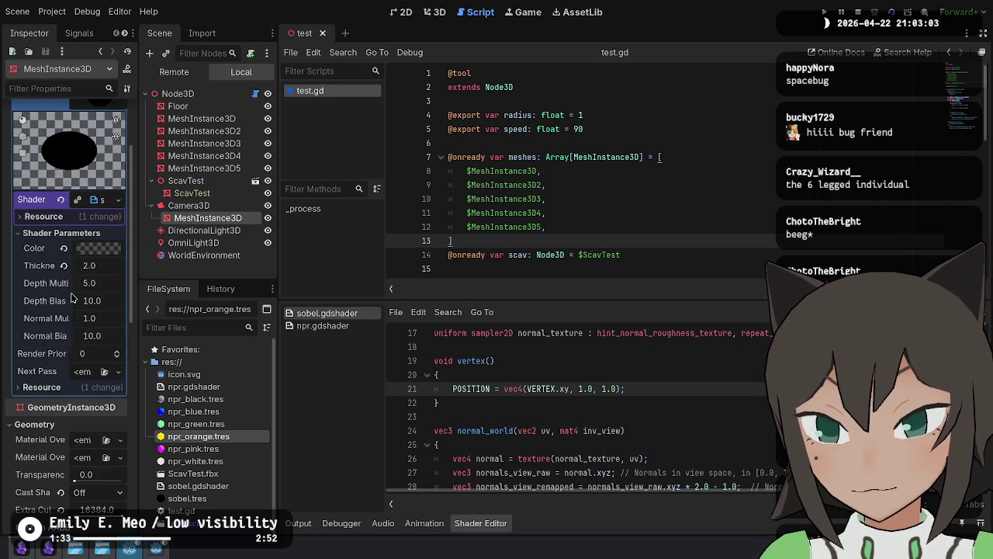
{"action": "key", "text": "F5"}
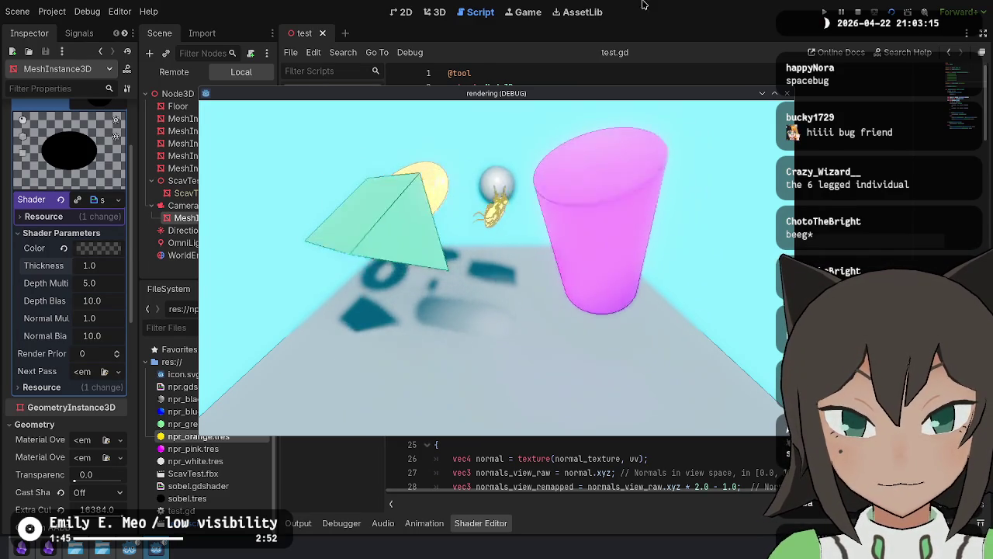
{"action": "key", "text": "F8"}
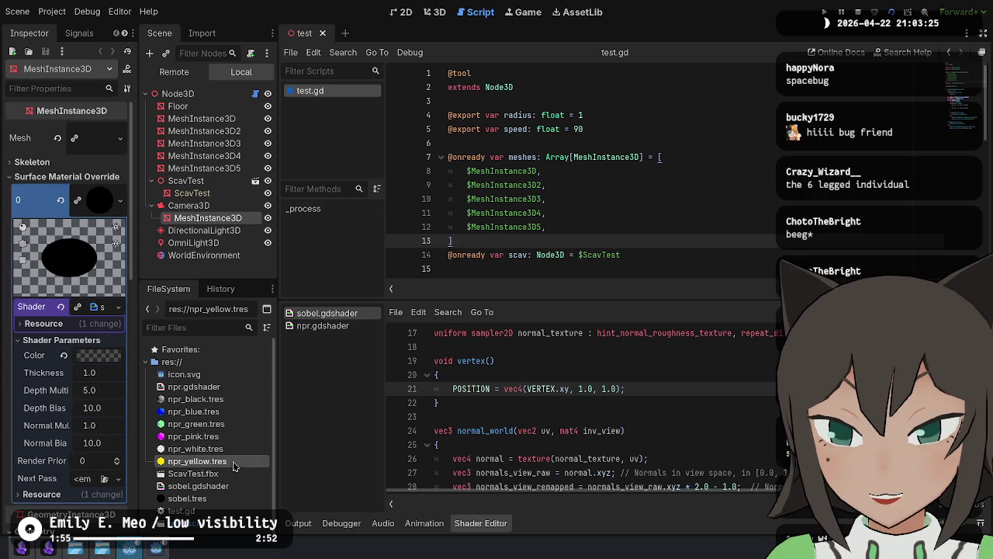
Step: Duplicate npr_yellow.tres as npr_brown.tres and open it from the torus mesh MeshInstance3D4
{"action": "key", "text": "ctrl+d"}
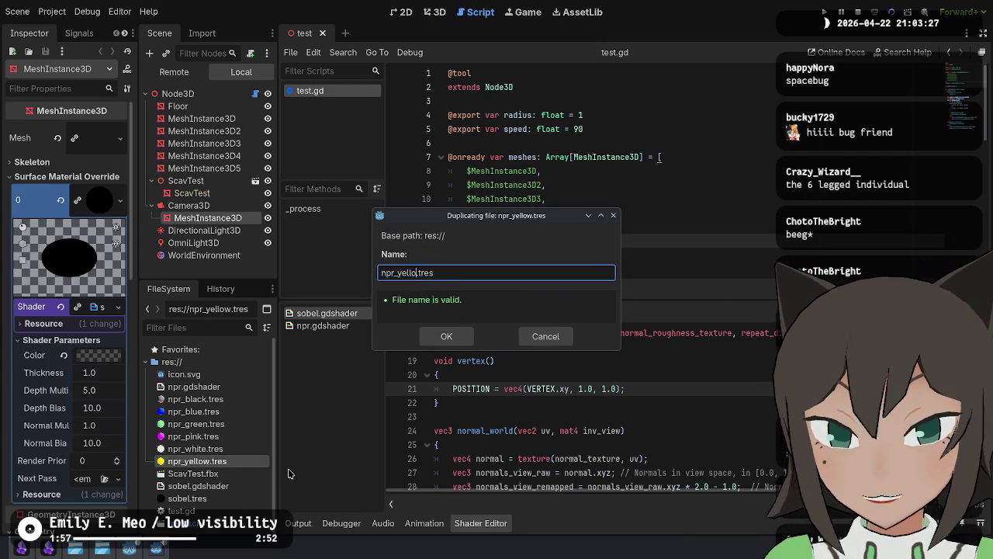
{"action": "key", "text": "Return"}
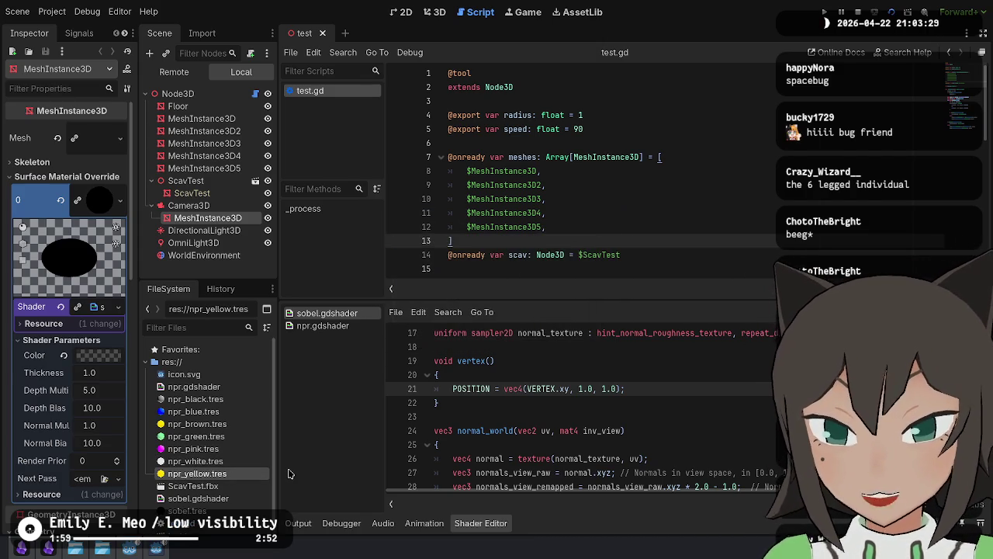
{"action": "left_click", "coordinate": [222, 427]}
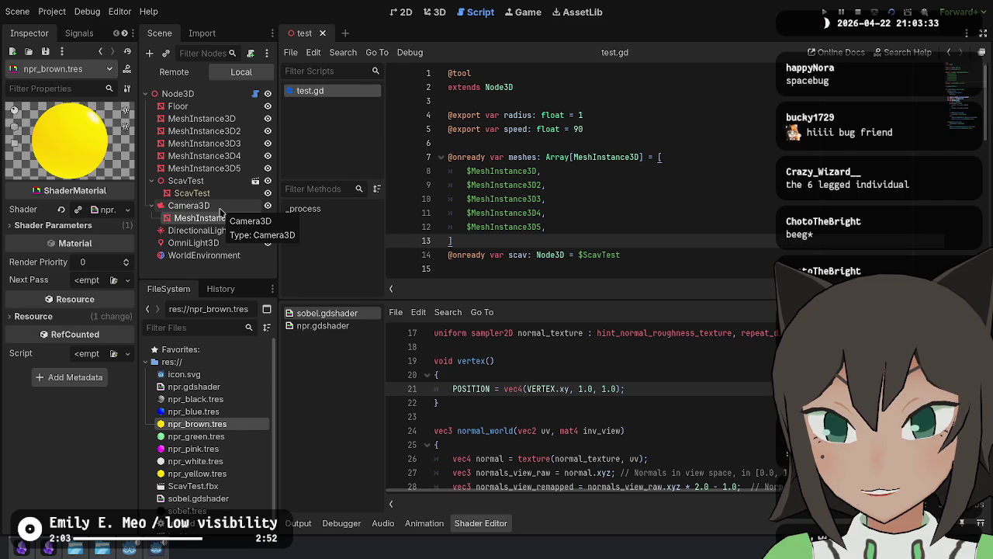
{"action": "left_click", "coordinate": [220, 156]}
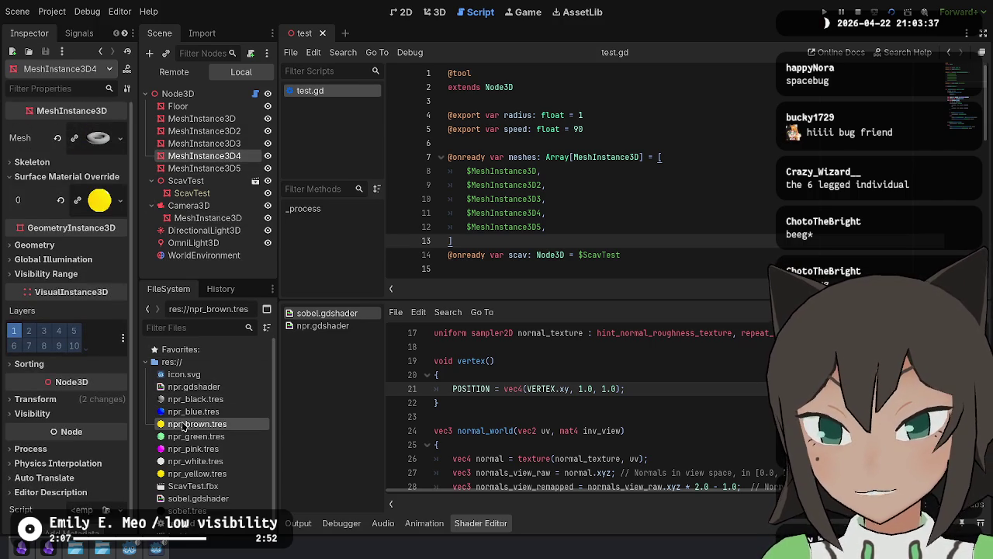
{"action": "left_click", "coordinate": [213, 428]}
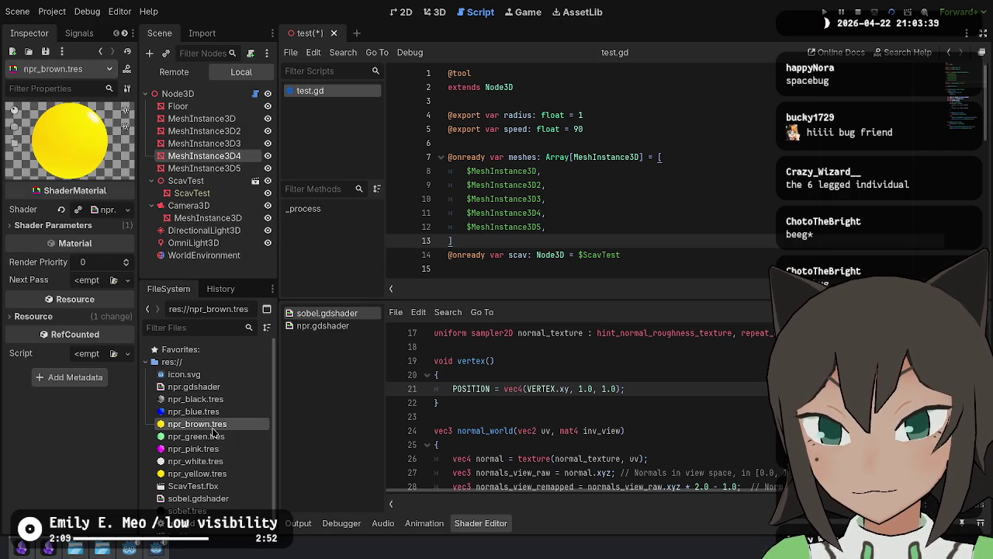
Step: Expand the material's Color Ramp gradient and darken its first stop to dark brown
{"action": "left_click", "coordinate": [109, 208]}
{"action": "left_click", "coordinate": [53, 225]}
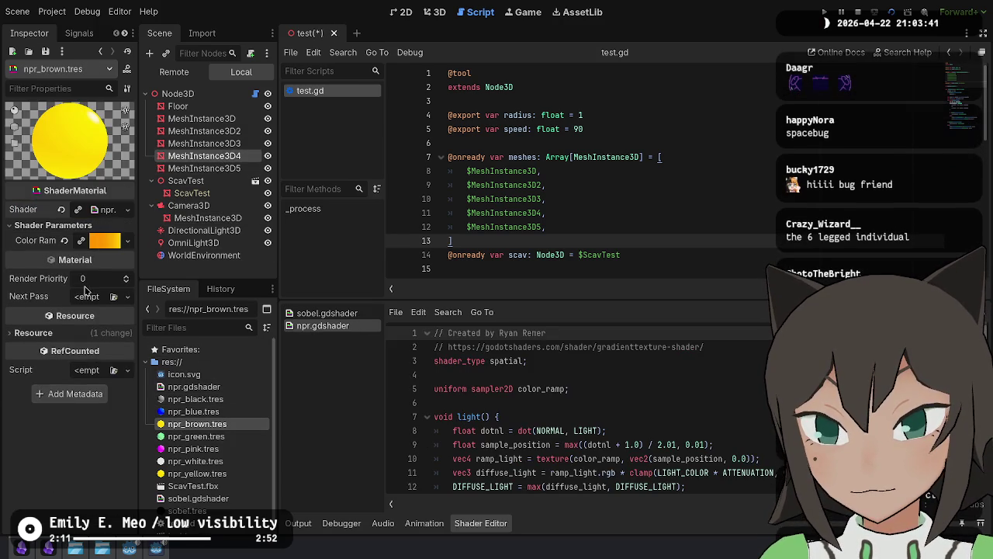
{"action": "left_click", "coordinate": [103, 241]}
{"action": "left_click", "coordinate": [101, 261]}
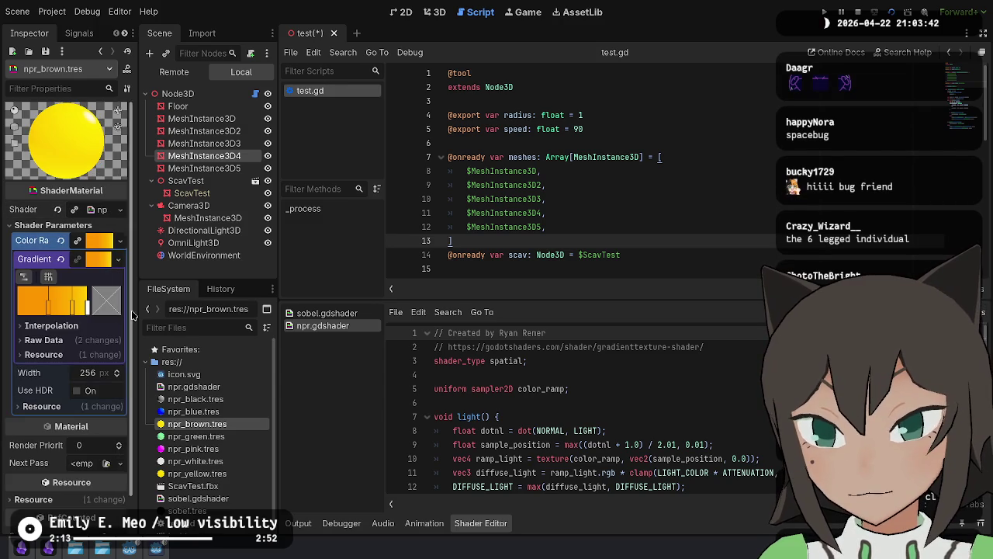
{"action": "double_click", "coordinate": [48, 311]}
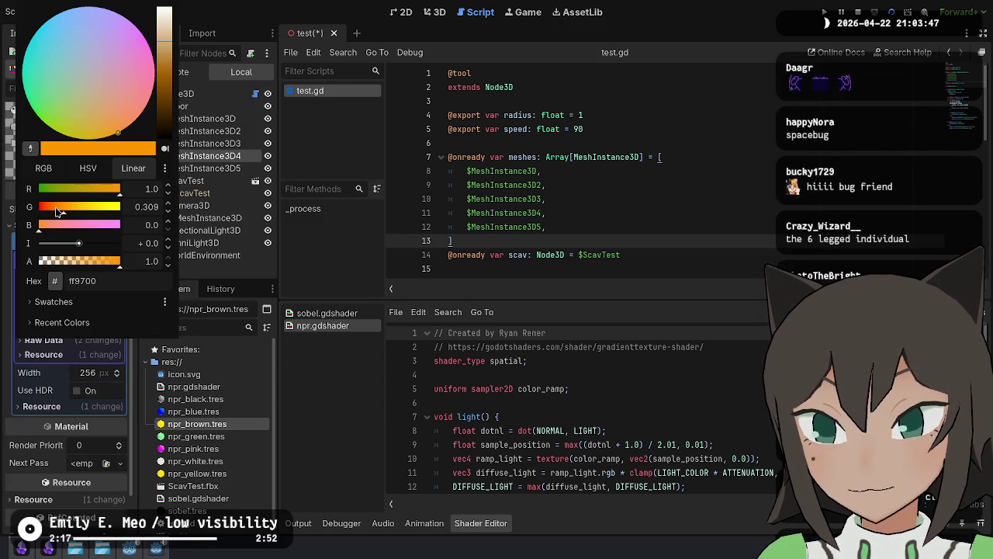
{"action": "left_click_drag", "start_coordinate": [167, 83], "coordinate": [160, 108]}
{"action": "key", "text": "Escape"}
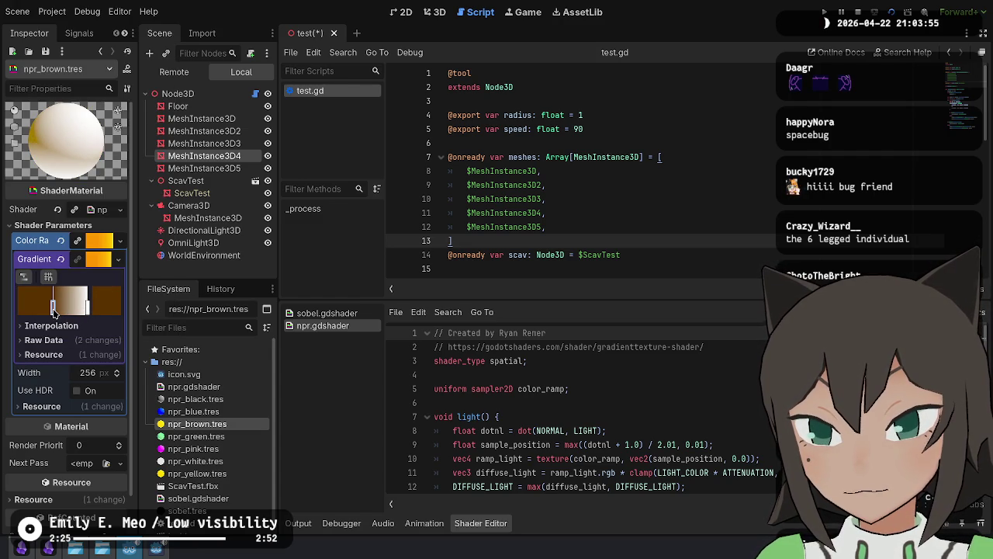
Step: Narrow the gradient's light band and brighten another stop to a brown-orange shade
{"action": "double_click", "coordinate": [62, 310]}
{"action": "key", "text": "Escape"}
{"action": "left_click_drag", "start_coordinate": [87, 307], "coordinate": [84, 307]}
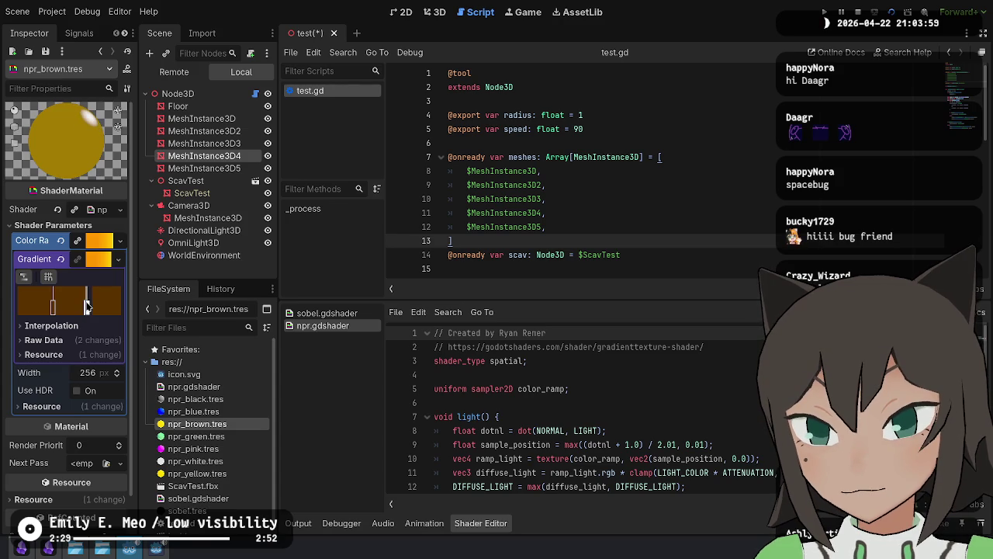
{"action": "double_click", "coordinate": [85, 307]}
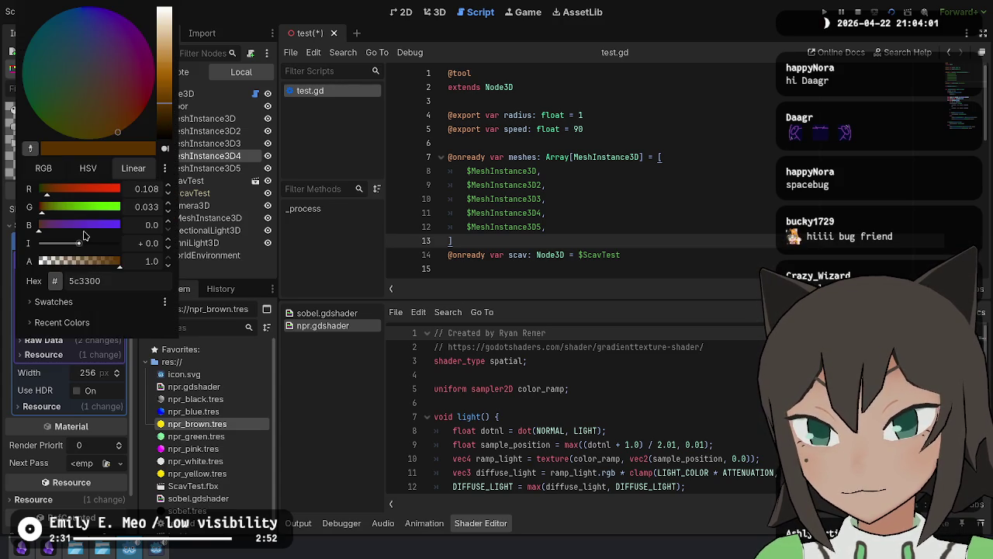
{"action": "left_click_drag", "start_coordinate": [172, 72], "coordinate": [165, 72]}
{"action": "key", "text": "Escape"}
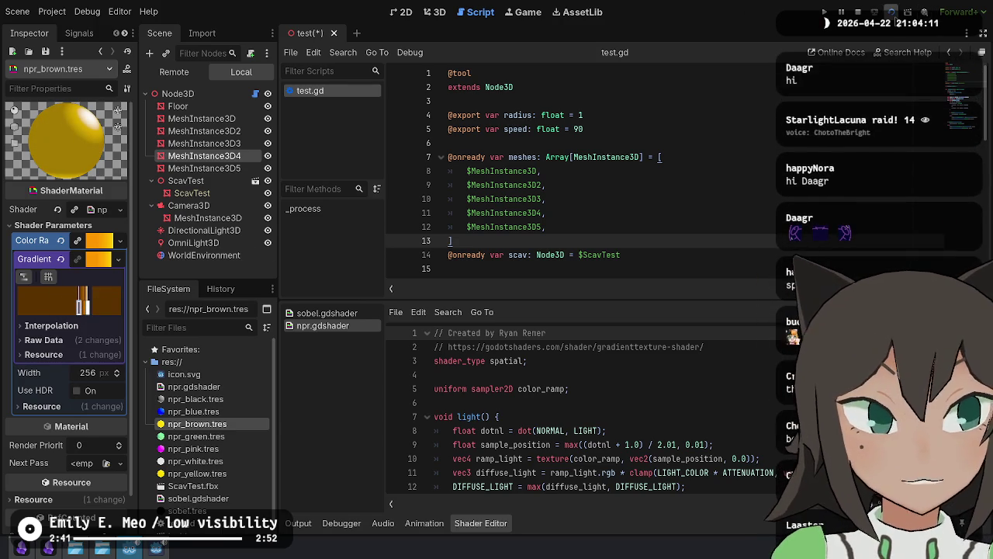
Step: Test-run the scene showing the tan-gold torus, stop it, and delete one gradient stop
{"action": "left_click", "coordinate": [890, 13]}
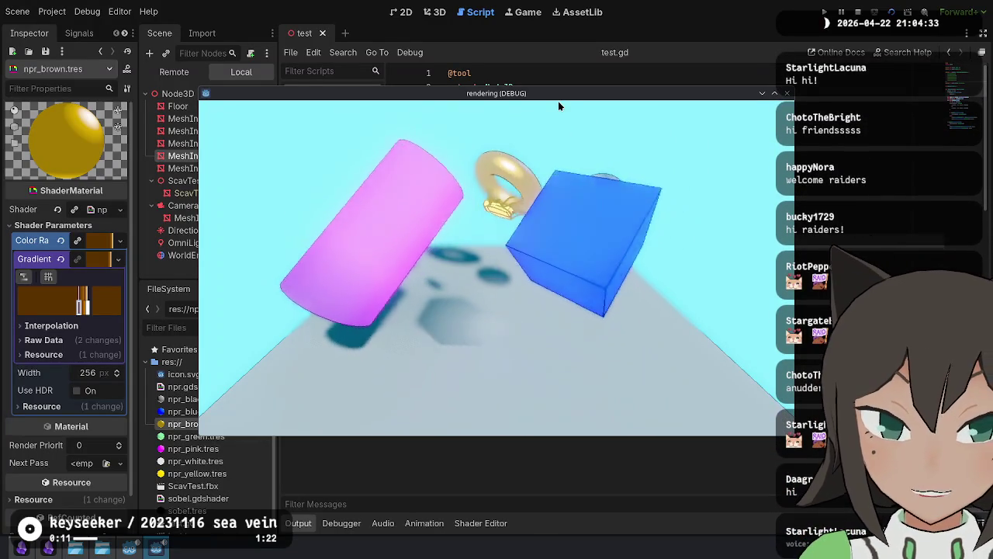
{"action": "left_click_drag", "start_coordinate": [558, 102], "coordinate": [369, 45]}
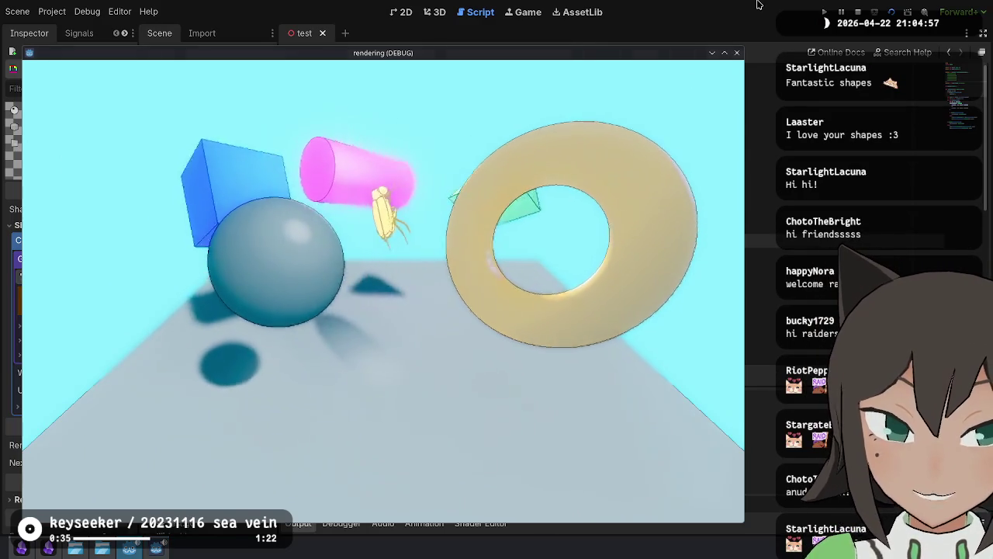
{"action": "key", "text": "F8"}
{"action": "right_click", "coordinate": [80, 311]}
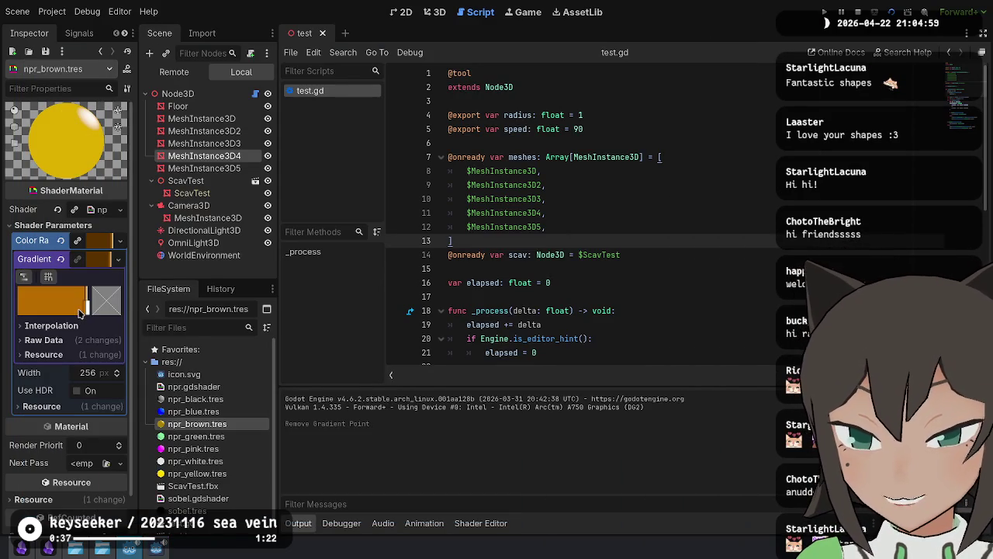
Step: Recolour a gradient stop to pure red and slide it further right
{"action": "left_click_drag", "start_coordinate": [87, 308], "coordinate": [48, 309]}
{"action": "double_click", "coordinate": [48, 309]}
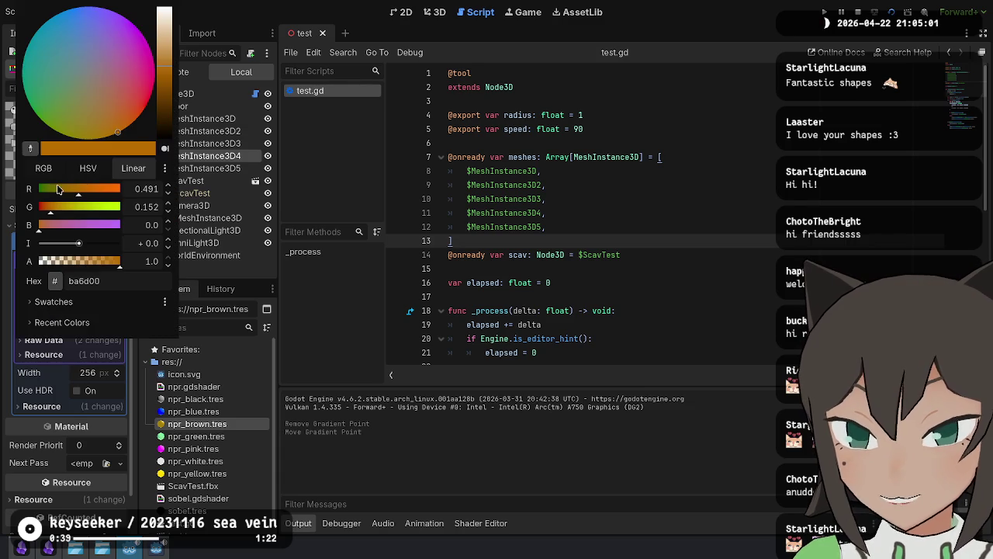
{"action": "mouse_move", "coordinate": [86, 73]}
{"action": "left_mouse_down"}
{"action": "mouse_move", "coordinate": [93, 67]}
{"action": "mouse_move", "coordinate": [46, 51]}
{"action": "mouse_move", "coordinate": [69, 39]}
{"action": "mouse_move", "coordinate": [99, 51]}
{"action": "mouse_move", "coordinate": [51, 89]}
{"action": "mouse_move", "coordinate": [31, 121]}
{"action": "left_mouse_up"}
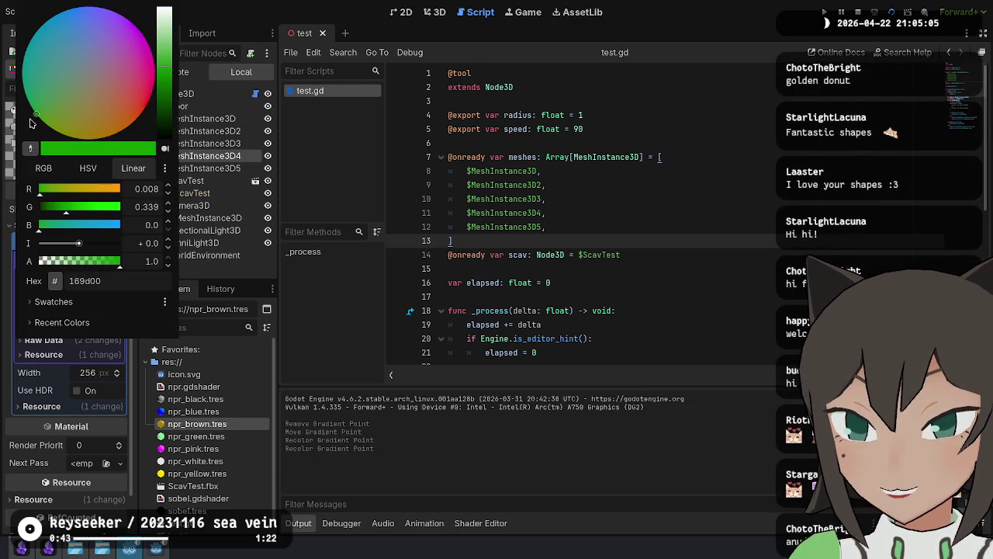
{"action": "left_click_drag", "start_coordinate": [5, 5], "coordinate": [153, 15]}
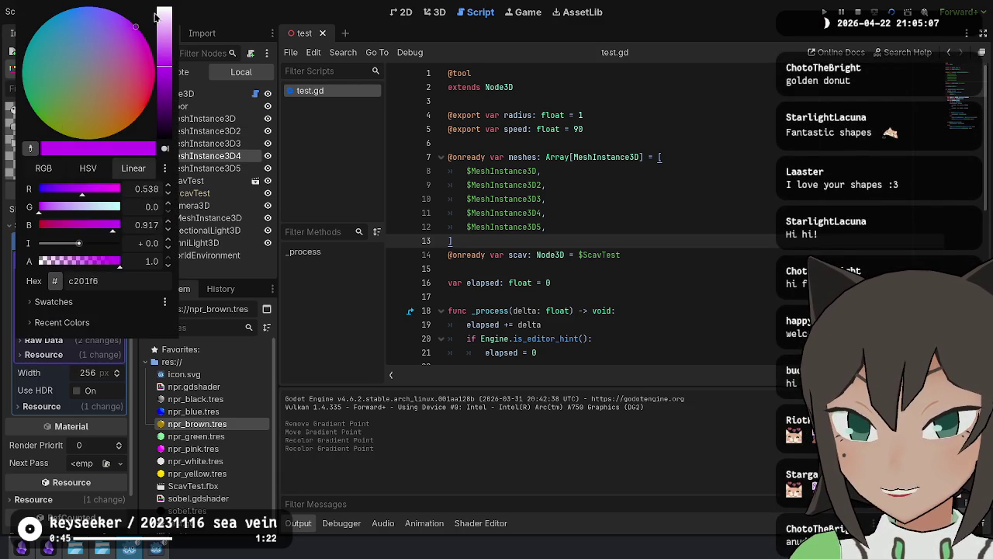
{"action": "left_click_drag", "start_coordinate": [177, 57], "coordinate": [187, 95]}
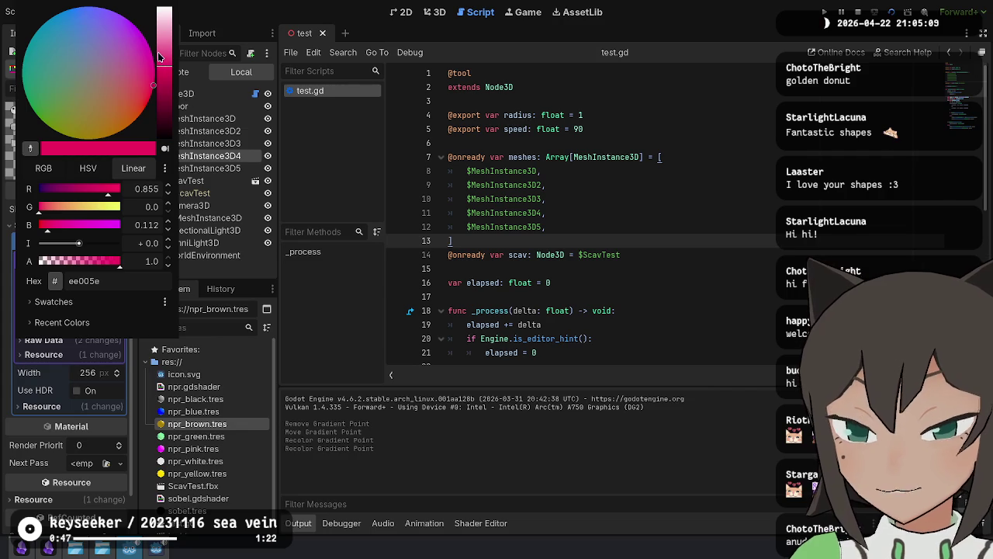
{"action": "left_click_drag", "start_coordinate": [157, 52], "coordinate": [159, 220]}
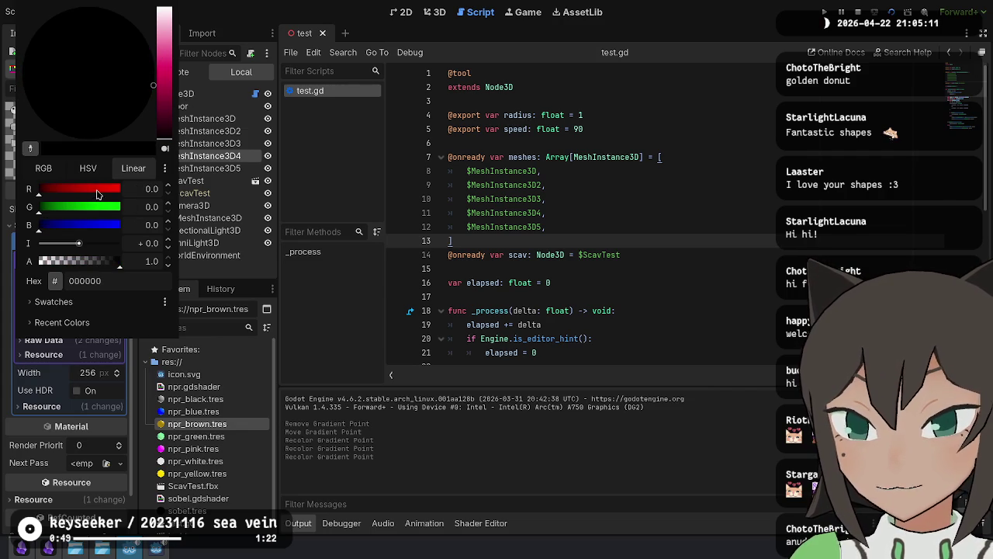
{"action": "left_click_drag", "start_coordinate": [97, 194], "coordinate": [258, 221]}
{"action": "key", "text": "Escape"}
{"action": "left_click_drag", "start_coordinate": [52, 308], "coordinate": [85, 309]}
Step: Add a pale-pink stop near the left end and shift it right to widen the red area
{"action": "left_click", "coordinate": [32, 307]}
{"action": "double_click", "coordinate": [32, 307]}
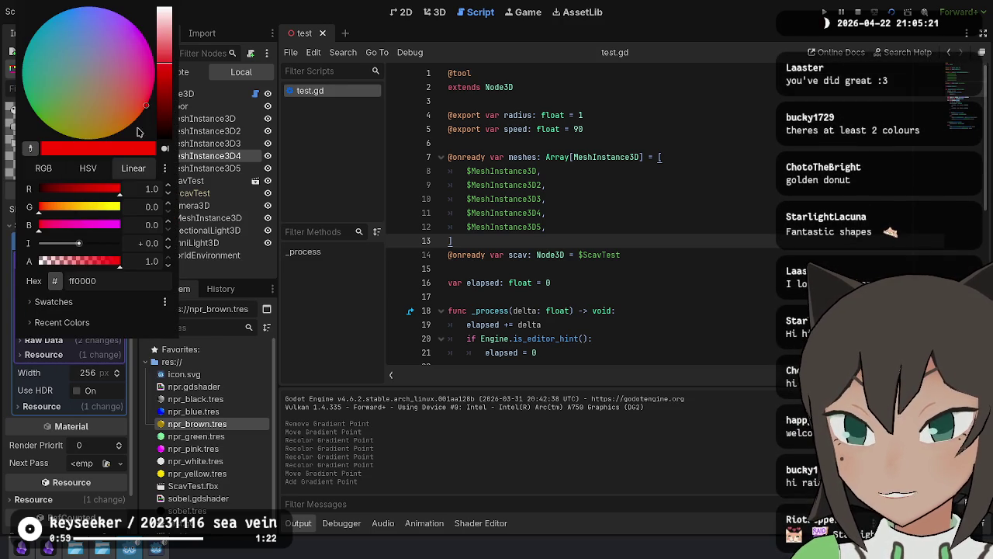
{"action": "left_click_drag", "start_coordinate": [161, 33], "coordinate": [162, 38]}
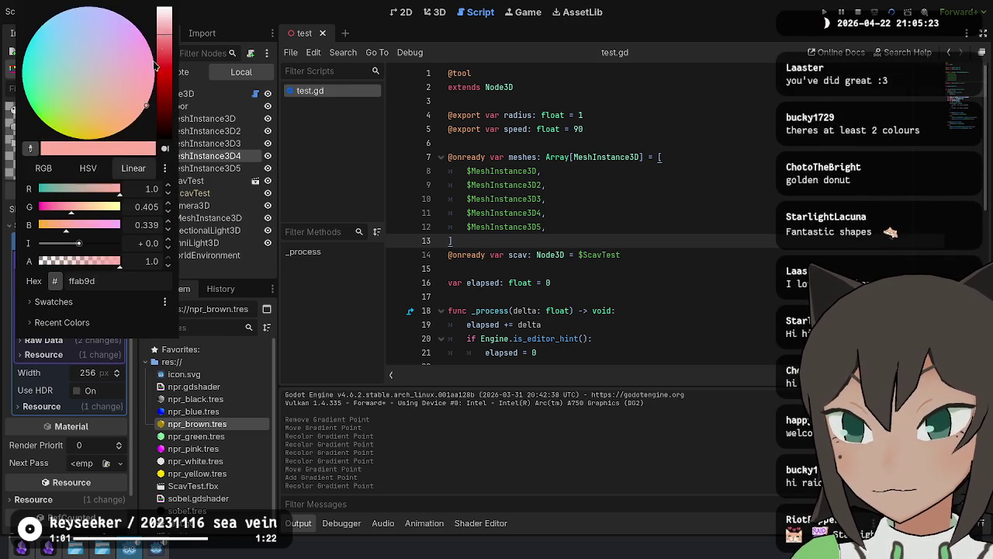
{"action": "left_click", "coordinate": [64, 274]}
{"action": "mouse_move", "coordinate": [33, 307]}
{"action": "left_mouse_down"}
{"action": "mouse_move", "coordinate": [86, 311]}
{"action": "mouse_move", "coordinate": [39, 308]}
{"action": "mouse_move", "coordinate": [81, 307]}
{"action": "mouse_move", "coordinate": [54, 308]}
{"action": "left_mouse_up"}
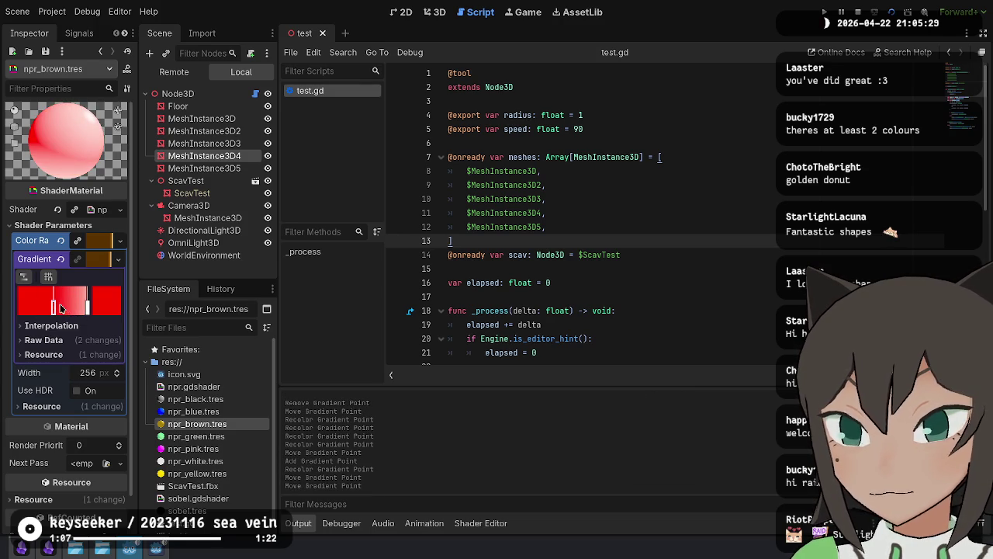
Step: Add another pale-pink stop to form a pink band, then run the scene with F5
{"action": "double_click", "coordinate": [49, 308]}
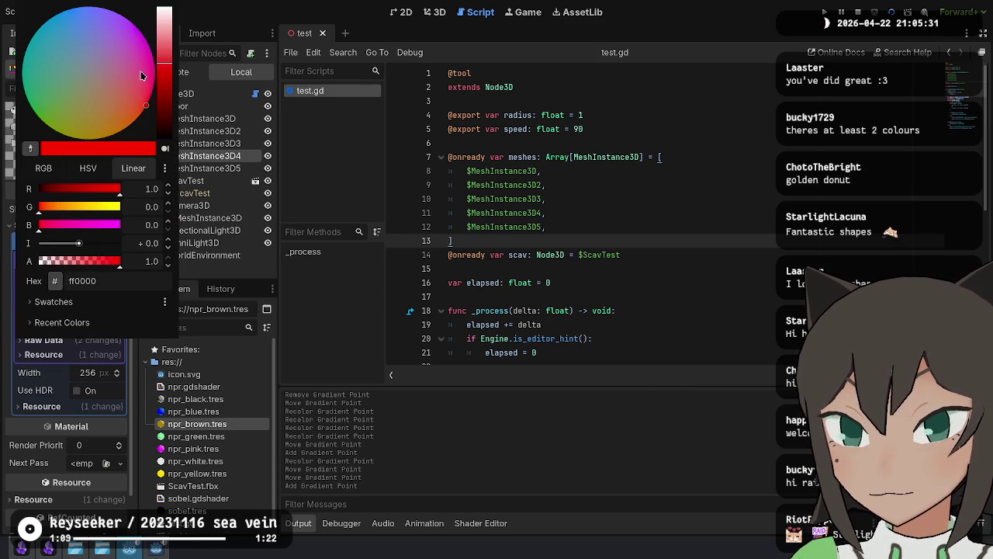
{"action": "left_click_drag", "start_coordinate": [175, 65], "coordinate": [165, 20]}
{"action": "key", "text": "Escape"}
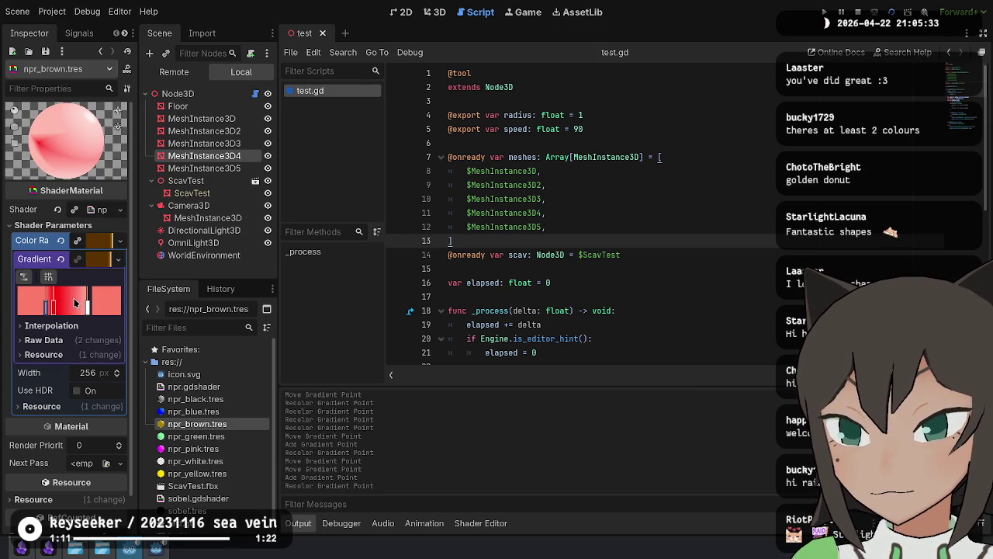
{"action": "left_click_drag", "start_coordinate": [47, 307], "coordinate": [84, 310]}
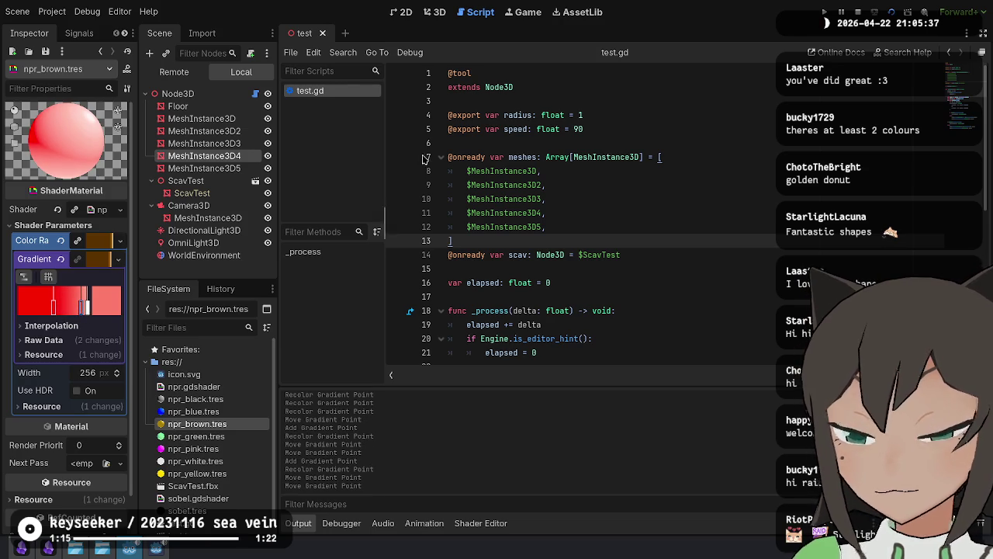
{"action": "key", "text": "F5"}
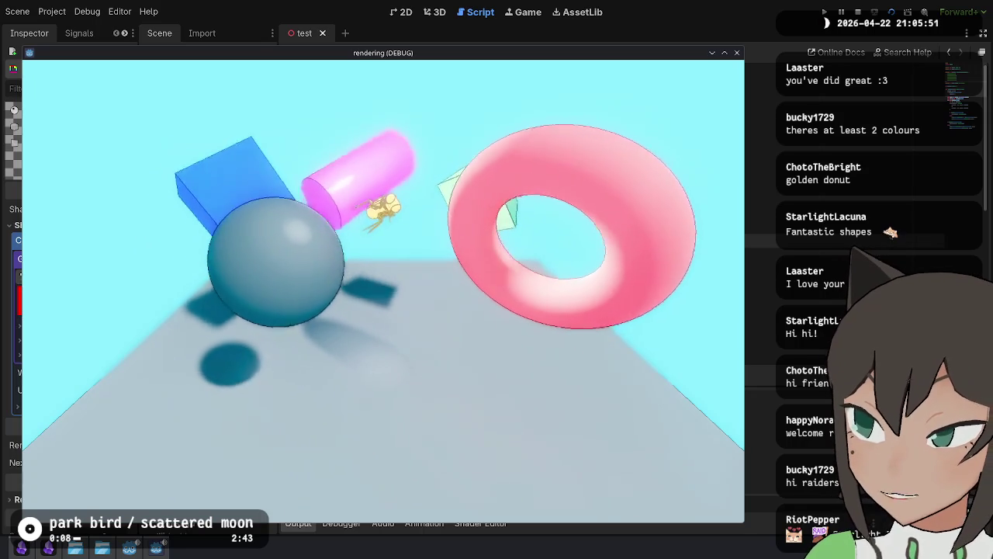
{"action": "key", "text": "alt+Tab"}
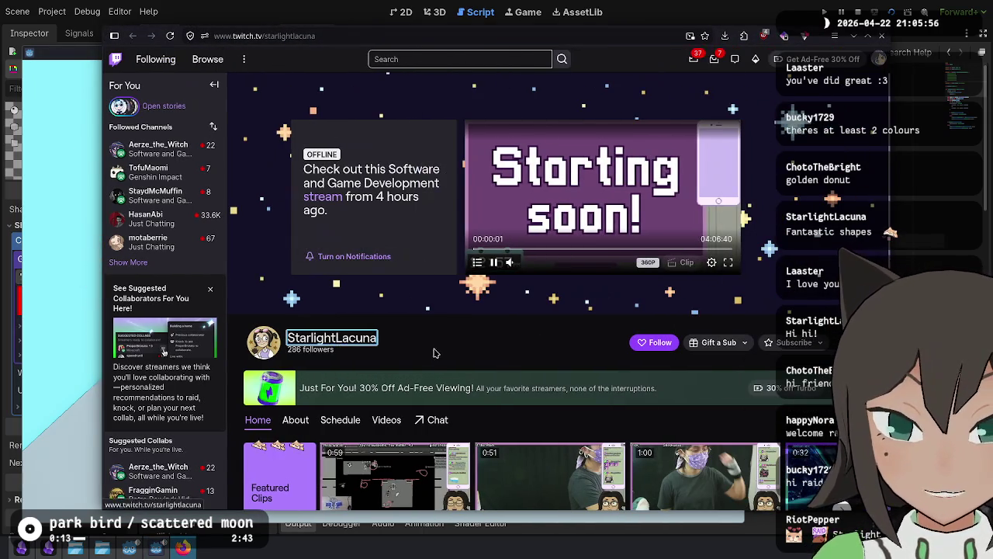
Step: Read through the Twitch channel's About bio and rules, then go to its Videos tab
{"action": "left_click", "coordinate": [438, 351]}
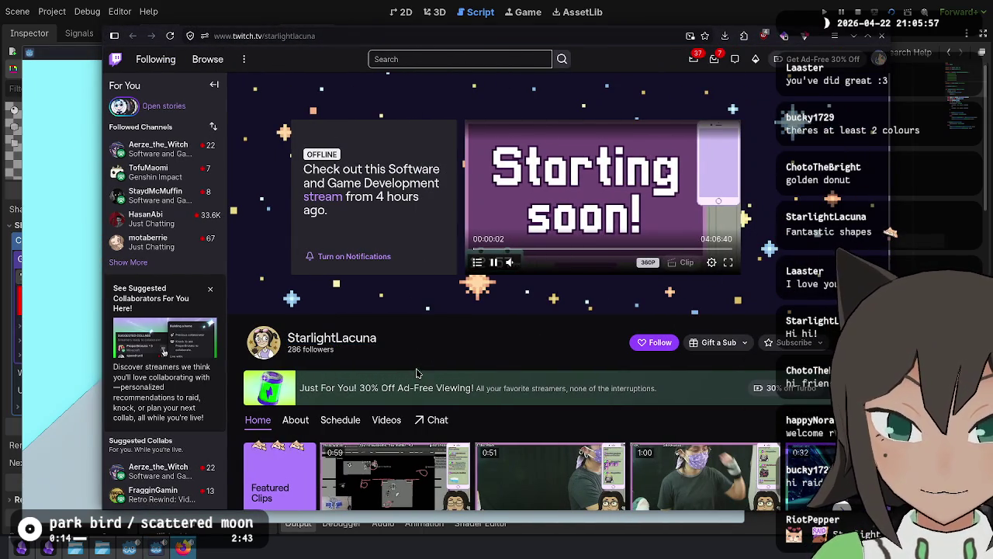
{"action": "left_click", "coordinate": [293, 419]}
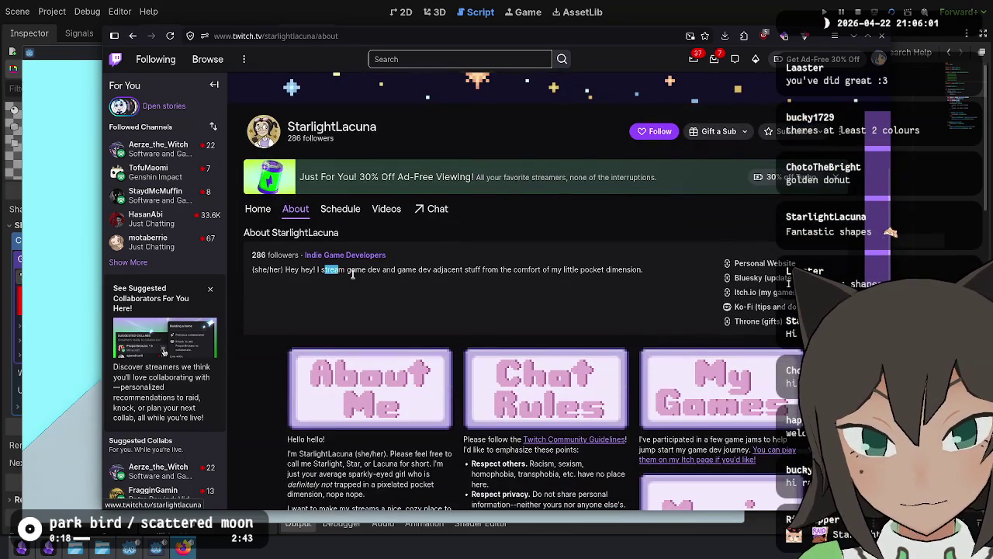
{"action": "left_click_drag", "start_coordinate": [353, 273], "coordinate": [643, 271]}
{"action": "left_click", "coordinate": [580, 278]}
{"action": "left_click", "coordinate": [543, 279]}
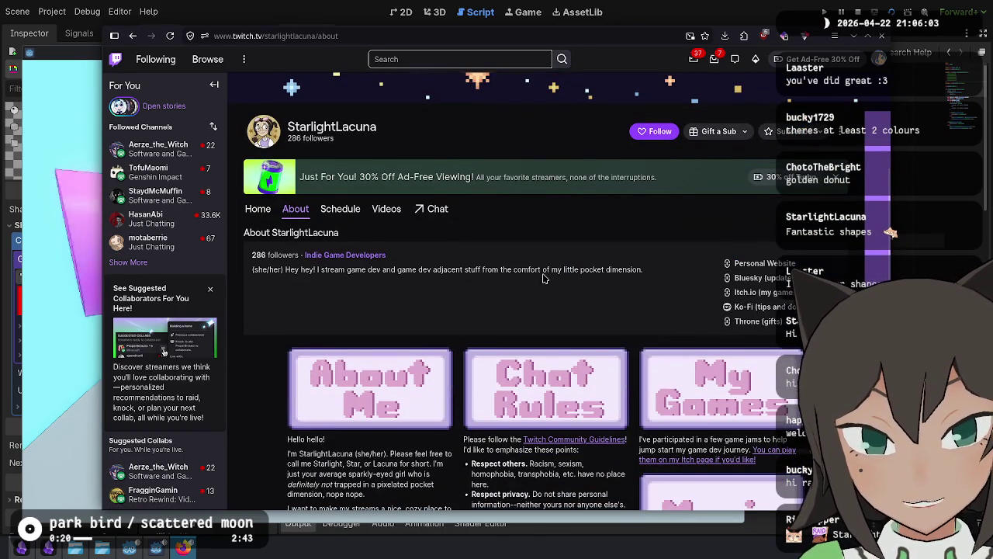
{"action": "scroll", "coordinate": [433, 281], "scroll_direction": "down", "scroll_amount": 3}
{"action": "left_click_drag", "start_coordinate": [353, 266], "coordinate": [365, 302]}
{"action": "left_click", "coordinate": [367, 303]}
{"action": "left_click_drag", "start_coordinate": [294, 264], "coordinate": [304, 277]}
{"action": "left_click", "coordinate": [314, 264]}
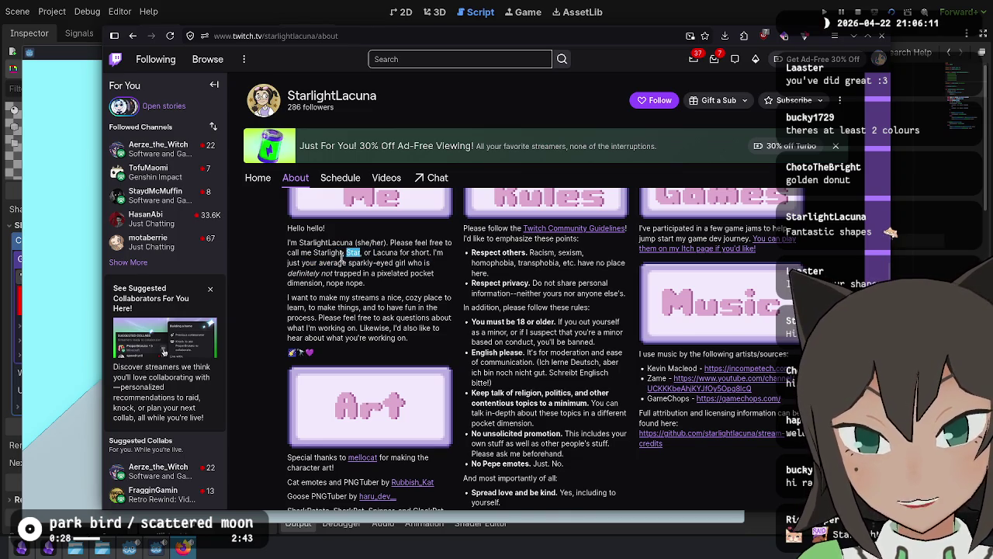
{"action": "scroll", "coordinate": [370, 306], "scroll_direction": "down", "scroll_amount": 2}
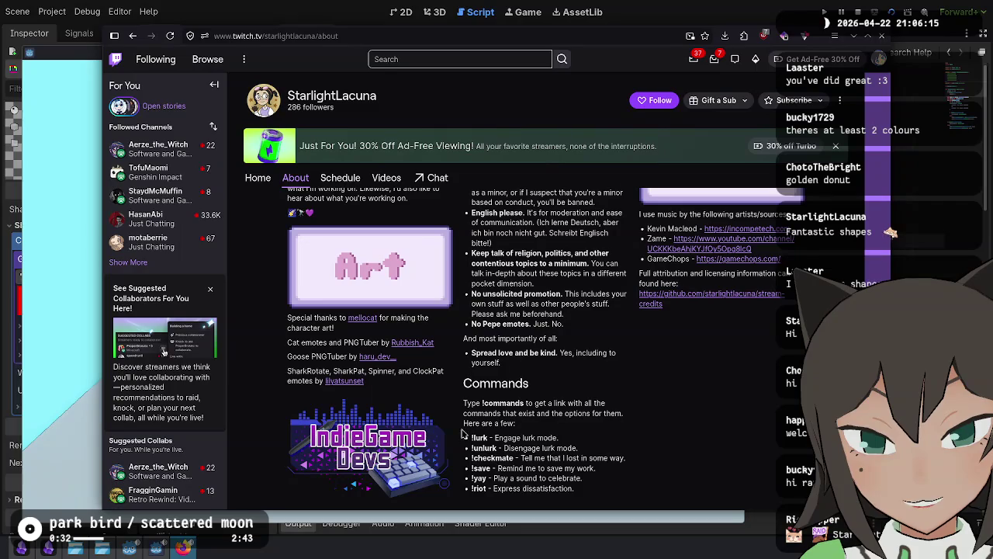
{"action": "scroll", "coordinate": [350, 369], "scroll_direction": "up", "scroll_amount": 5}
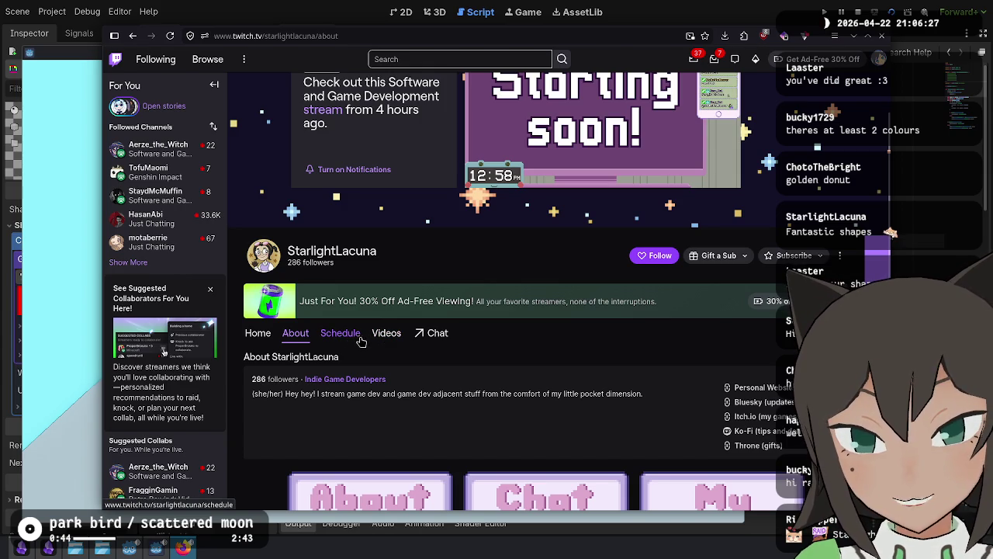
{"action": "left_click", "coordinate": [380, 335]}
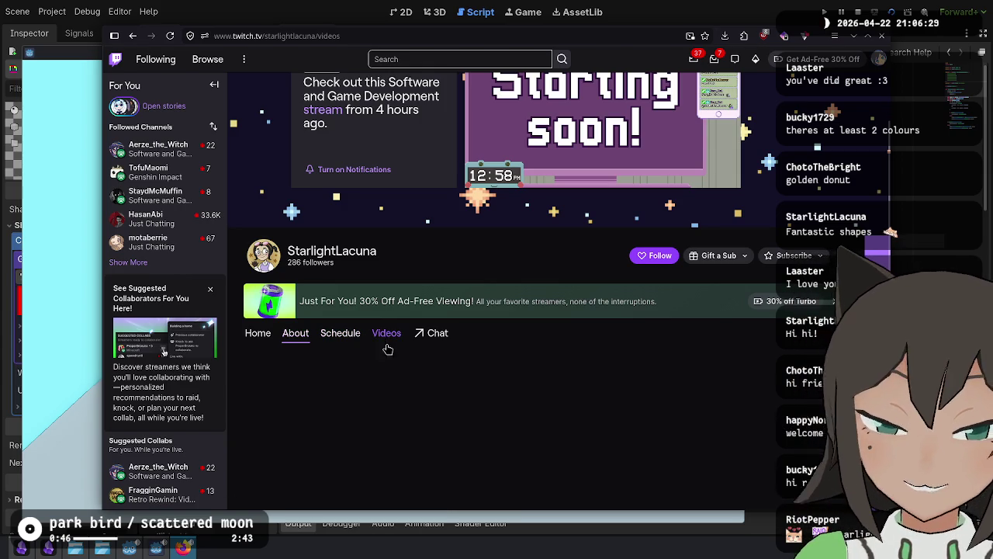
Step: Open the most recent broadcast and jump around its seek bar, including the BRB part
{"action": "scroll", "coordinate": [457, 339], "scroll_direction": "down", "scroll_amount": 2}
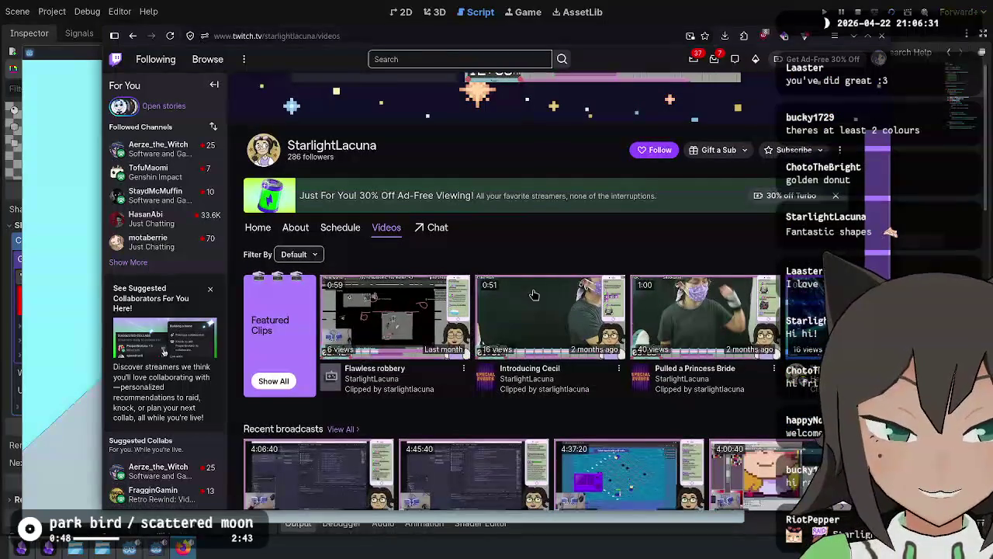
{"action": "scroll", "coordinate": [533, 363], "scroll_direction": "down", "scroll_amount": 3}
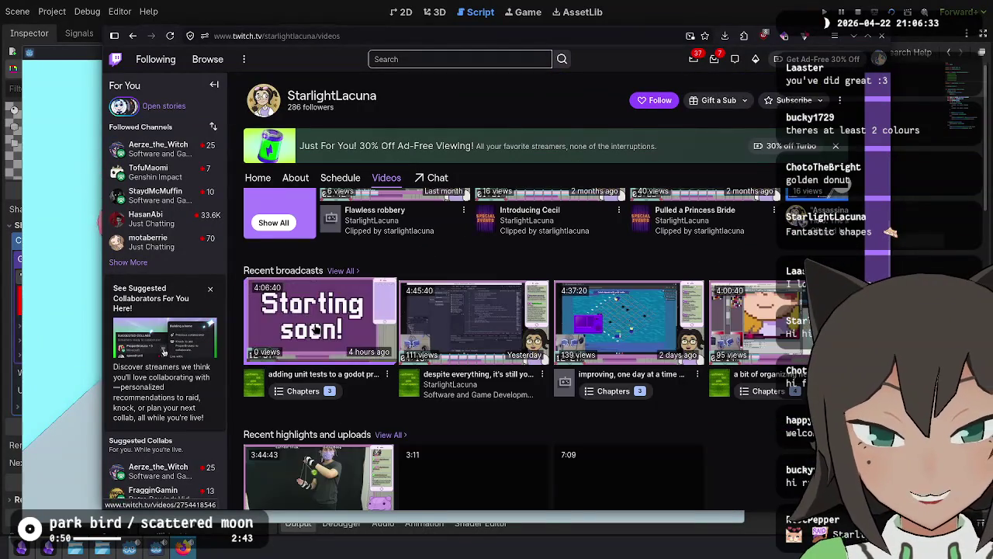
{"action": "left_click", "coordinate": [318, 376]}
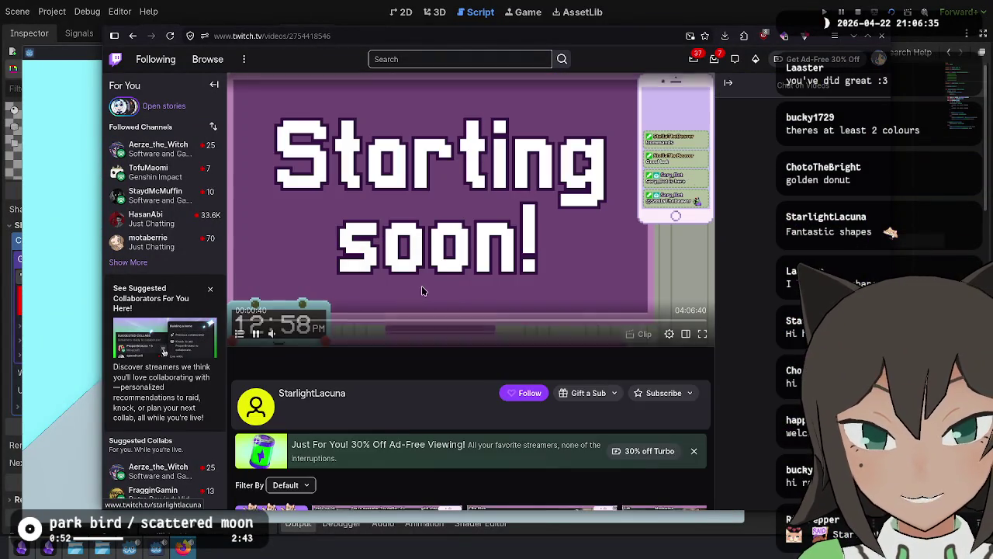
{"action": "left_click", "coordinate": [302, 320]}
{"action": "left_click", "coordinate": [673, 246]}
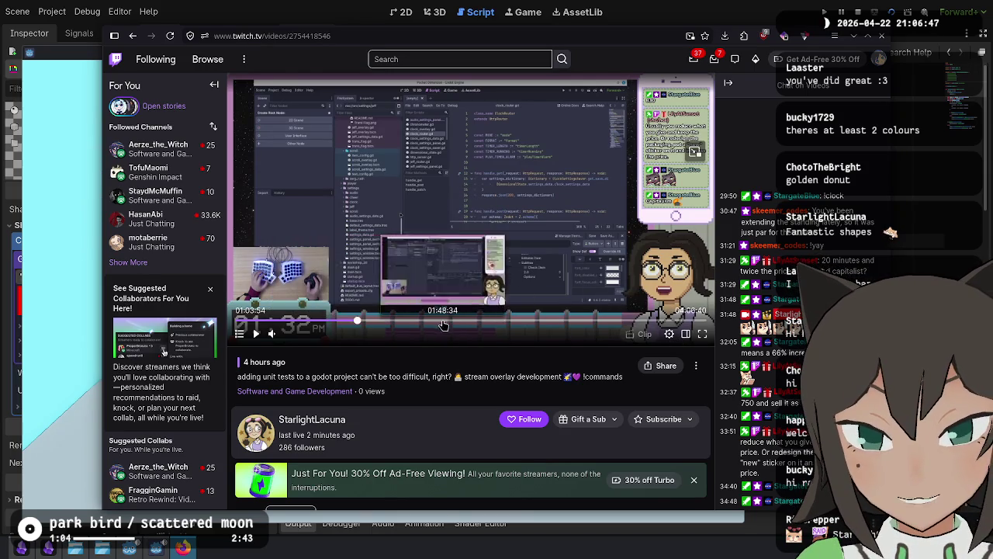
{"action": "left_click", "coordinate": [357, 321]}
{"action": "left_click", "coordinate": [554, 321]}
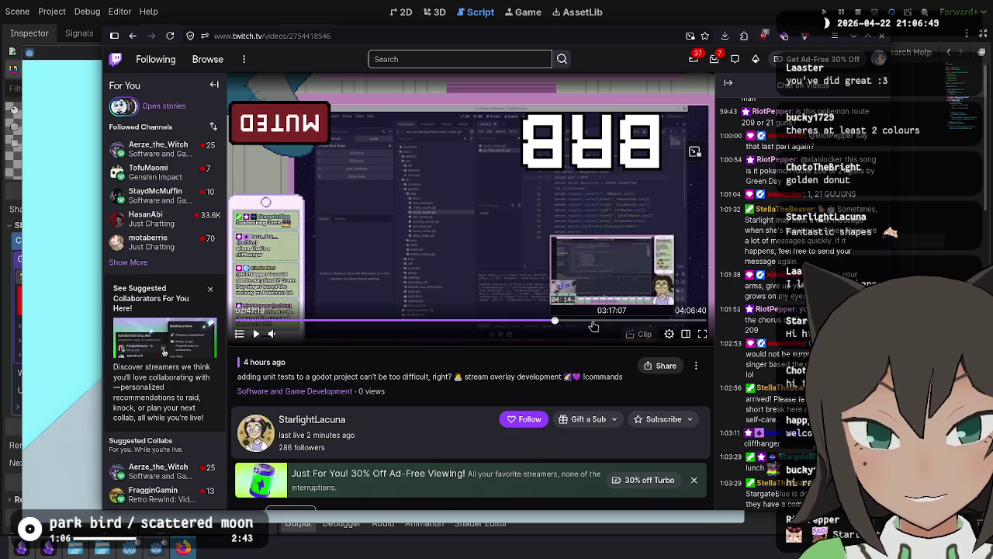
{"action": "left_click", "coordinate": [267, 321]}
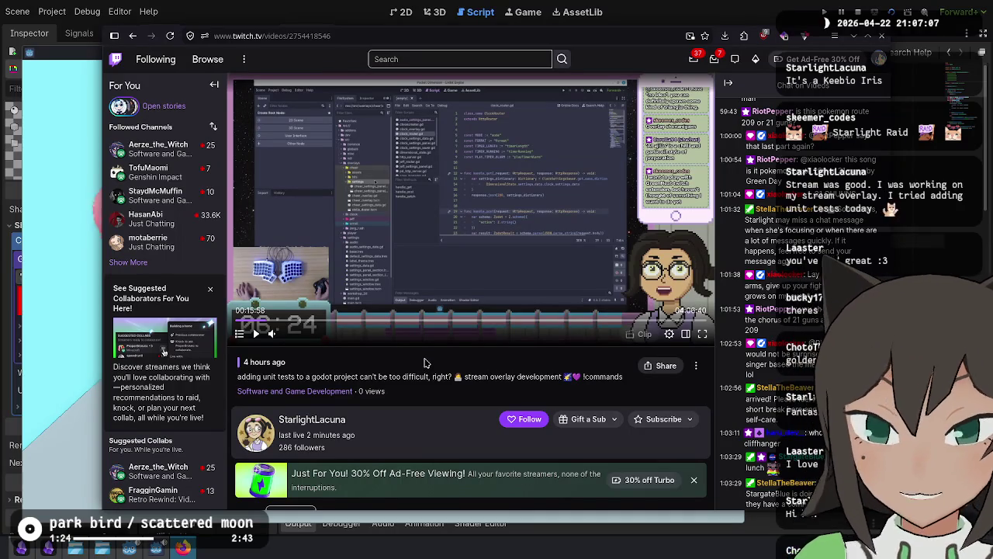
Step: Search the web for 'keebio iris' in a new tab
{"action": "key", "text": "ctrl+t"}
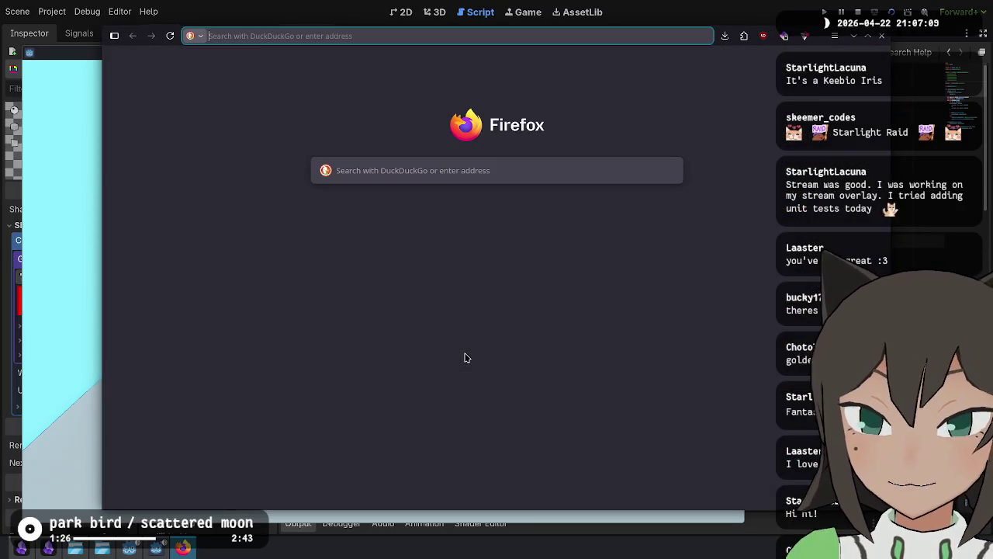
{"action": "type", "text": "keebi"}
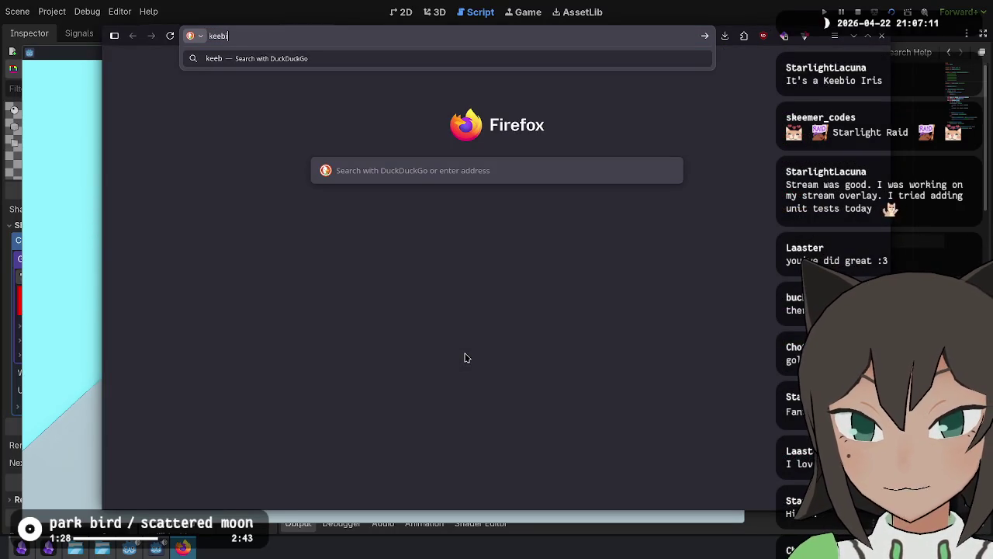
{"action": "type", "text": "o iris"}
{"action": "key", "text": "Return"}
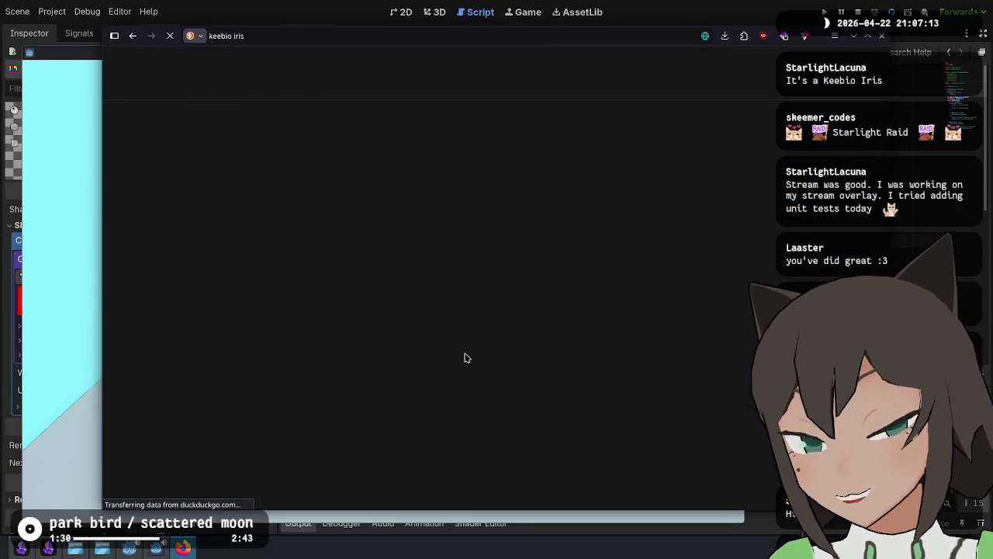
{"action": "right_click", "coordinate": [465, 357]}
{"action": "key", "text": "Escape"}
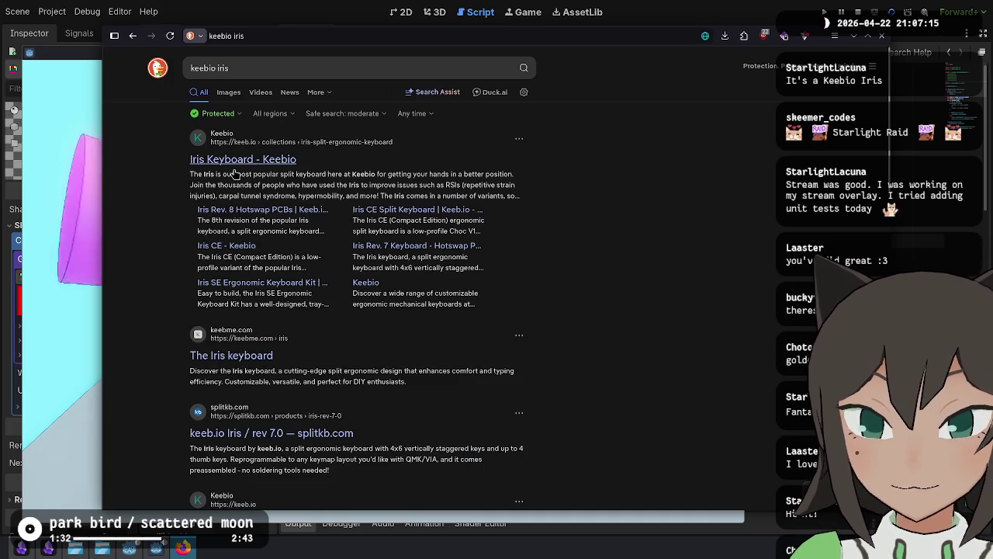
Step: Open the keeb.io Iris collection page and read its introduction and Iris SE description
{"action": "left_click", "coordinate": [264, 159]}
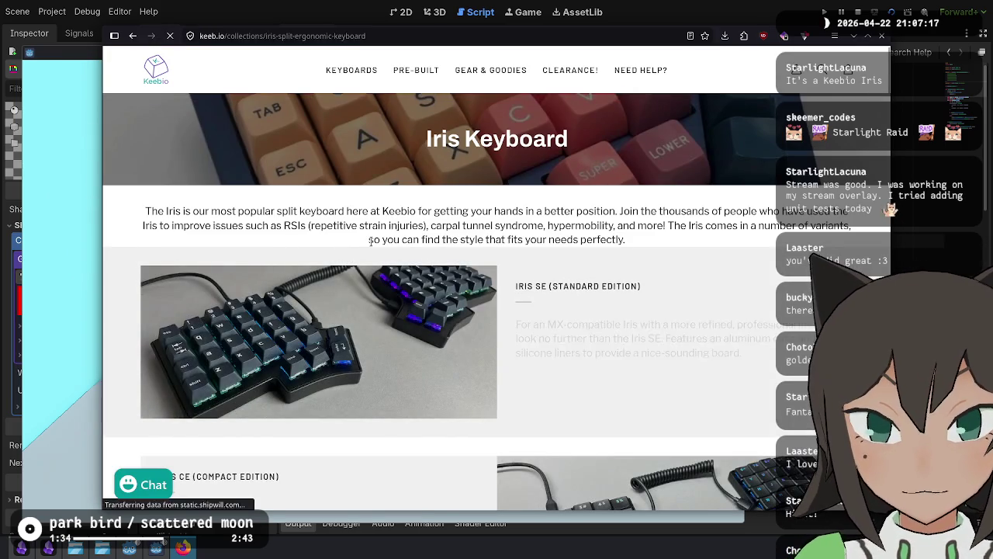
{"action": "mouse_move", "coordinate": [237, 208]}
{"action": "left_mouse_down"}
{"action": "mouse_move", "coordinate": [237, 223]}
{"action": "mouse_move", "coordinate": [647, 246]}
{"action": "mouse_move", "coordinate": [652, 256]}
{"action": "left_mouse_up"}
{"action": "left_click", "coordinate": [652, 258]}
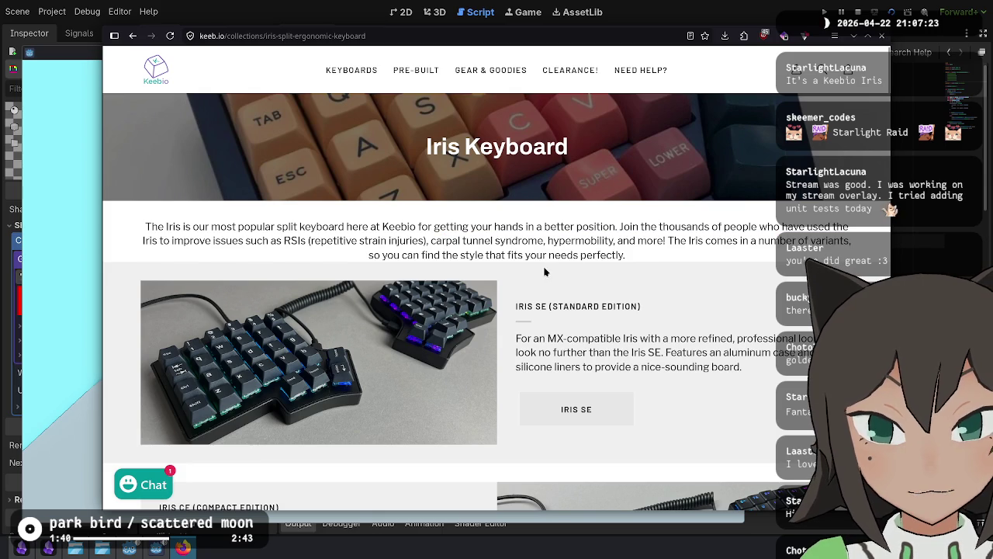
{"action": "scroll", "coordinate": [505, 237], "scroll_direction": "down", "scroll_amount": 1}
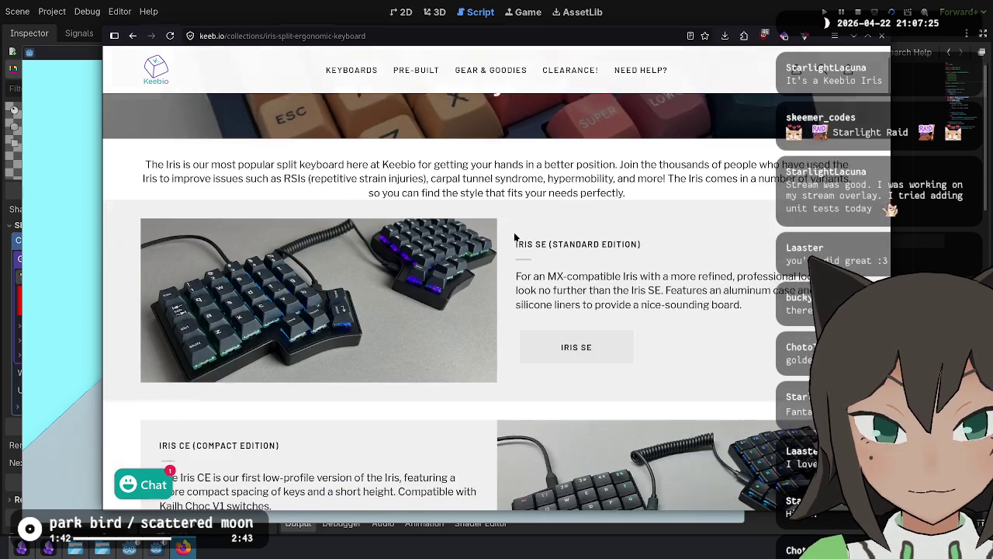
{"action": "mouse_move", "coordinate": [519, 271]}
{"action": "left_mouse_down"}
{"action": "mouse_move", "coordinate": [687, 284]}
{"action": "mouse_move", "coordinate": [706, 301]}
{"action": "left_mouse_up"}
{"action": "left_click", "coordinate": [709, 304]}
Step: Scroll the product grid and open the Iris CE - Low-Profile Choc product page
{"action": "scroll", "coordinate": [634, 314], "scroll_direction": "down", "scroll_amount": 2}
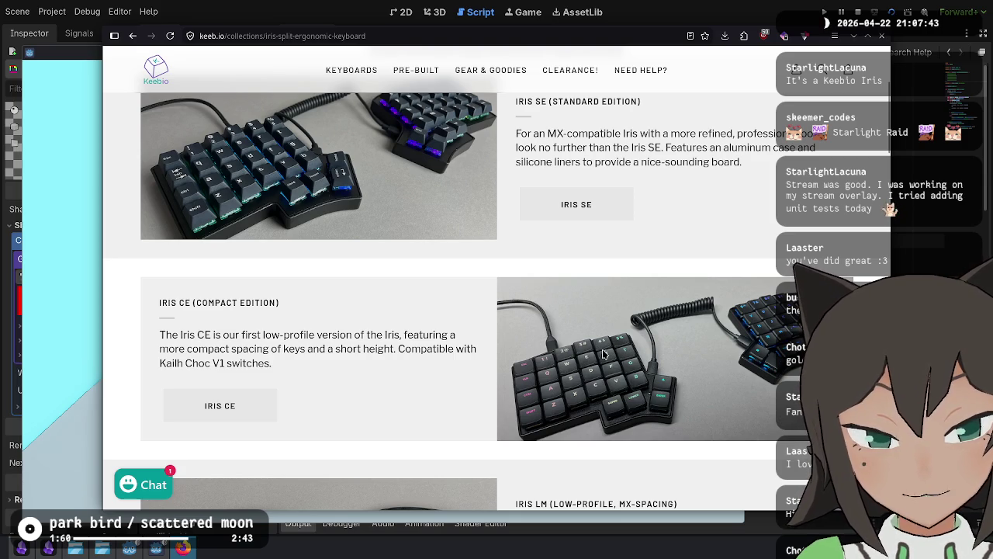
{"action": "scroll", "coordinate": [556, 376], "scroll_direction": "down", "scroll_amount": 2}
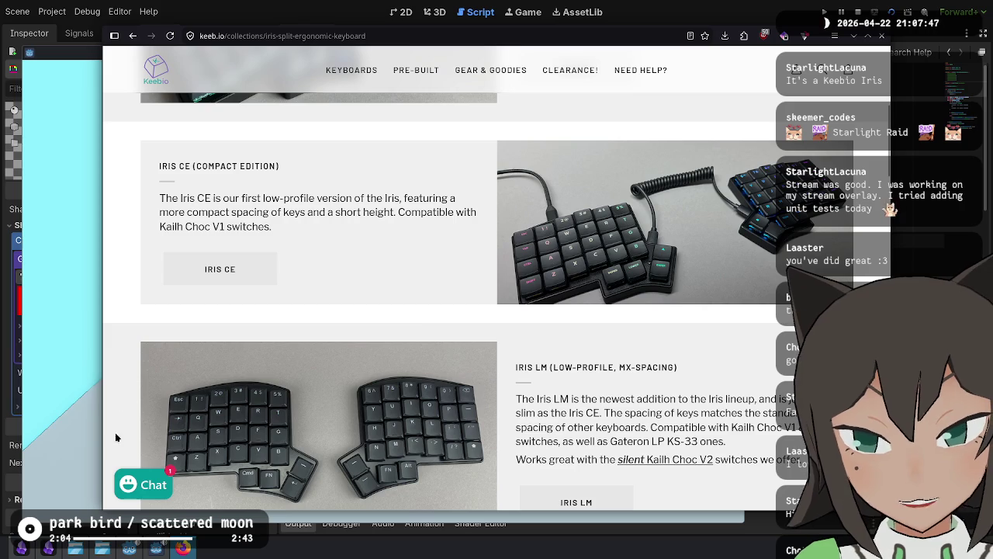
{"action": "scroll", "coordinate": [264, 434], "scroll_direction": "down", "scroll_amount": 3}
{"action": "scroll", "coordinate": [680, 262], "scroll_direction": "up", "scroll_amount": 3}
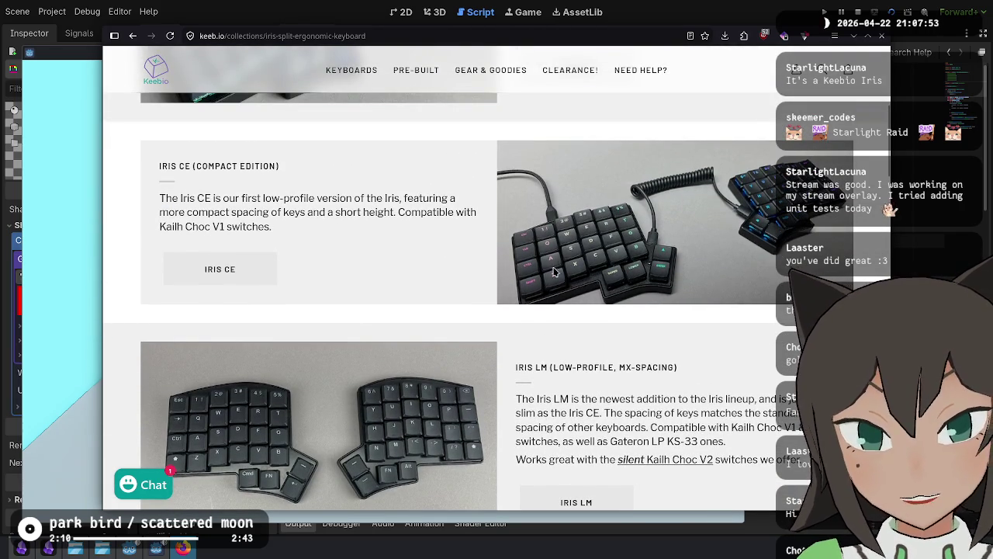
{"action": "scroll", "coordinate": [465, 326], "scroll_direction": "down", "scroll_amount": 6}
{"action": "scroll", "coordinate": [508, 250], "scroll_direction": "down", "scroll_amount": 2}
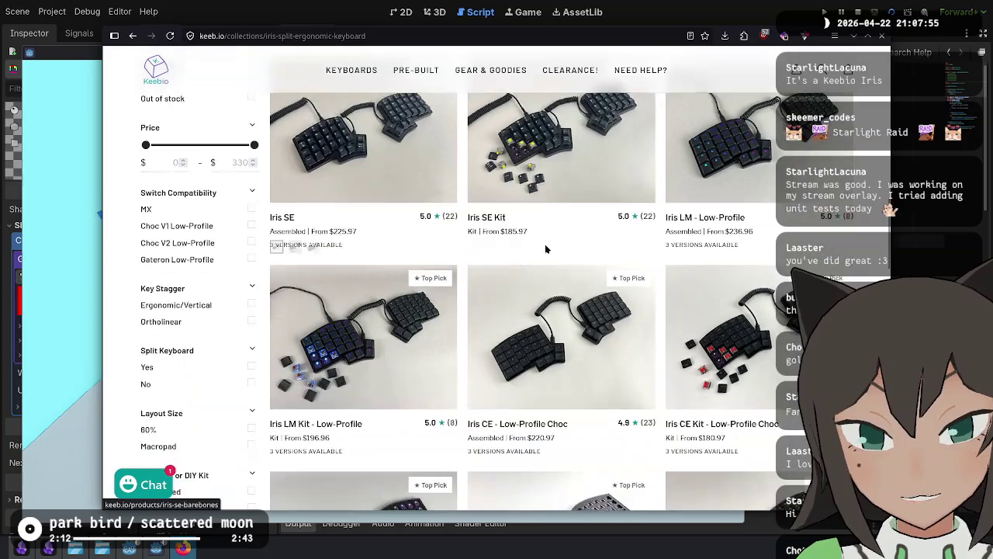
{"action": "left_click", "coordinate": [570, 346]}
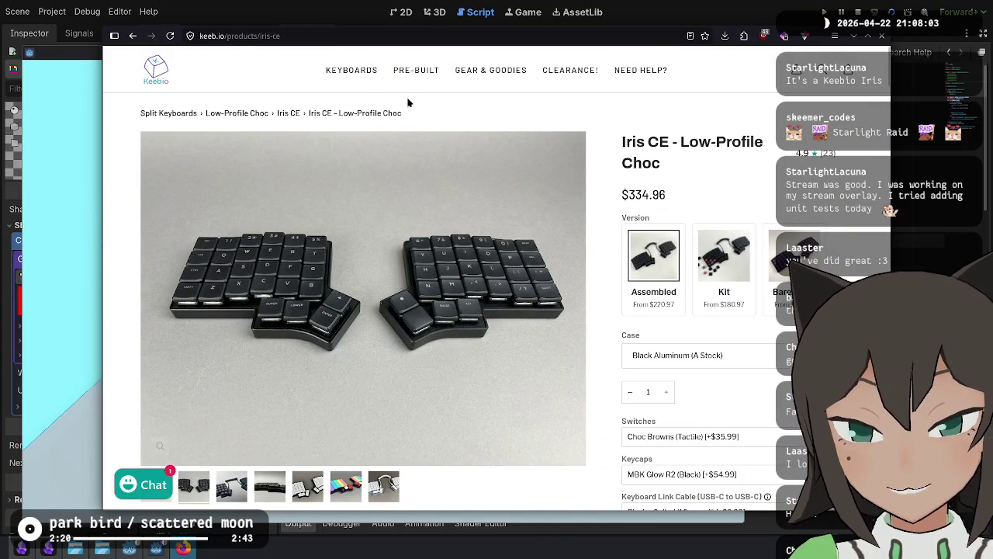
{"action": "key", "text": "ctrl+l"}
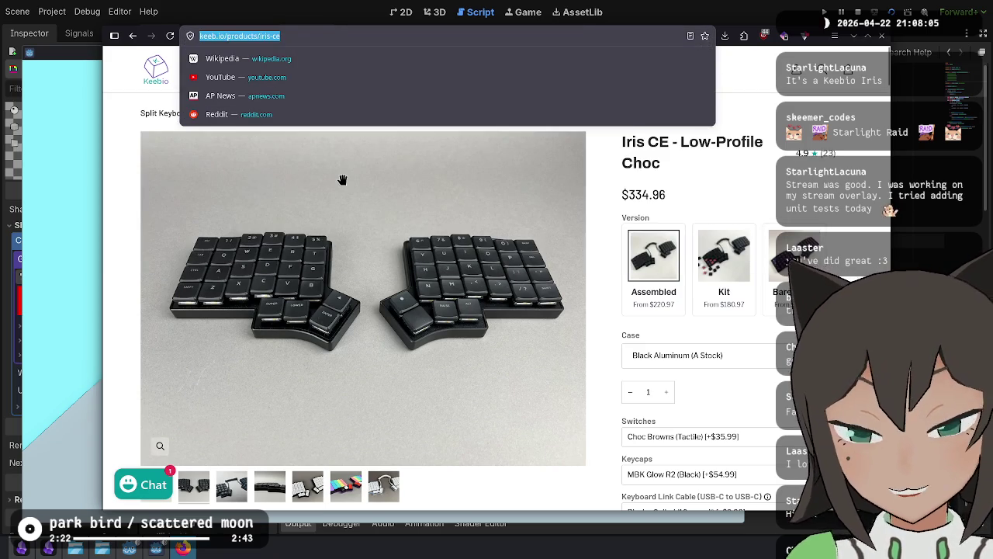
Step: Search 'moonlander zsa' and open the zsa.io Moonlander result
{"action": "type", "text": "moonlande"}
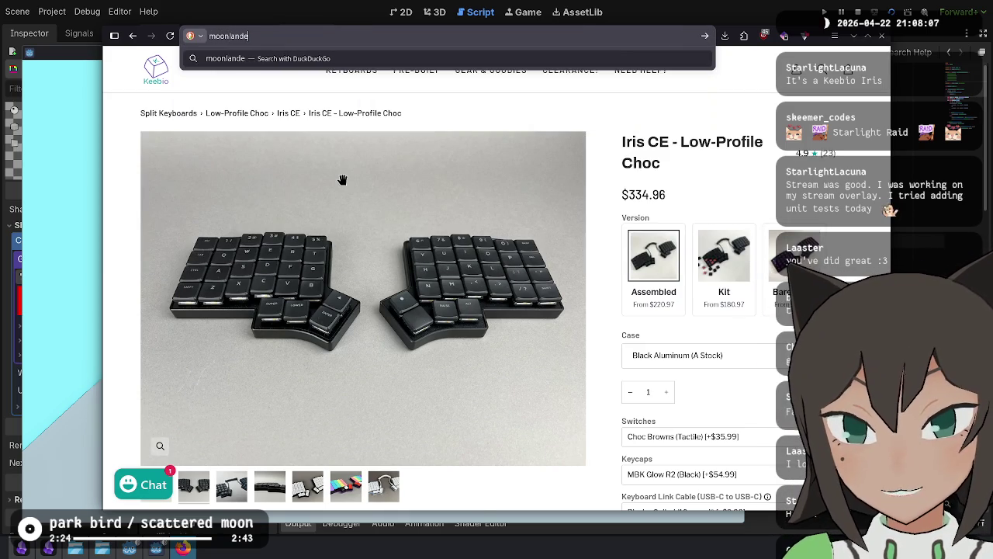
{"action": "type", "text": "r zsa"}
{"action": "key", "text": "Return"}
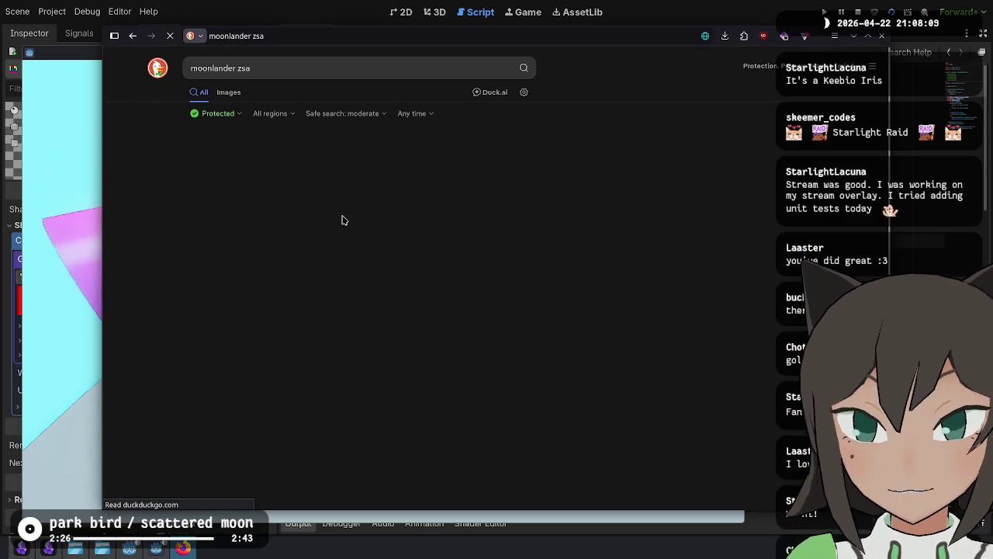
{"action": "left_click", "coordinate": [276, 160]}
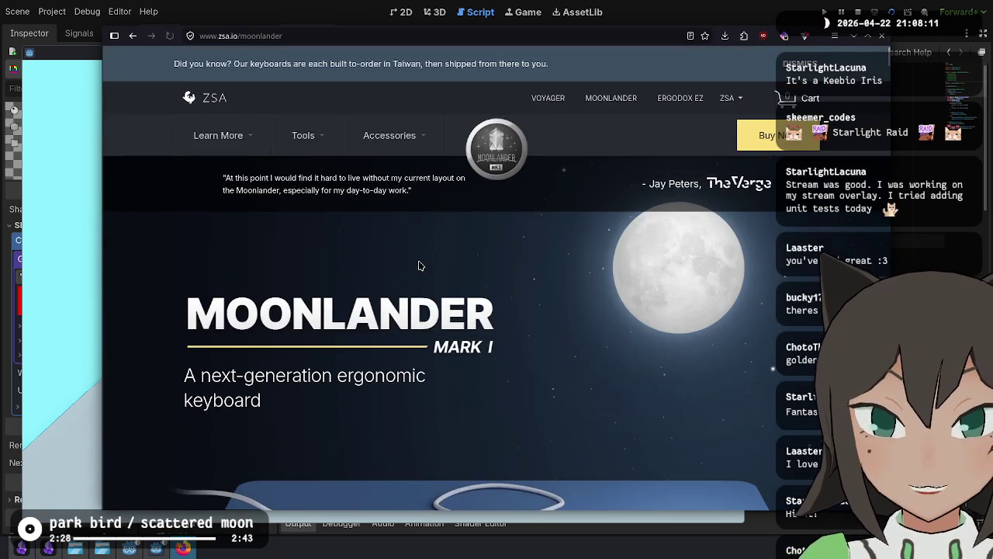
Step: Scroll through the Moonlander page, then go to the ErgoDox EZ site
{"action": "scroll", "coordinate": [508, 320], "scroll_direction": "down", "scroll_amount": 3}
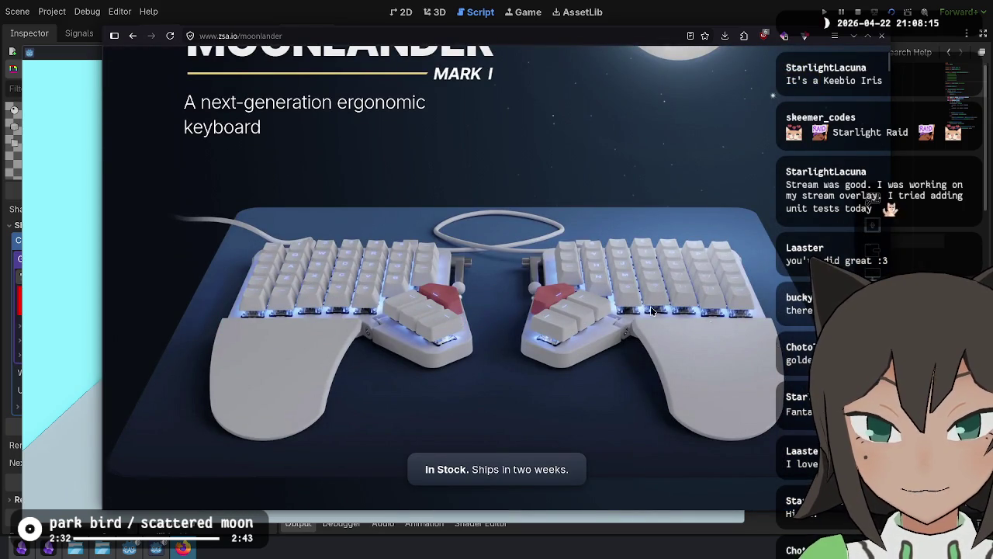
{"action": "scroll", "coordinate": [643, 303], "scroll_direction": "down", "scroll_amount": 12}
{"action": "scroll", "coordinate": [641, 300], "scroll_direction": "up", "scroll_amount": 3}
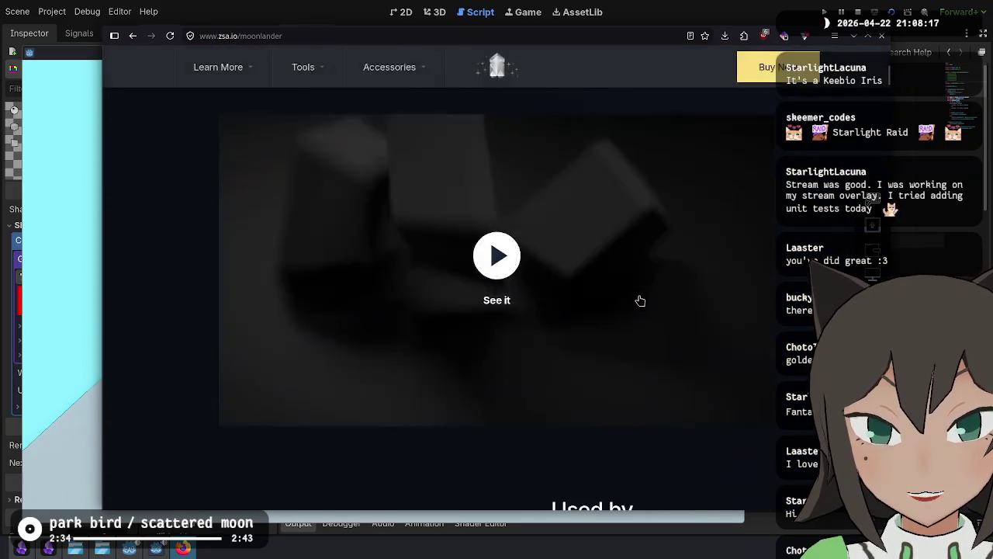
{"action": "scroll", "coordinate": [640, 300], "scroll_direction": "down", "scroll_amount": 10}
{"action": "scroll", "coordinate": [636, 295], "scroll_direction": "down", "scroll_amount": 10}
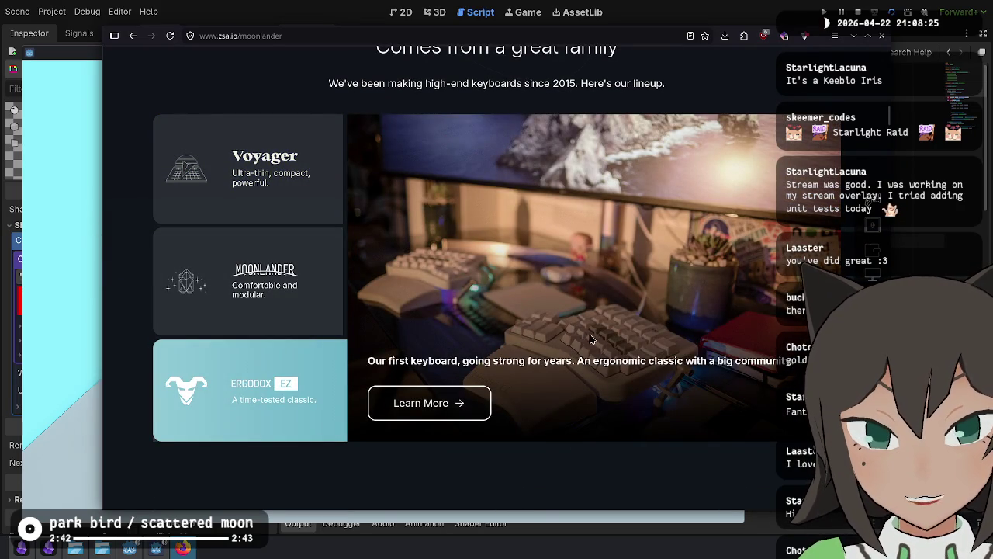
{"action": "scroll", "coordinate": [584, 351], "scroll_direction": "up", "scroll_amount": 15}
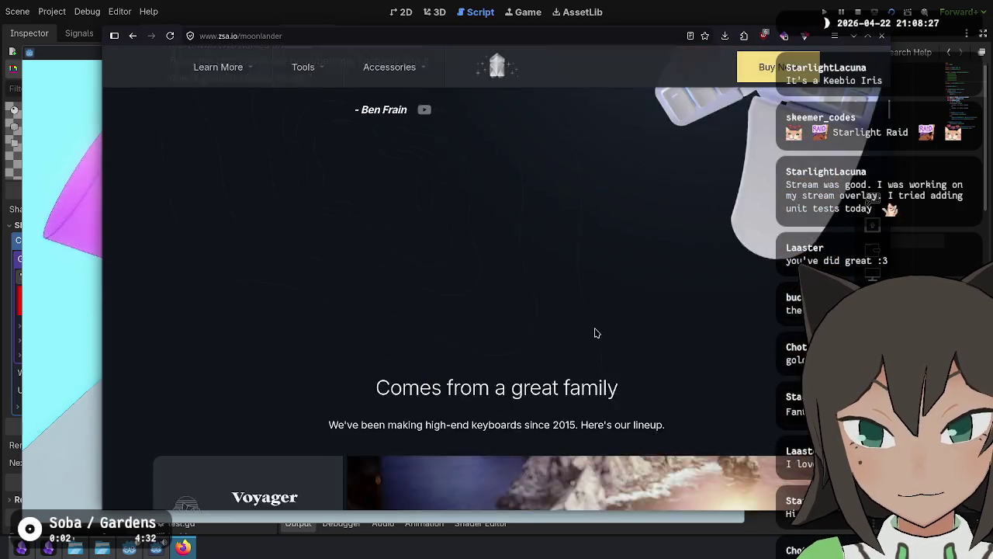
{"action": "scroll", "coordinate": [593, 279], "scroll_direction": "up", "scroll_amount": 5}
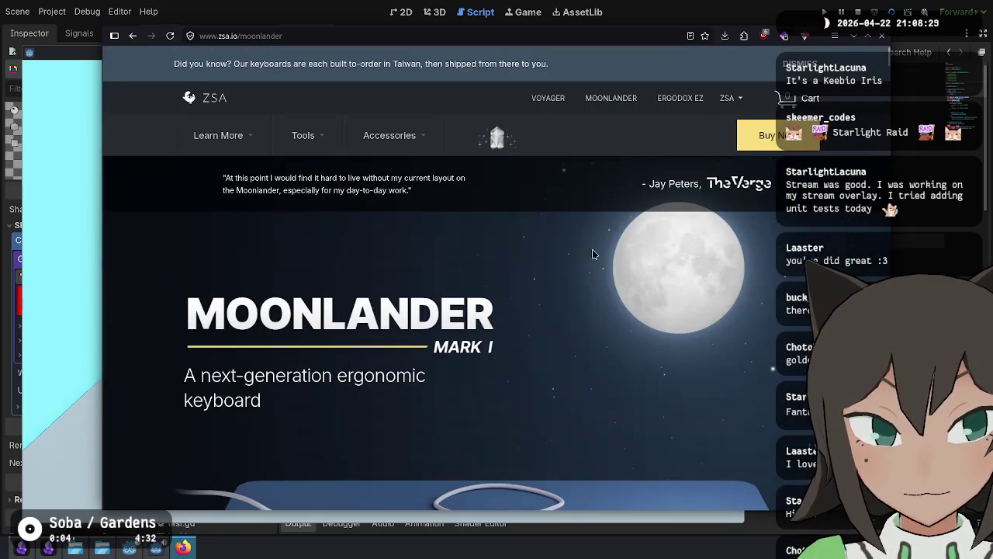
{"action": "left_click", "coordinate": [667, 101]}
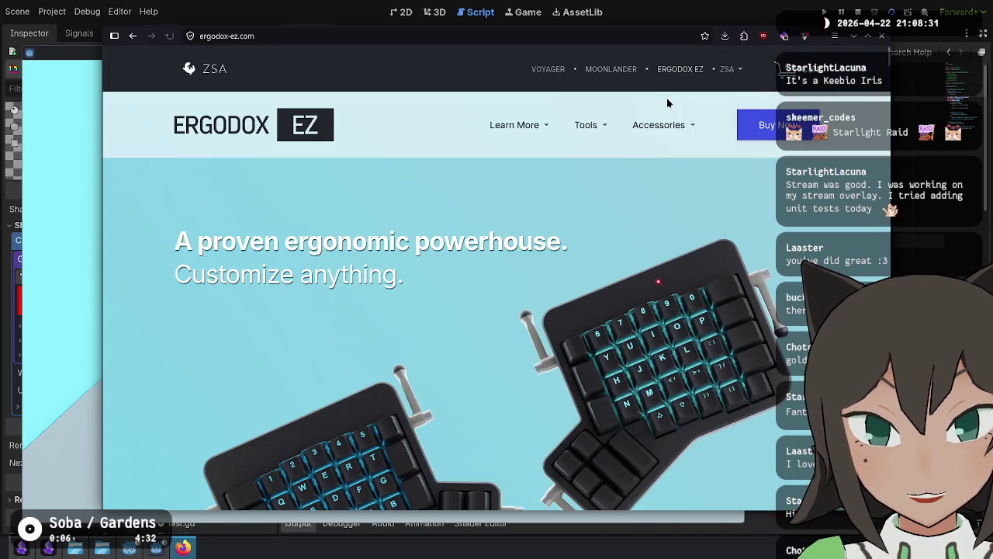
Step: Scroll through ergodox-ez.com and move on to the ZSA Voyager keyboard page
{"action": "scroll", "coordinate": [630, 318], "scroll_direction": "down", "scroll_amount": 3}
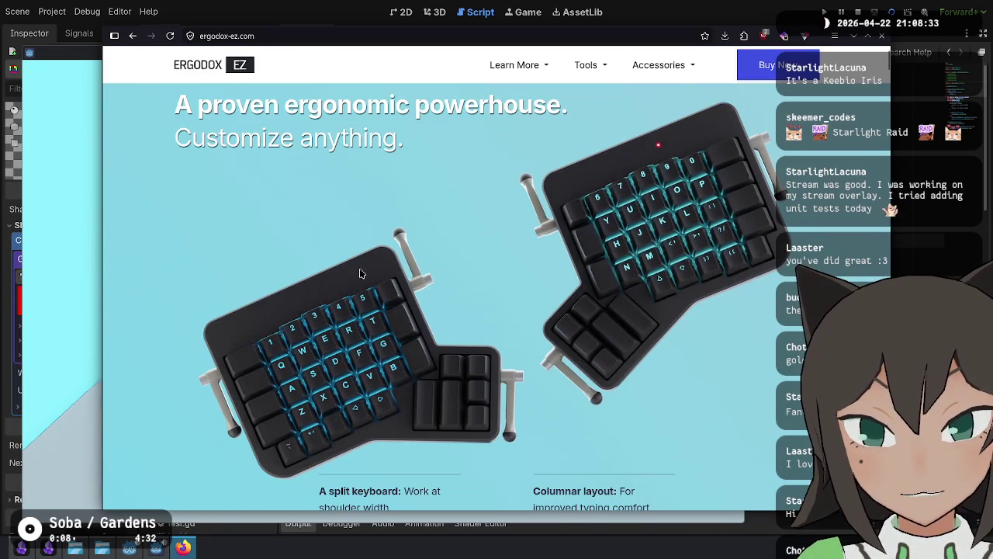
{"action": "scroll", "coordinate": [658, 328], "scroll_direction": "down", "scroll_amount": 10}
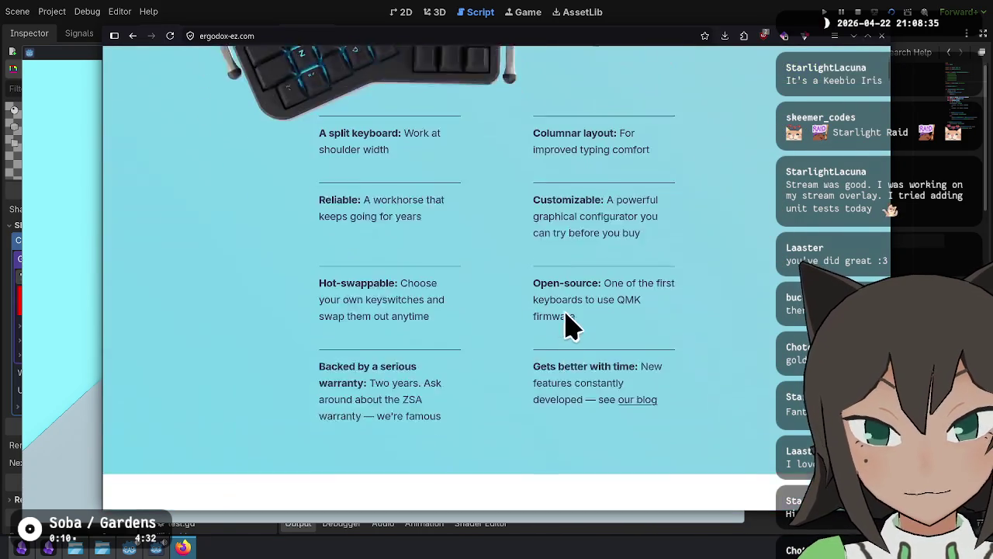
{"action": "scroll", "coordinate": [554, 302], "scroll_direction": "down", "scroll_amount": 5}
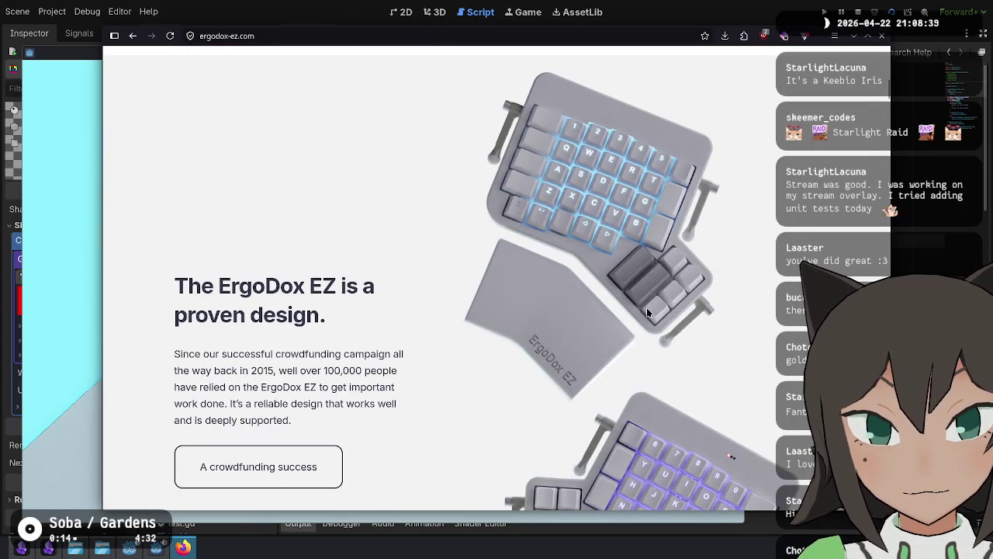
{"action": "scroll", "coordinate": [646, 307], "scroll_direction": "up", "scroll_amount": 15}
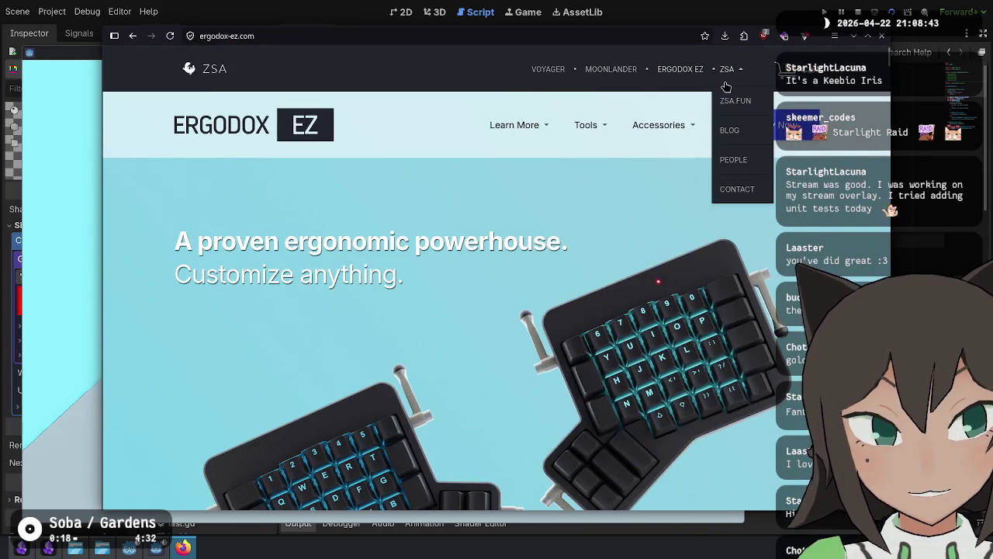
{"action": "left_click", "coordinate": [547, 69]}
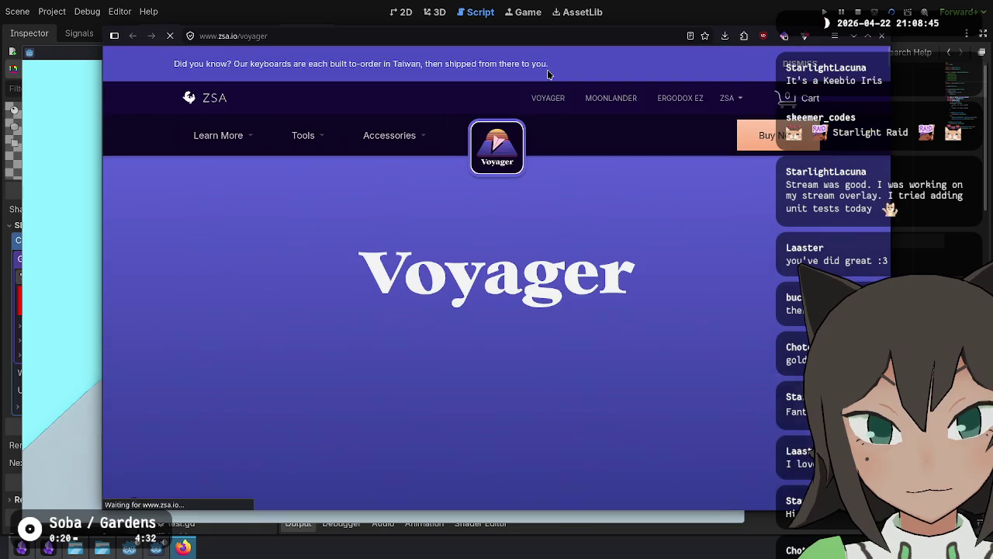
Step: Skim the Voyager page, step back to the Twitch video, and close Firefox
{"action": "scroll", "coordinate": [370, 371], "scroll_direction": "down", "scroll_amount": 2}
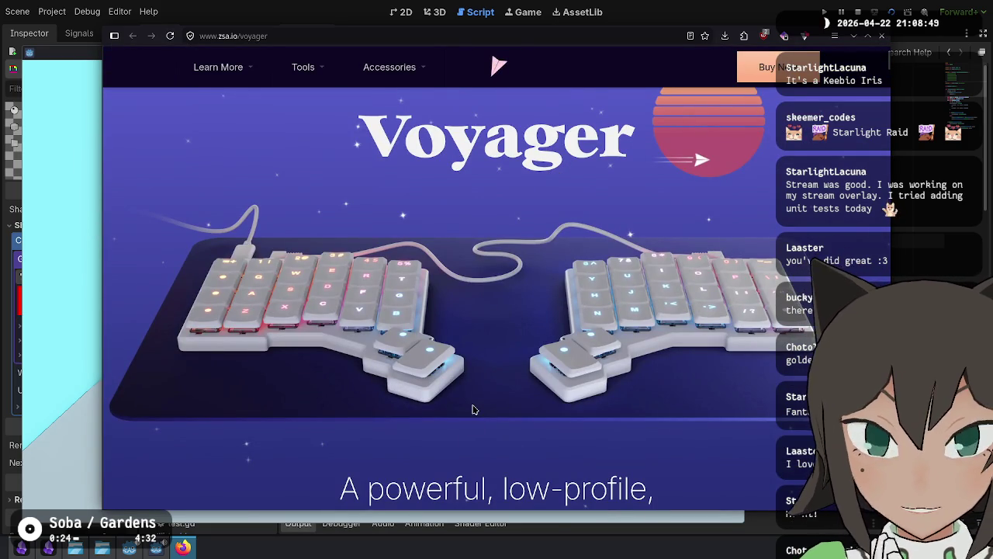
{"action": "scroll", "coordinate": [471, 408], "scroll_direction": "down", "scroll_amount": 3}
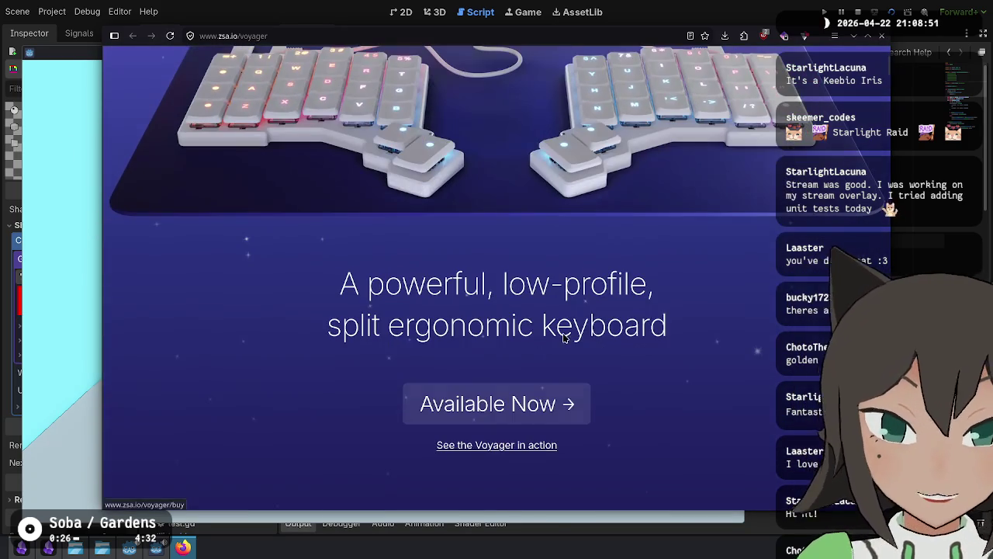
{"action": "scroll", "coordinate": [583, 329], "scroll_direction": "up", "scroll_amount": 3}
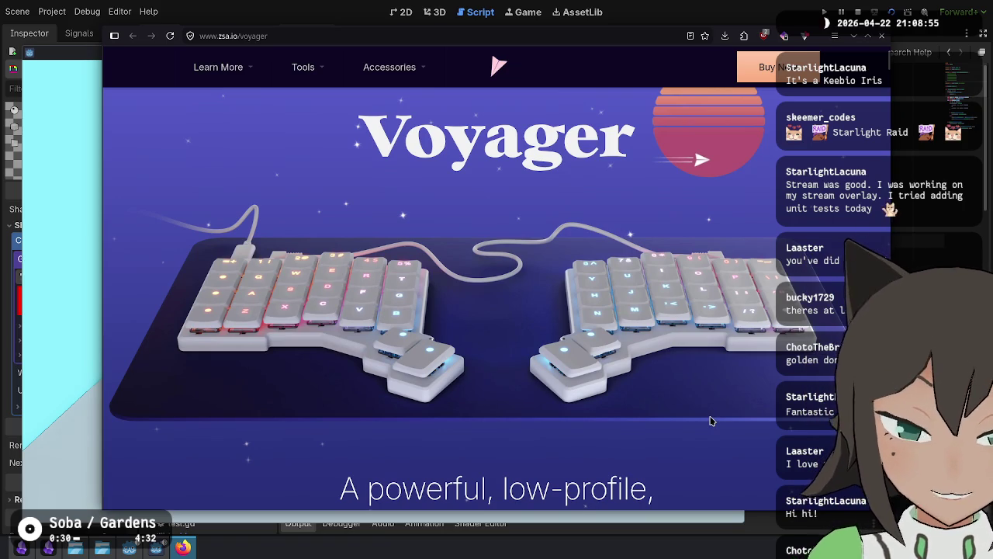
{"action": "key", "text": "alt+Left"}
{"action": "key", "text": "alt+Left"}
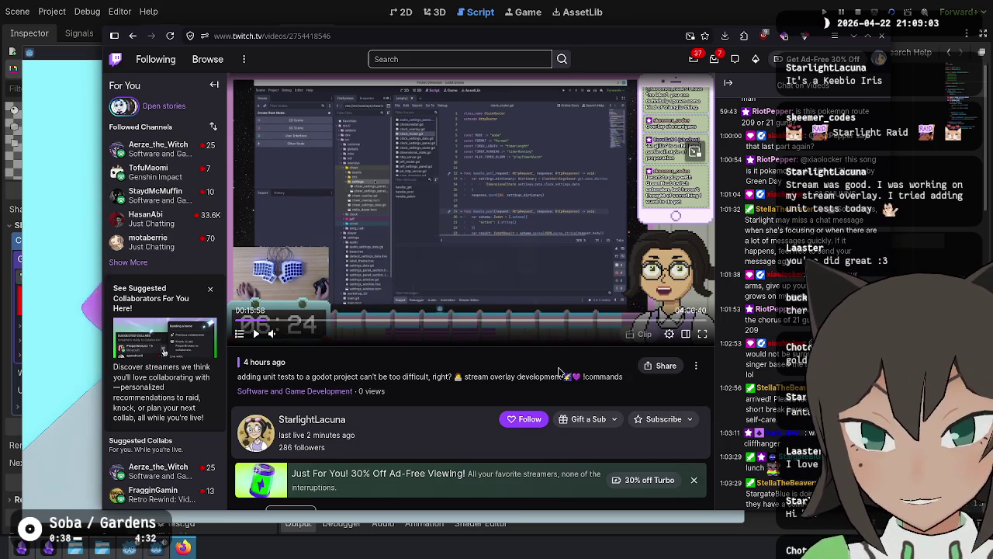
{"action": "key", "text": "alt+F4"}
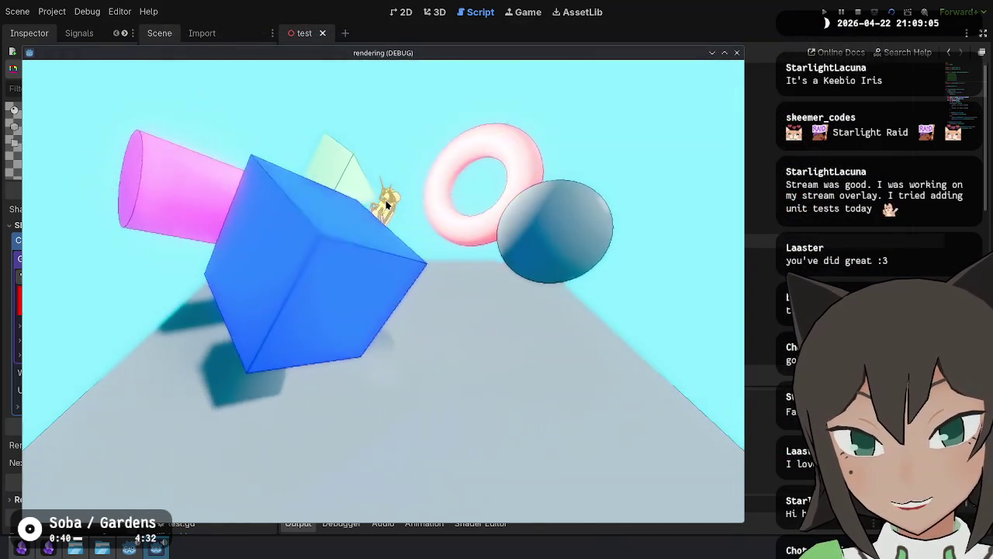
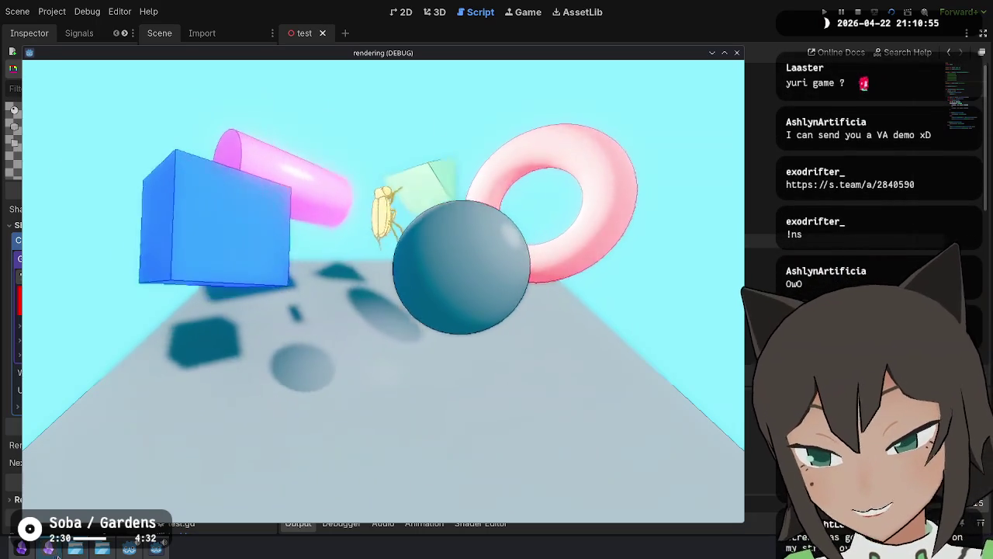
Step: Bring the Obsidian moodboard over the running game and pan across the reference image
{"action": "left_click", "coordinate": [75, 549]}
{"action": "left_click_drag", "start_coordinate": [578, 273], "coordinate": [539, 262]}
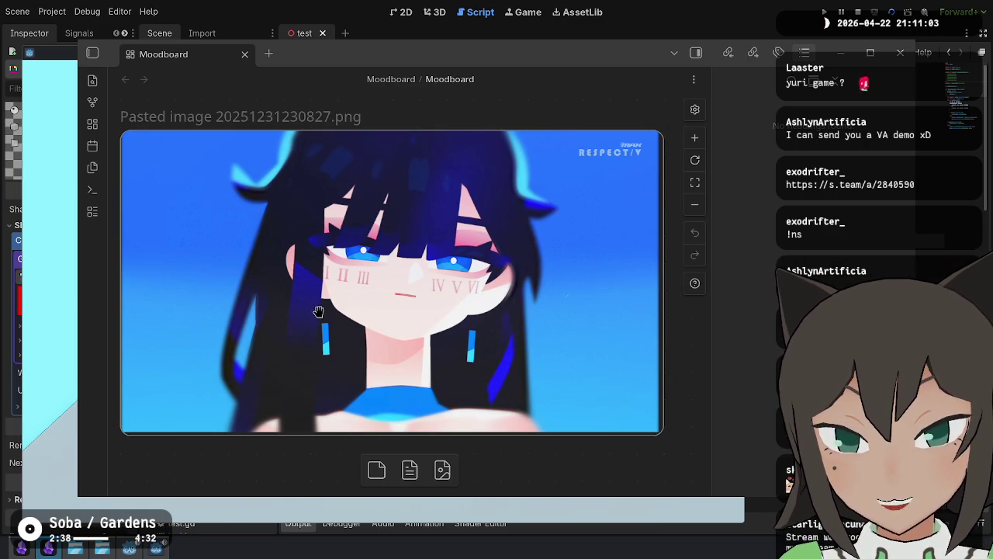
Step: Scroll sideways through the moodboard reference images, then rerun the test scene with F5
{"action": "scroll", "coordinate": [523, 225], "scroll_direction": "left", "scroll_amount": 10}
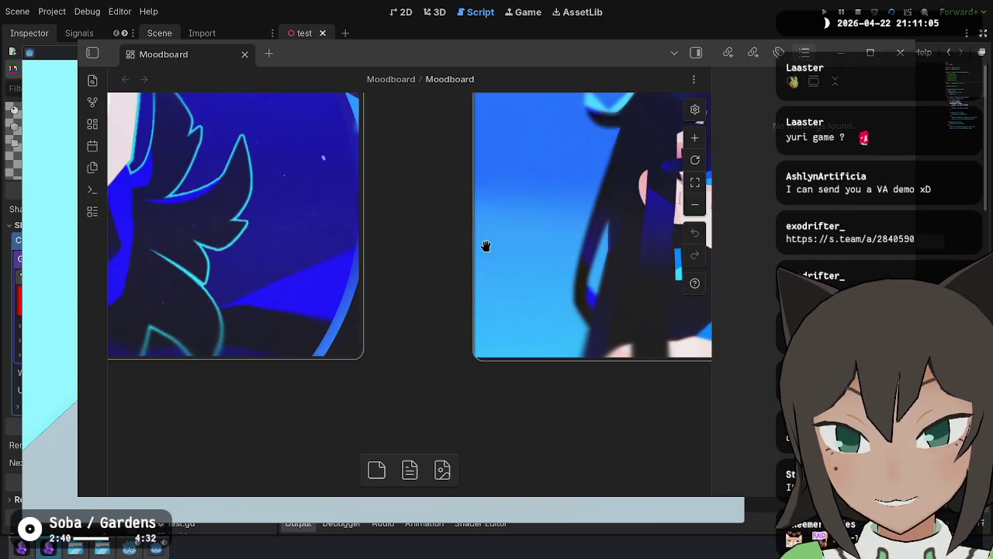
{"action": "scroll", "coordinate": [487, 422], "scroll_direction": "left", "scroll_amount": 5}
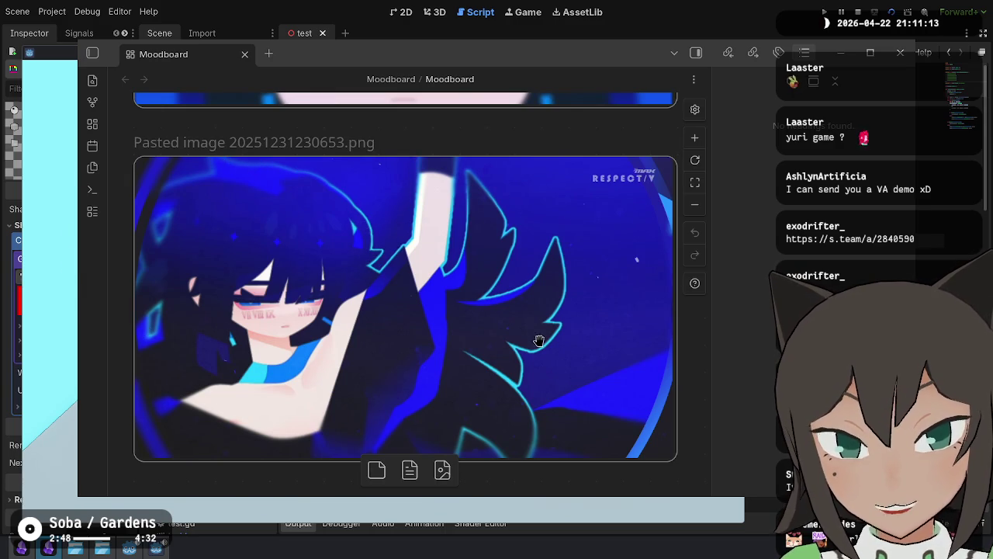
{"action": "scroll", "coordinate": [271, 297], "scroll_direction": "right", "scroll_amount": 10}
{"action": "key", "text": "F5"}
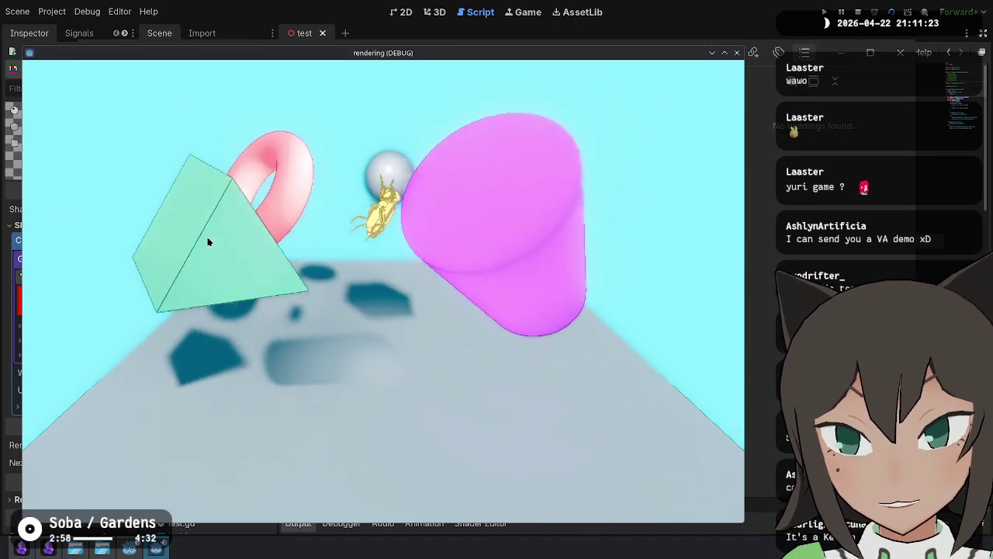
Step: Stop the game, select the mesh under Camera3D, and run the test scene again
{"action": "key", "text": "F8"}
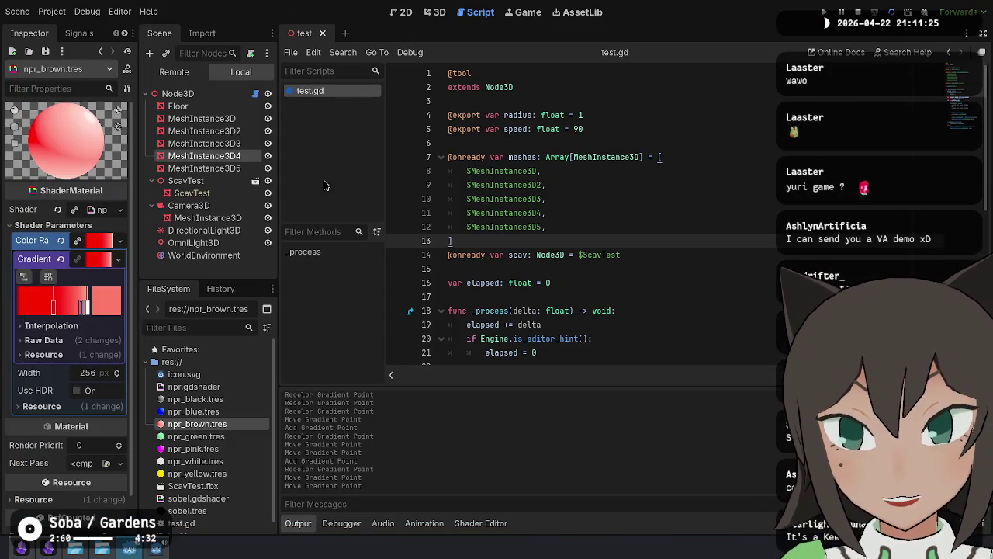
{"action": "left_click", "coordinate": [233, 219]}
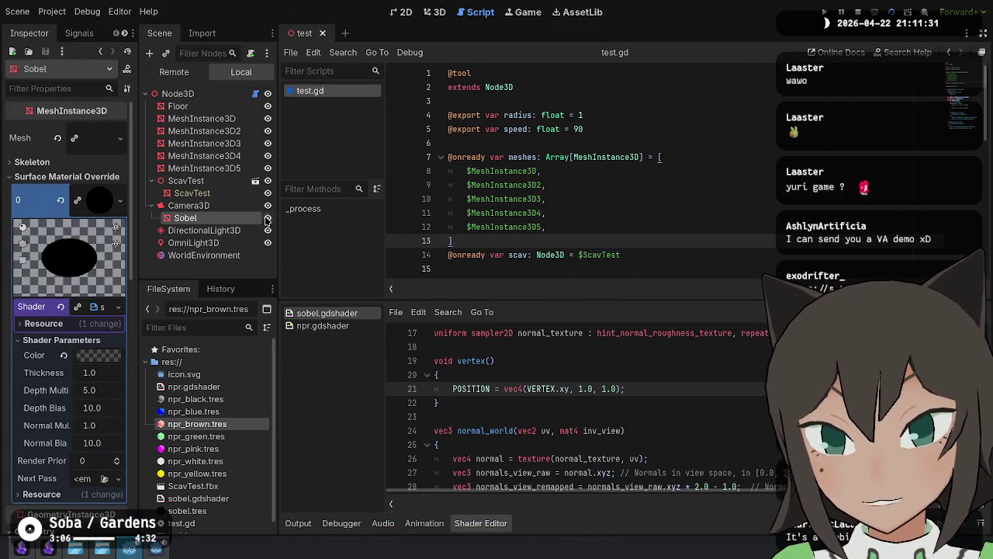
{"action": "key", "text": "F5"}
{"action": "key", "text": "F8"}
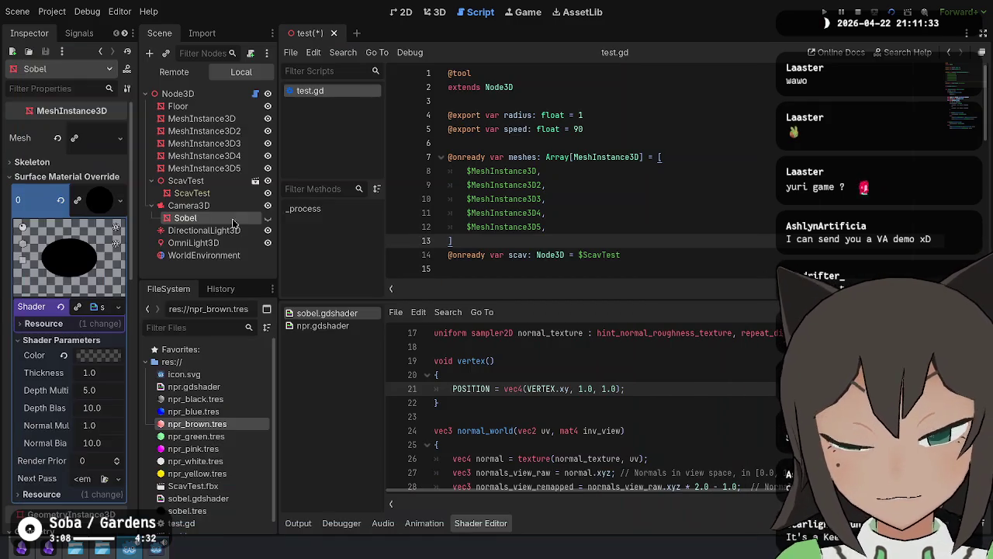
{"action": "left_click", "coordinate": [892, 13]}
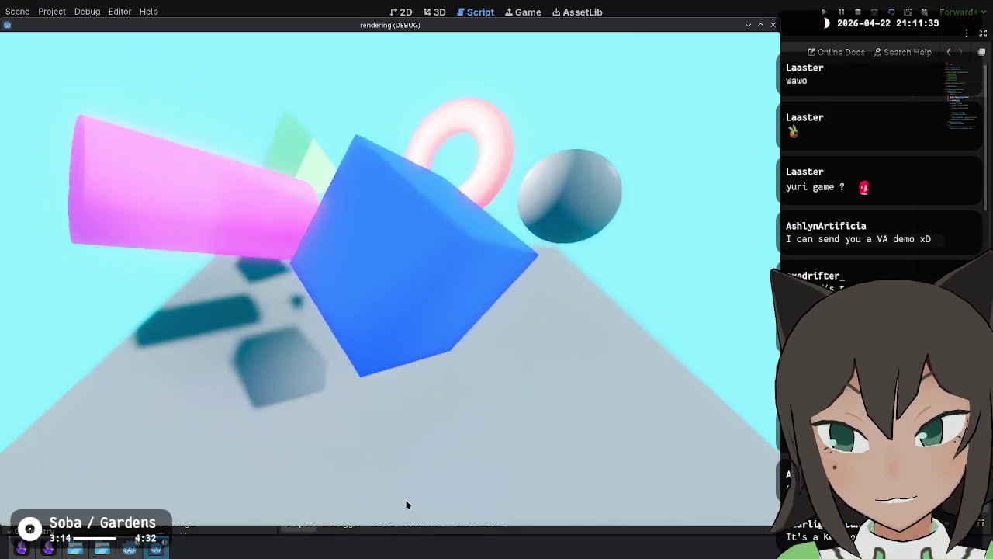
Step: Place the Obsidian moodboard beside the running game and pan to another reference image
{"action": "left_click", "coordinate": [120, 553]}
{"action": "left_click", "coordinate": [104, 551]}
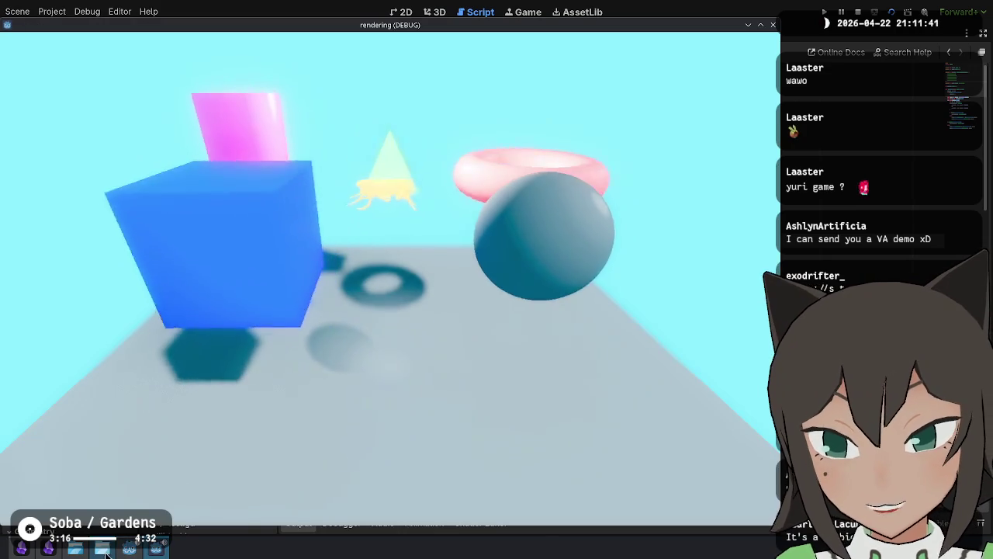
{"action": "left_click", "coordinate": [49, 550]}
{"action": "mouse_move", "coordinate": [447, 310]}
{"action": "left_mouse_down"}
{"action": "mouse_move", "coordinate": [751, 302]}
{"action": "mouse_move", "coordinate": [798, 350]}
{"action": "left_mouse_up"}
{"action": "mouse_move", "coordinate": [744, 291]}
{"action": "left_mouse_down"}
{"action": "mouse_move", "coordinate": [640, 258]}
{"action": "mouse_move", "coordinate": [618, 293]}
{"action": "mouse_move", "coordinate": [665, 301]}
{"action": "left_mouse_up"}
{"action": "scroll", "coordinate": [617, 322], "scroll_direction": "down", "scroll_amount": 10}
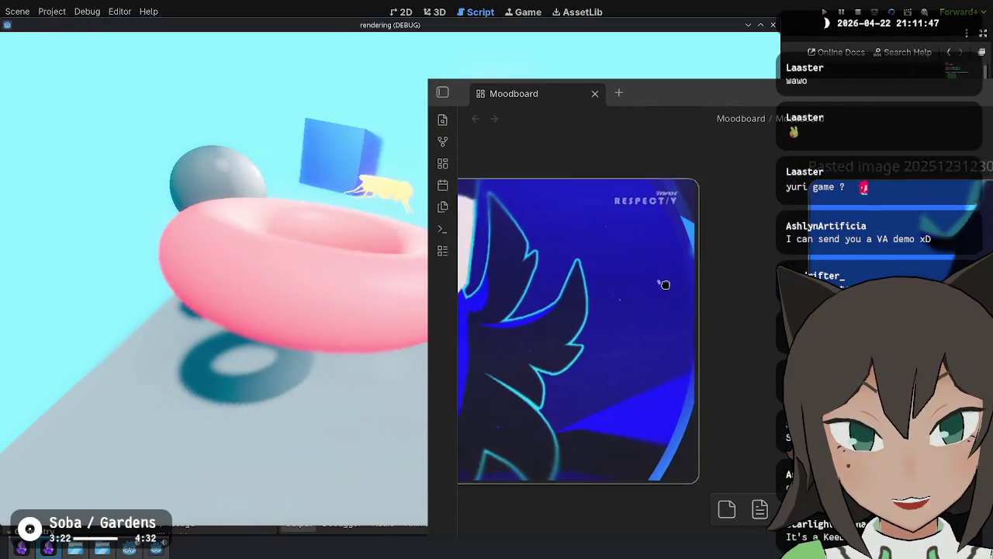
Step: Scroll around the moodboard images comparing them to the scene, then raise the game window
{"action": "left_click_drag", "start_coordinate": [589, 284], "coordinate": [576, 271]}
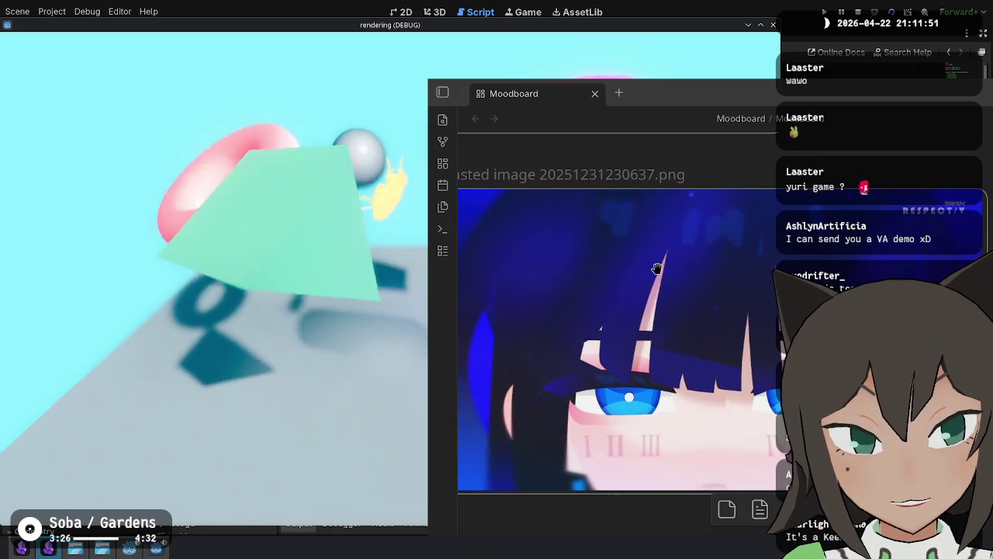
{"action": "scroll", "coordinate": [596, 279], "scroll_direction": "down", "scroll_amount": 5}
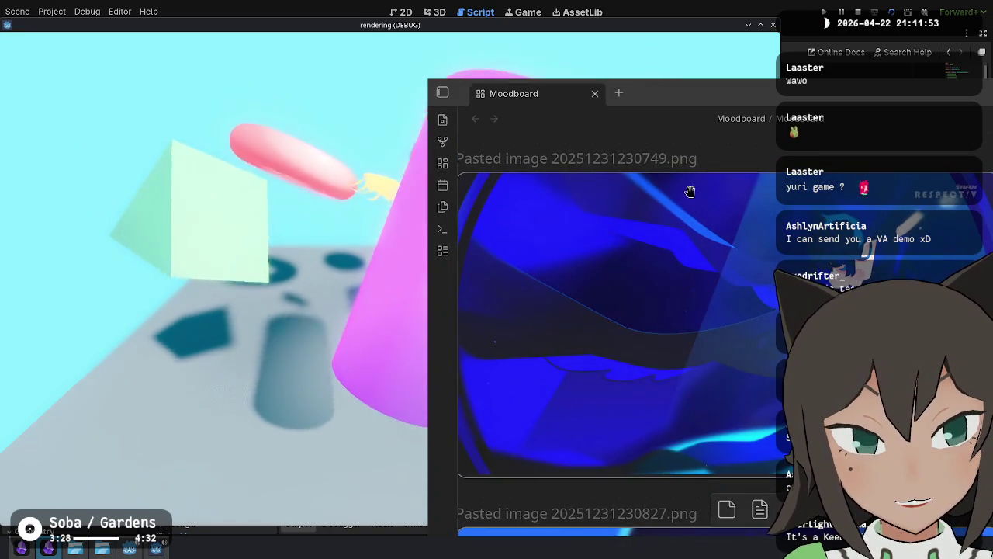
{"action": "scroll", "coordinate": [664, 210], "scroll_direction": "right", "scroll_amount": 3}
{"action": "scroll", "coordinate": [692, 386], "scroll_direction": "left", "scroll_amount": 3}
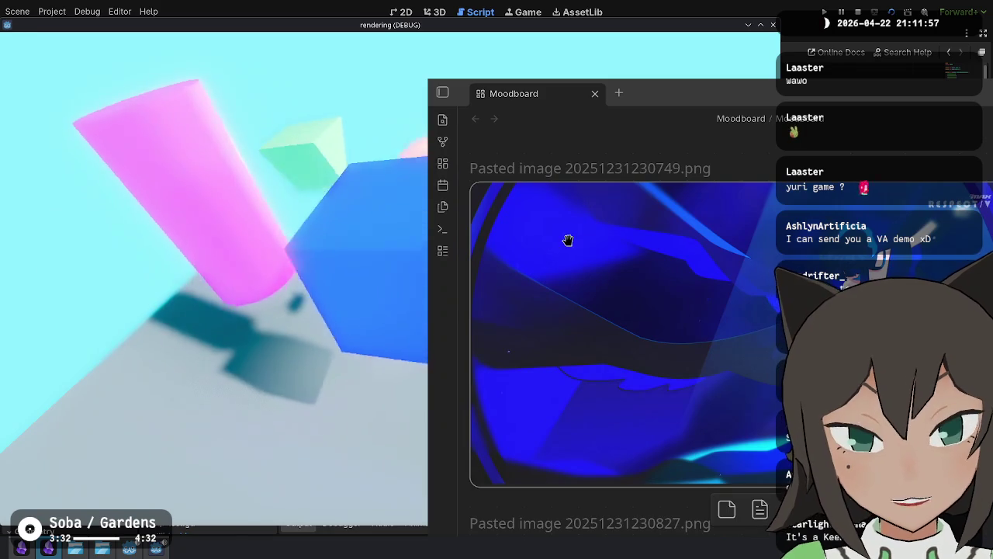
{"action": "scroll", "coordinate": [589, 344], "scroll_direction": "up", "scroll_amount": 5}
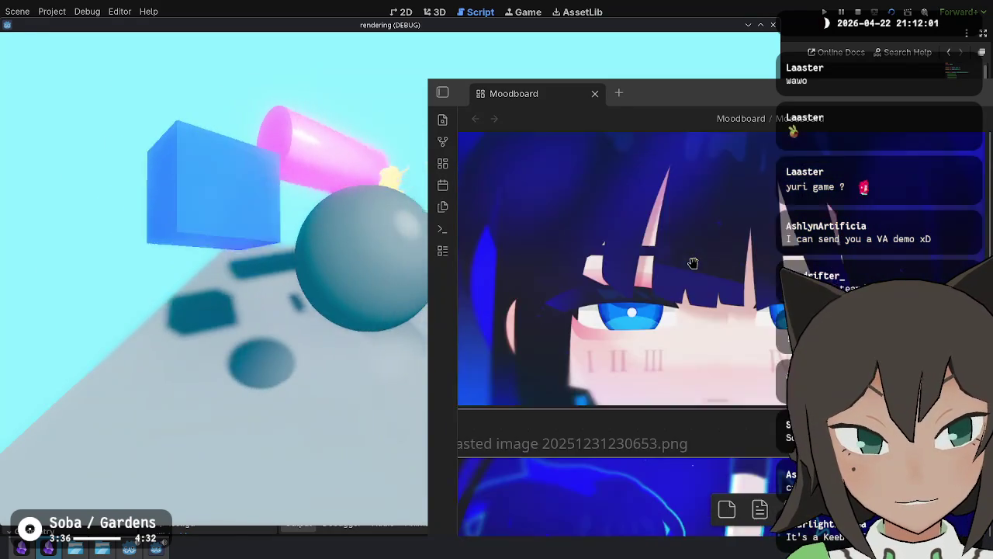
{"action": "scroll", "coordinate": [692, 266], "scroll_direction": "down", "scroll_amount": 5}
{"action": "scroll", "coordinate": [691, 265], "scroll_direction": "up", "scroll_amount": 5}
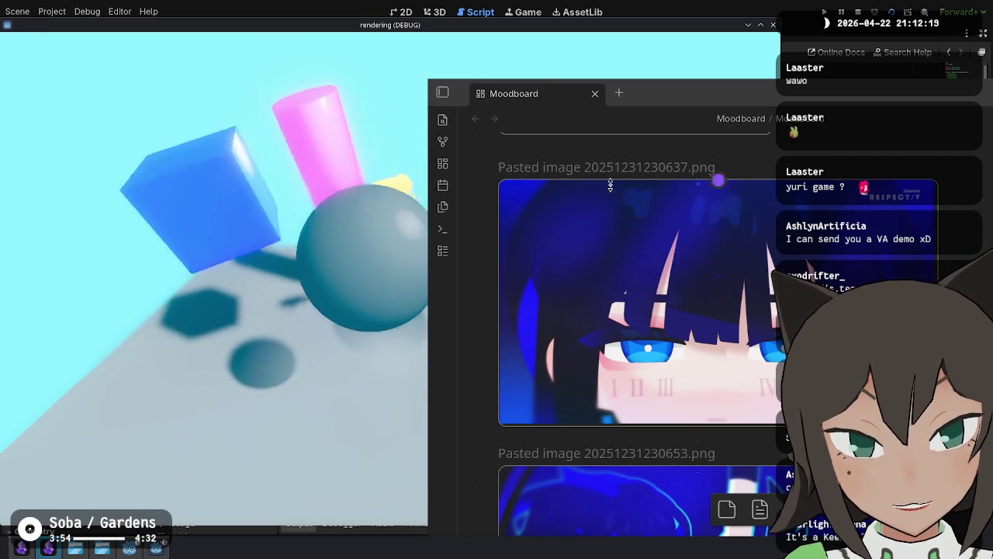
{"action": "scroll", "coordinate": [714, 268], "scroll_direction": "down", "scroll_amount": 10}
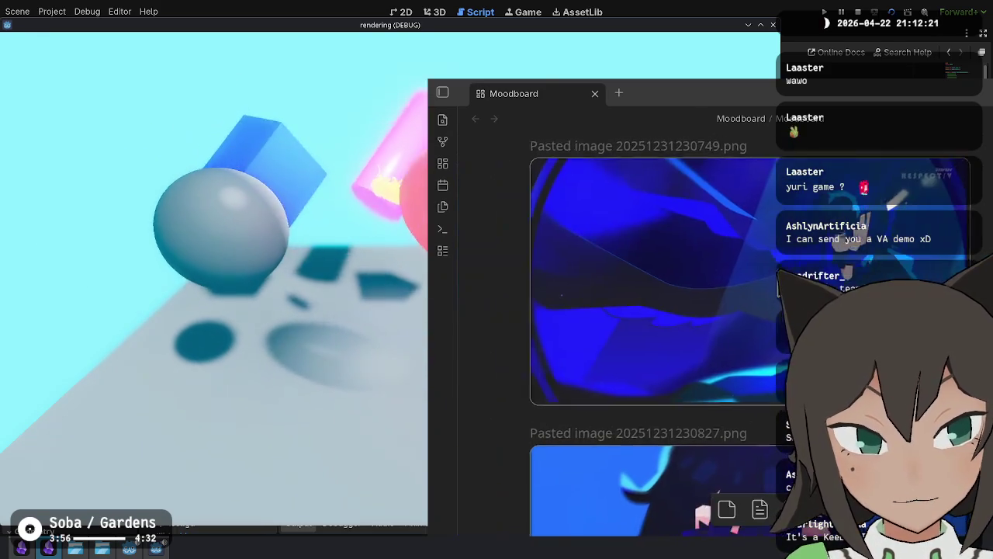
{"action": "scroll", "coordinate": [600, 293], "scroll_direction": "down", "scroll_amount": 2}
{"action": "scroll", "coordinate": [629, 302], "scroll_direction": "up", "scroll_amount": 6}
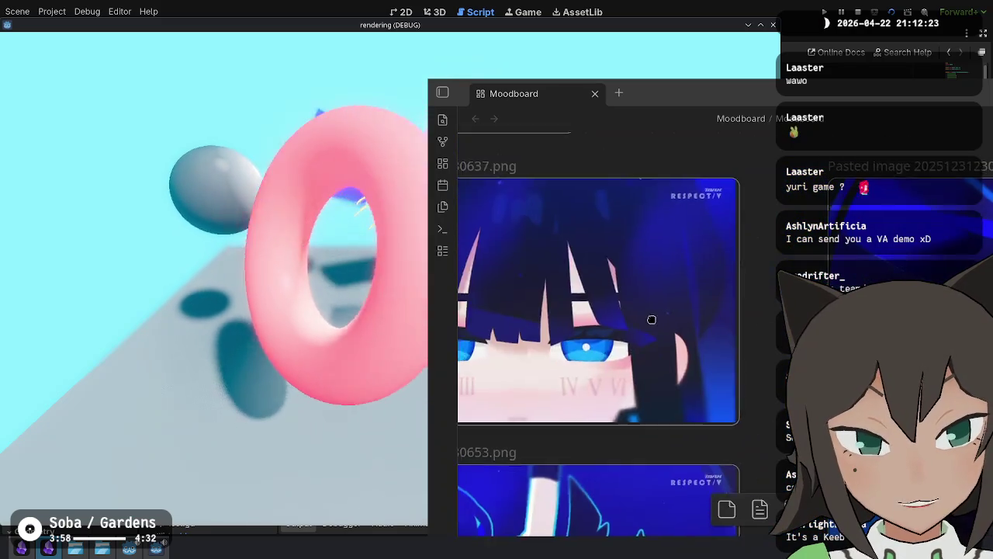
{"action": "scroll", "coordinate": [643, 284], "scroll_direction": "left", "scroll_amount": 2}
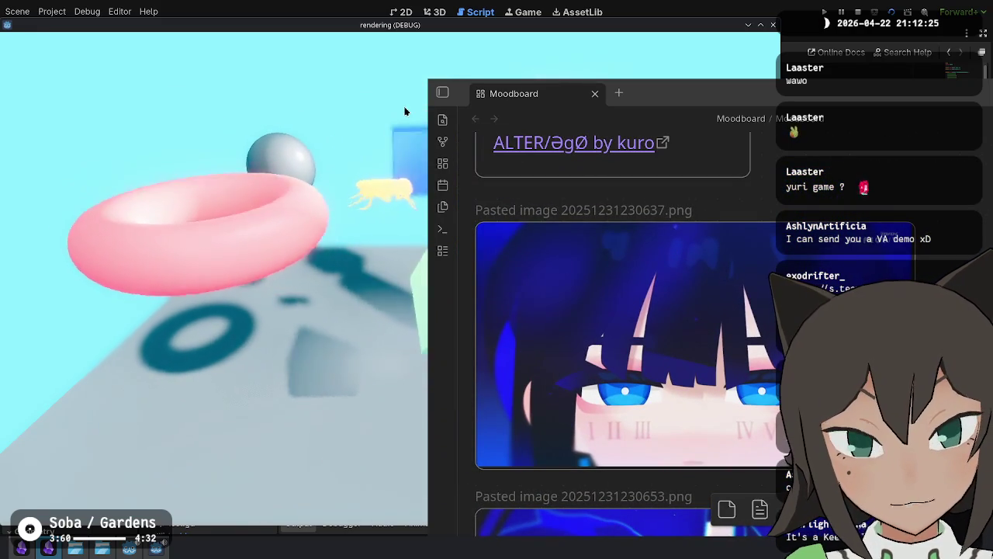
{"action": "left_click", "coordinate": [419, 53]}
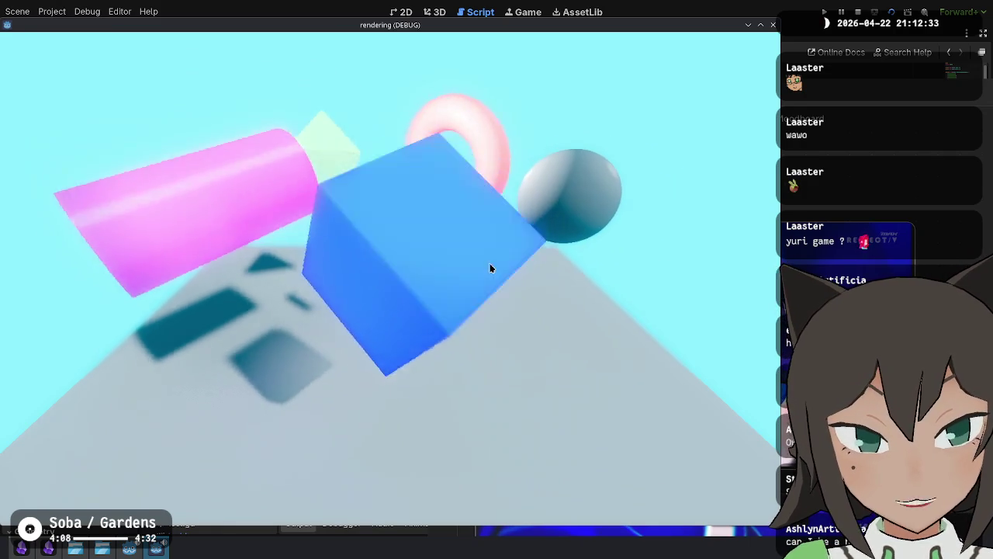
Step: Lower WorldEnvironment's Ambient Light Energy from 0.15 to 0.1 in the 3D view and rerun the scene
{"action": "left_click_drag", "start_coordinate": [567, 38], "coordinate": [659, 40]}
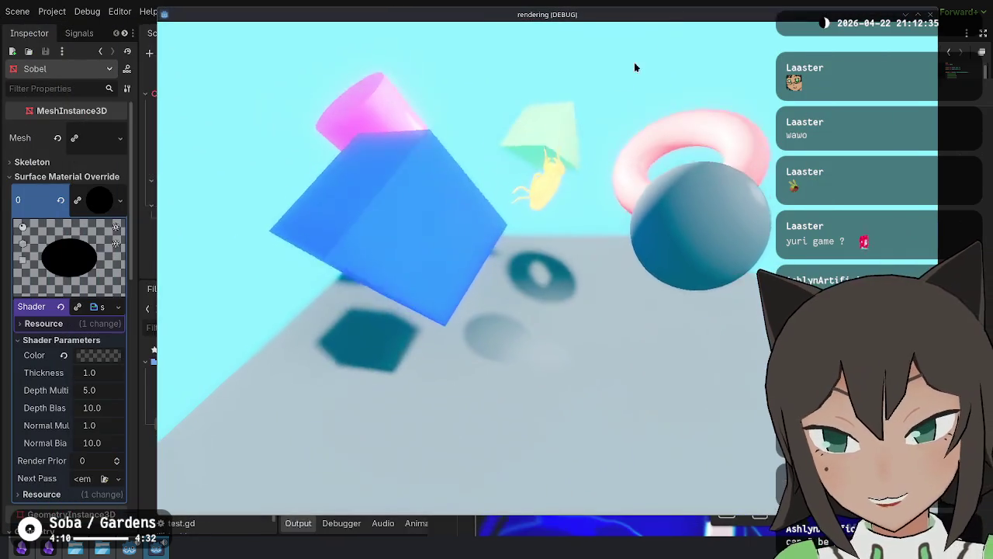
{"action": "left_click", "coordinate": [155, 92]}
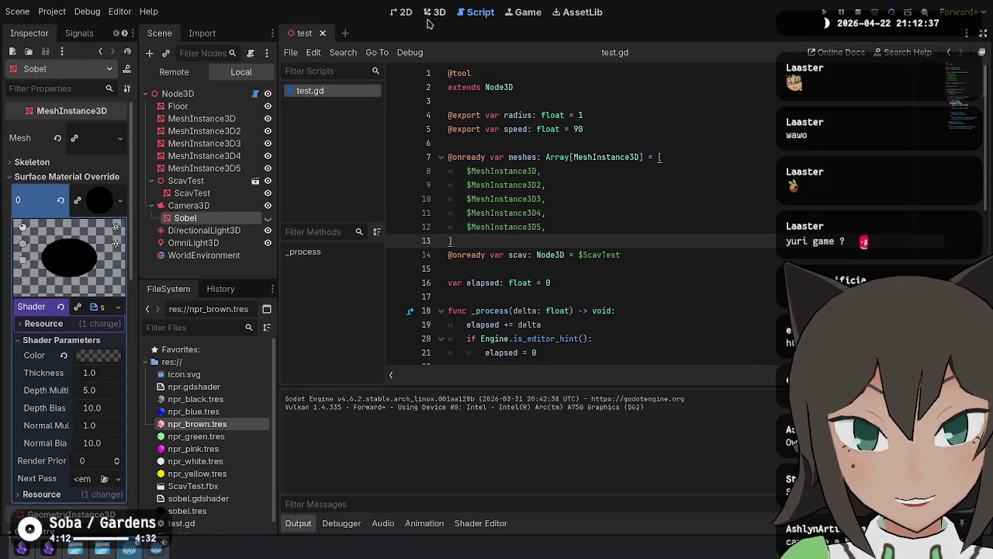
{"action": "left_click", "coordinate": [439, 14]}
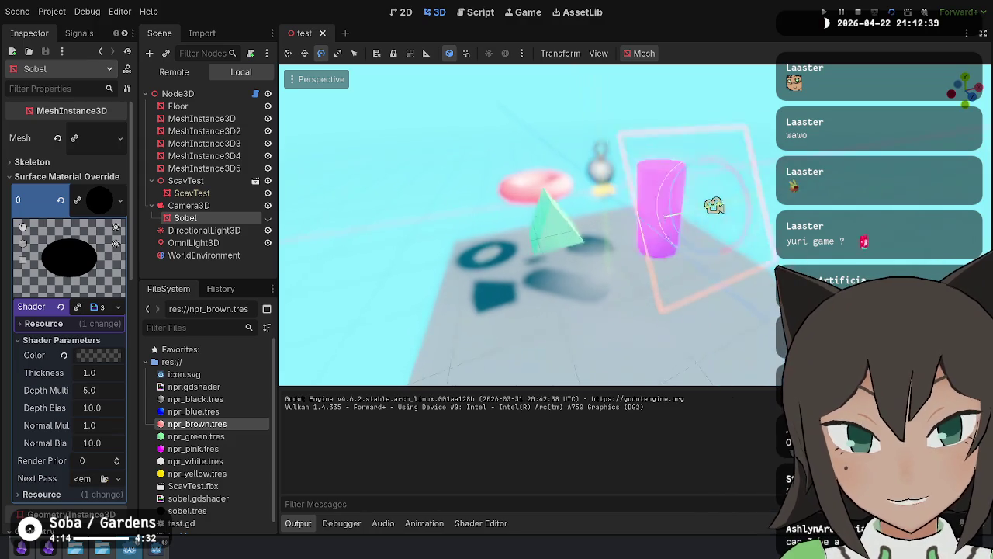
{"action": "scroll", "coordinate": [528, 225], "scroll_direction": "up", "scroll_amount": 5}
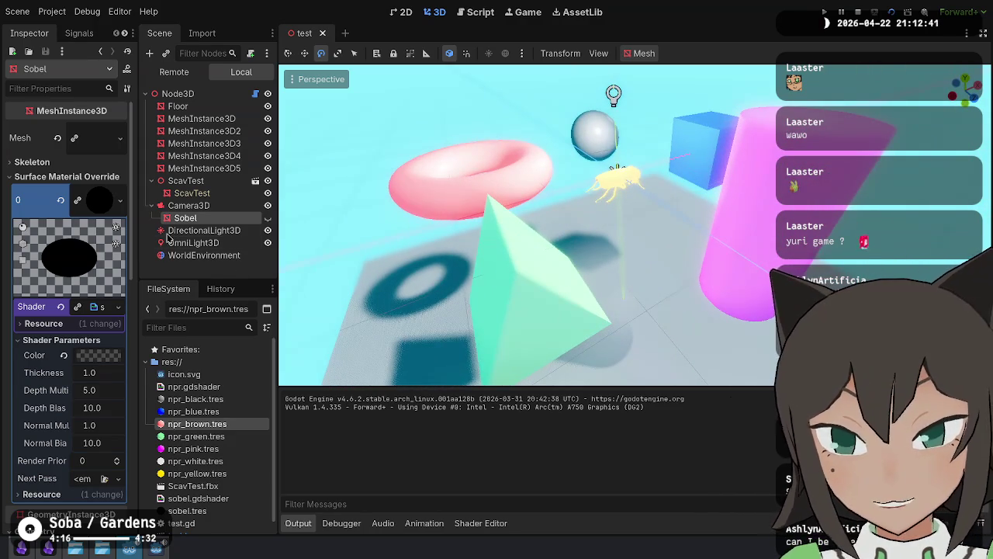
{"action": "left_click", "coordinate": [194, 256]}
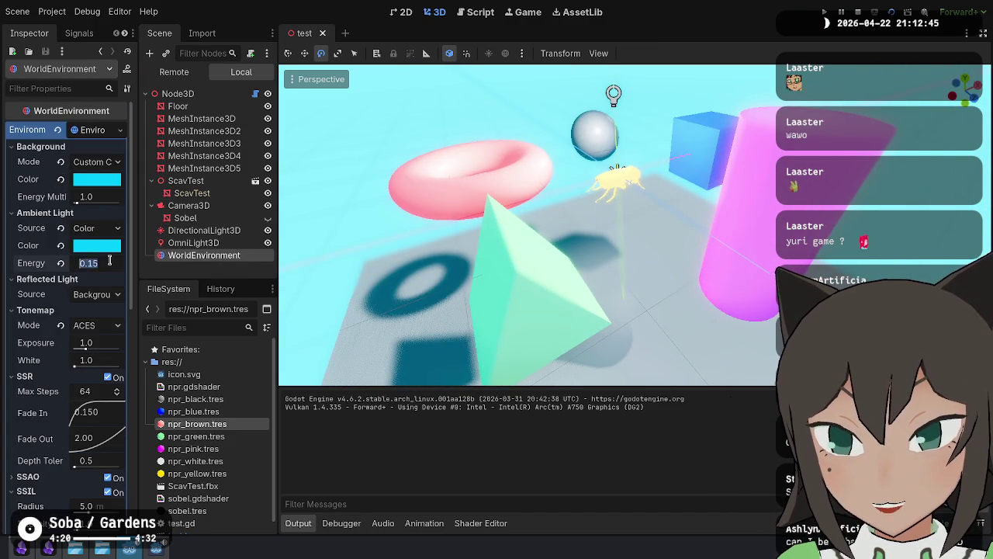
{"action": "key", "text": "BackSpace"}
{"action": "key", "text": "Return"}
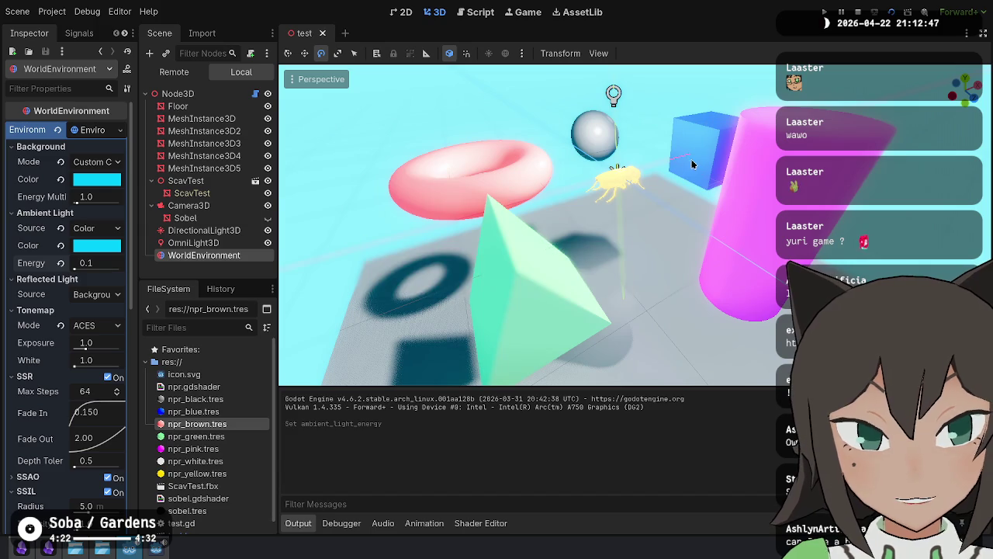
{"action": "key", "text": "F5"}
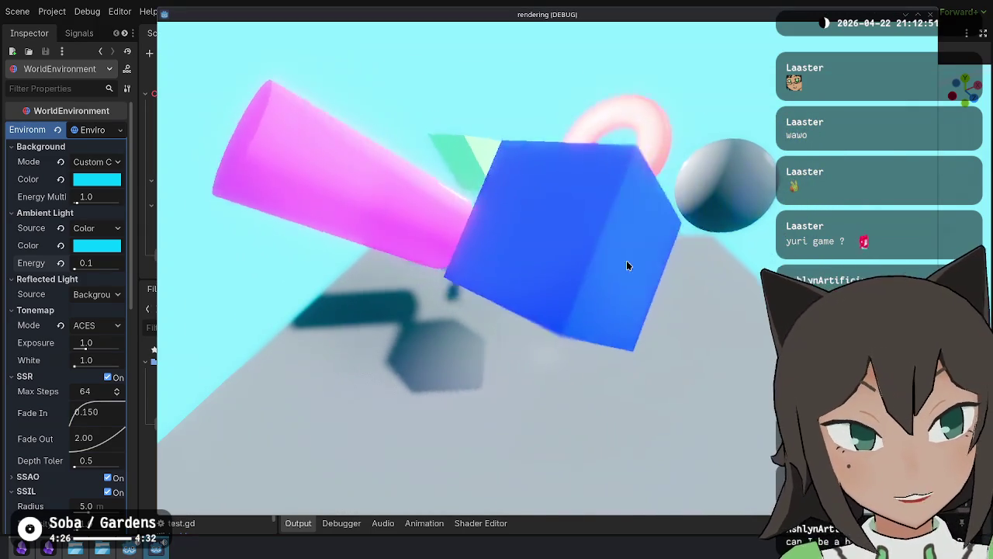
Step: Fling the grey sphere and pink cylinder around the running scene, then stop the game
{"action": "mouse_move", "coordinate": [696, 229]}
{"action": "left_mouse_down"}
{"action": "mouse_move", "coordinate": [712, 215]}
{"action": "mouse_move", "coordinate": [541, 253]}
{"action": "mouse_move", "coordinate": [473, 219]}
{"action": "mouse_move", "coordinate": [401, 213]}
{"action": "mouse_move", "coordinate": [401, 193]}
{"action": "mouse_move", "coordinate": [349, 188]}
{"action": "mouse_move", "coordinate": [449, 191]}
{"action": "mouse_move", "coordinate": [472, 160]}
{"action": "mouse_move", "coordinate": [421, 248]}
{"action": "mouse_move", "coordinate": [321, 227]}
{"action": "mouse_move", "coordinate": [305, 246]}
{"action": "mouse_move", "coordinate": [429, 163]}
{"action": "mouse_move", "coordinate": [354, 138]}
{"action": "mouse_move", "coordinate": [331, 117]}
{"action": "mouse_move", "coordinate": [303, 142]}
{"action": "mouse_move", "coordinate": [334, 170]}
{"action": "left_mouse_up"}
{"action": "mouse_move", "coordinate": [772, 130]}
{"action": "left_mouse_down"}
{"action": "mouse_move", "coordinate": [464, 228]}
{"action": "mouse_move", "coordinate": [581, 200]}
{"action": "mouse_move", "coordinate": [432, 33]}
{"action": "mouse_move", "coordinate": [722, 452]}
{"action": "mouse_move", "coordinate": [426, 168]}
{"action": "mouse_move", "coordinate": [577, 94]}
{"action": "mouse_move", "coordinate": [594, 110]}
{"action": "mouse_move", "coordinate": [381, 328]}
{"action": "mouse_move", "coordinate": [416, 361]}
{"action": "mouse_move", "coordinate": [111, 493]}
{"action": "mouse_move", "coordinate": [202, 365]}
{"action": "mouse_move", "coordinate": [297, 346]}
{"action": "left_mouse_up"}
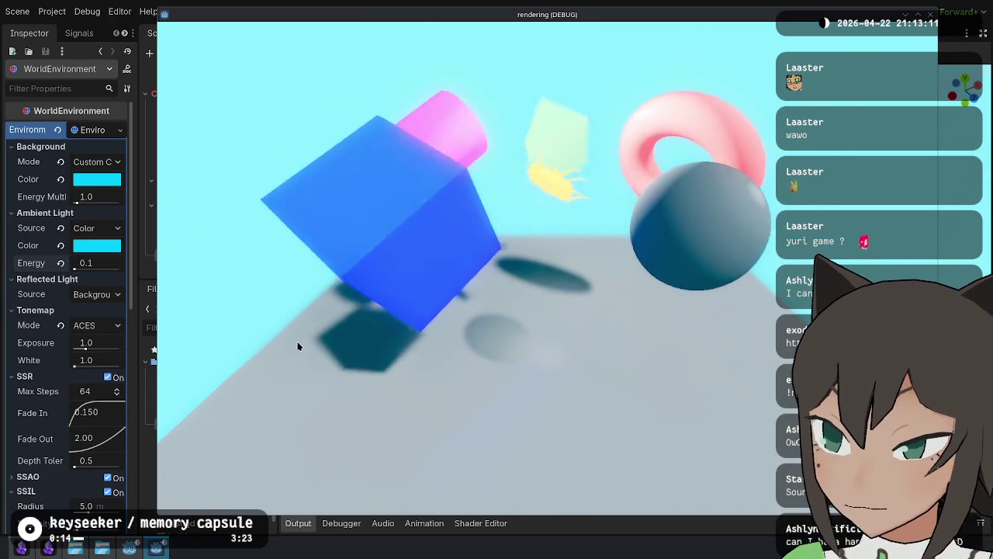
{"action": "mouse_move", "coordinate": [450, 271]}
{"action": "left_mouse_down"}
{"action": "mouse_move", "coordinate": [545, 200]}
{"action": "mouse_move", "coordinate": [556, 113]}
{"action": "mouse_move", "coordinate": [564, 245]}
{"action": "left_mouse_up"}
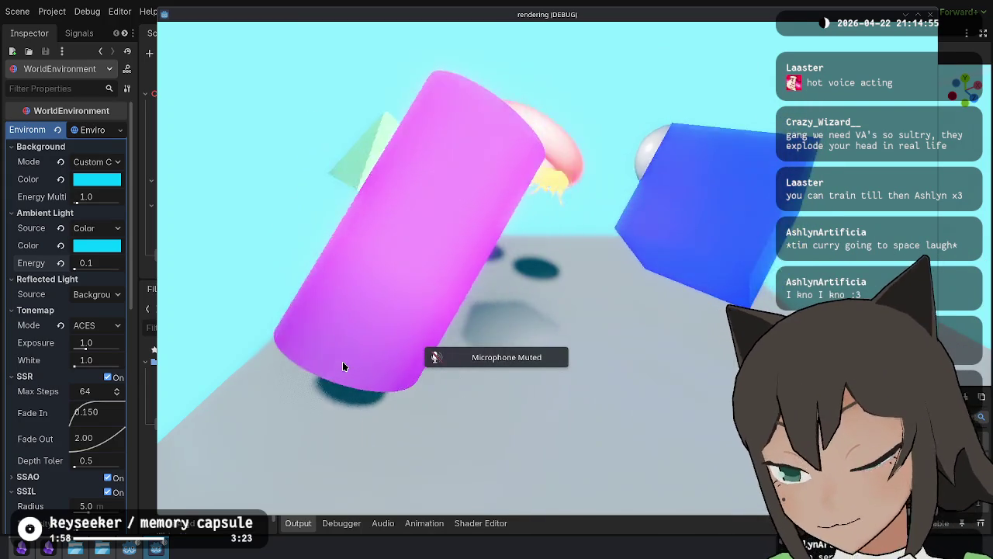
{"action": "key", "text": "XF86AudioMicMute"}
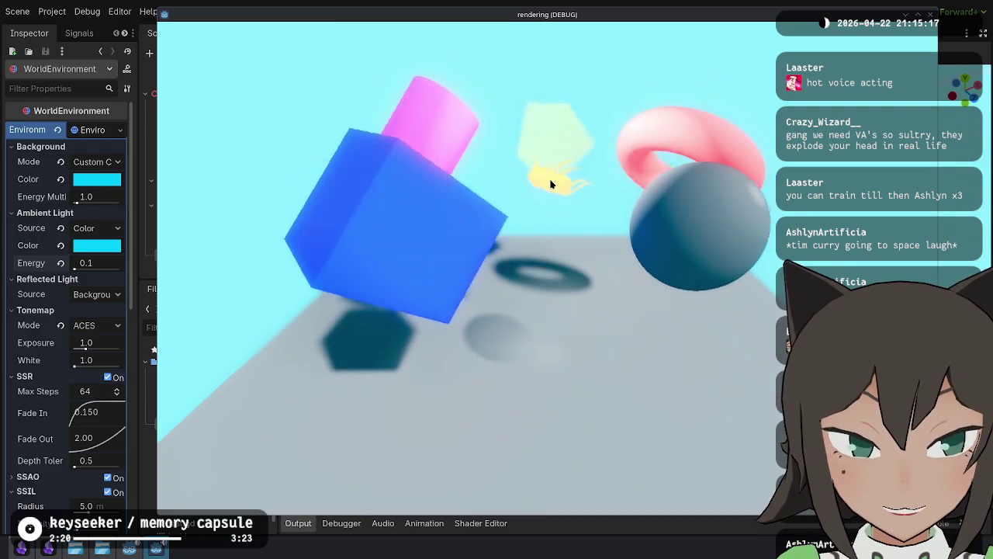
{"action": "key", "text": "F8"}
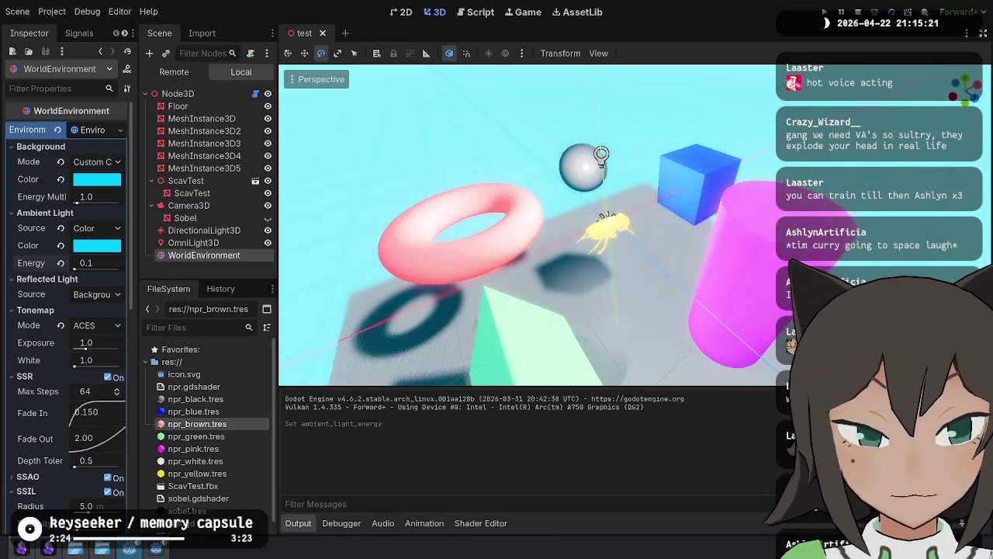
Step: Zoom and orbit around the torus, bug and sphere in the 3D viewport, then run the scene
{"action": "scroll", "coordinate": [528, 225], "scroll_direction": "up", "scroll_amount": 5}
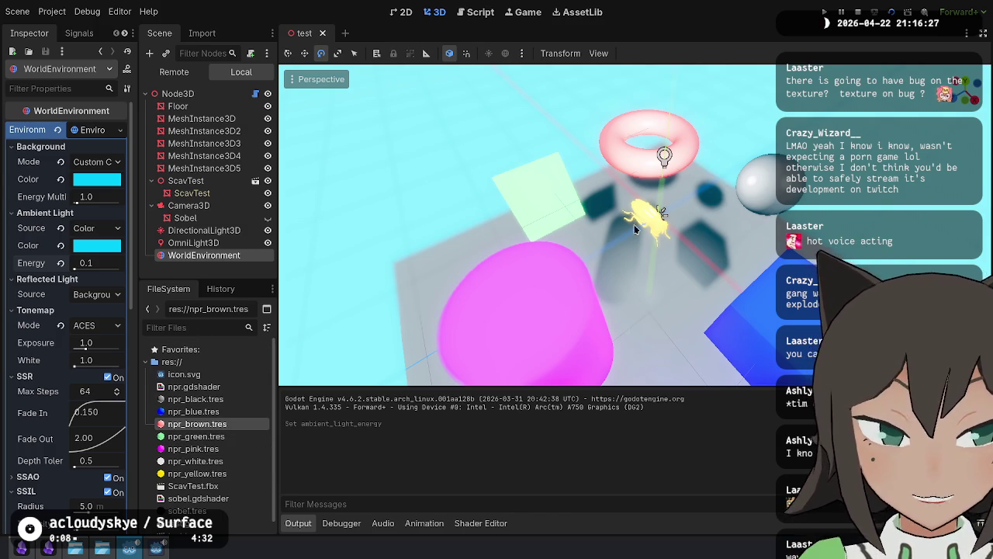
{"action": "key", "text": "w"}
{"action": "scroll", "coordinate": [634, 228], "scroll_direction": "up", "scroll_amount": 5}
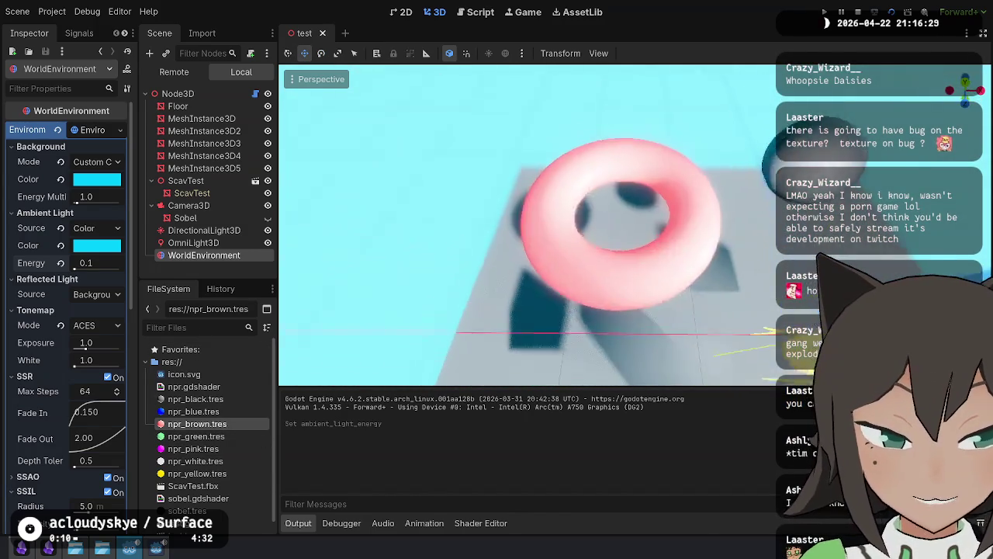
{"action": "scroll", "coordinate": [641, 175], "scroll_direction": "up", "scroll_amount": 10}
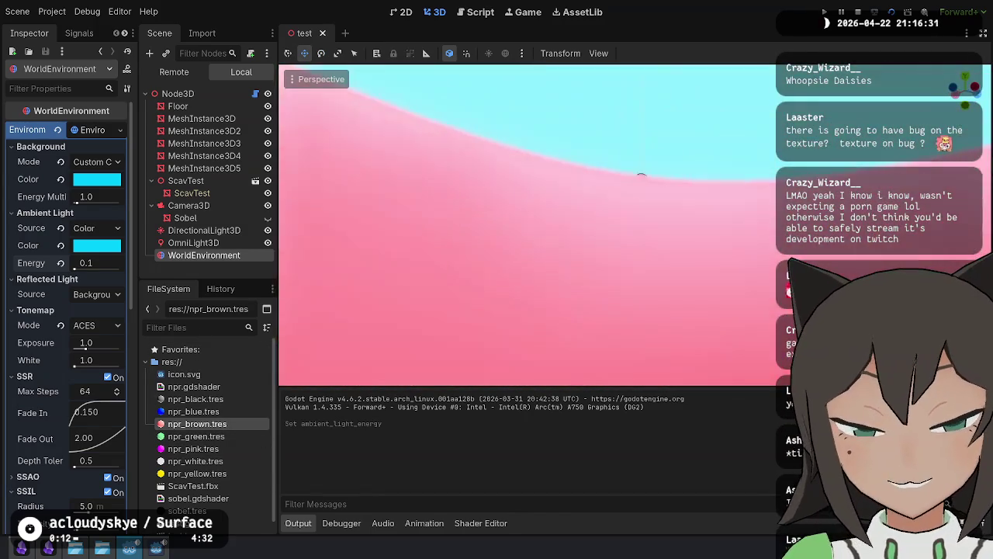
{"action": "scroll", "coordinate": [641, 176], "scroll_direction": "down", "scroll_amount": 10}
{"action": "scroll", "coordinate": [641, 151], "scroll_direction": "up", "scroll_amount": 6}
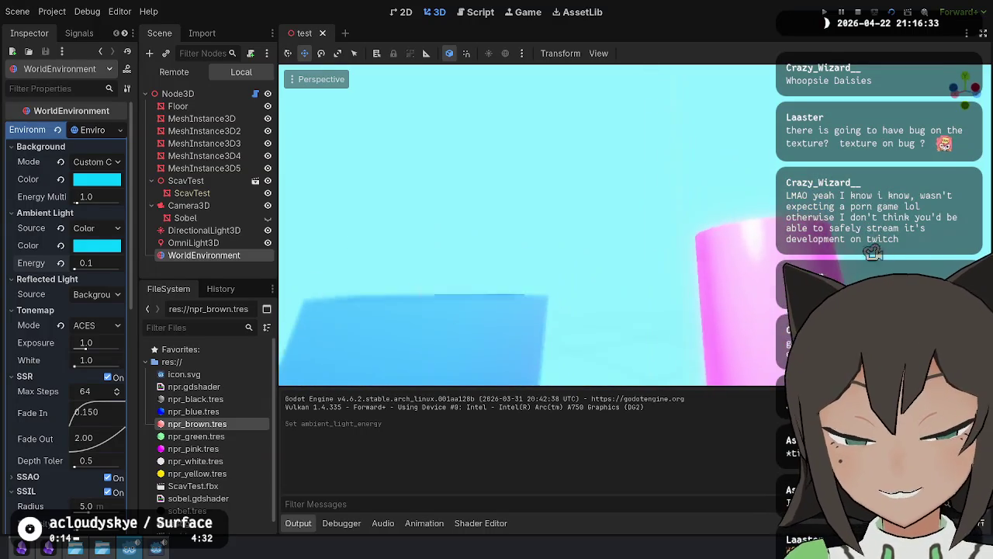
{"action": "scroll", "coordinate": [624, 149], "scroll_direction": "down", "scroll_amount": 5}
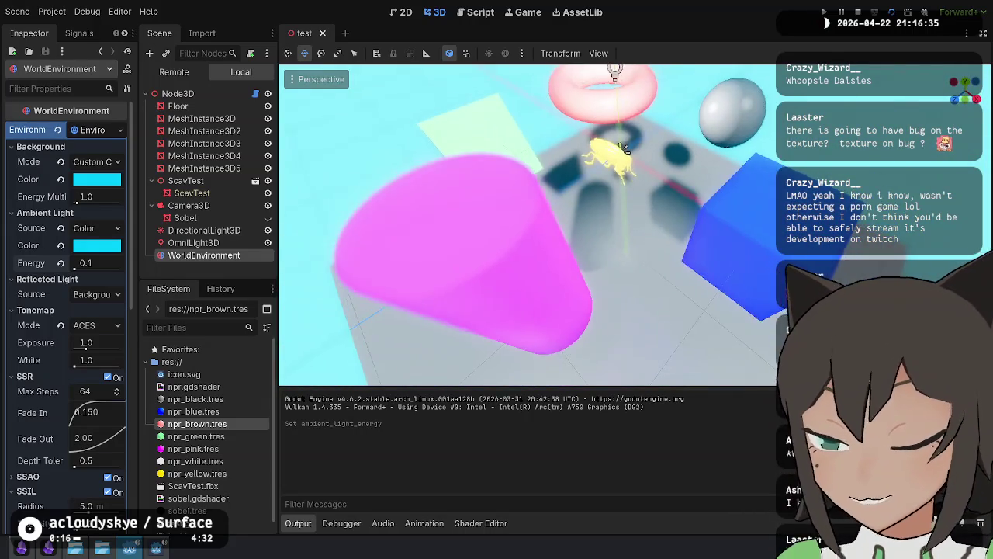
{"action": "scroll", "coordinate": [625, 148], "scroll_direction": "up", "scroll_amount": 5}
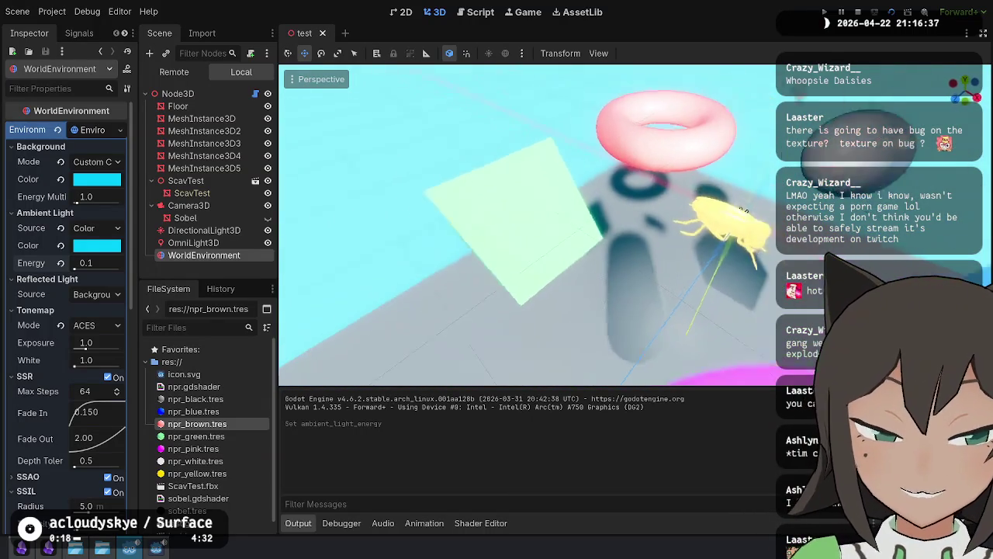
{"action": "left_click_drag", "start_coordinate": [743, 209], "coordinate": [682, 204]}
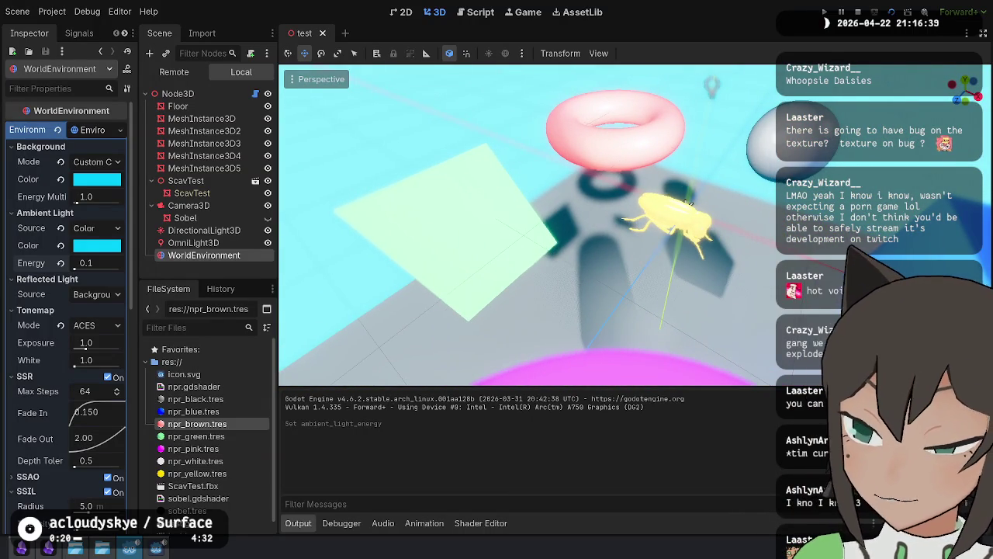
{"action": "scroll", "coordinate": [689, 203], "scroll_direction": "up", "scroll_amount": 5}
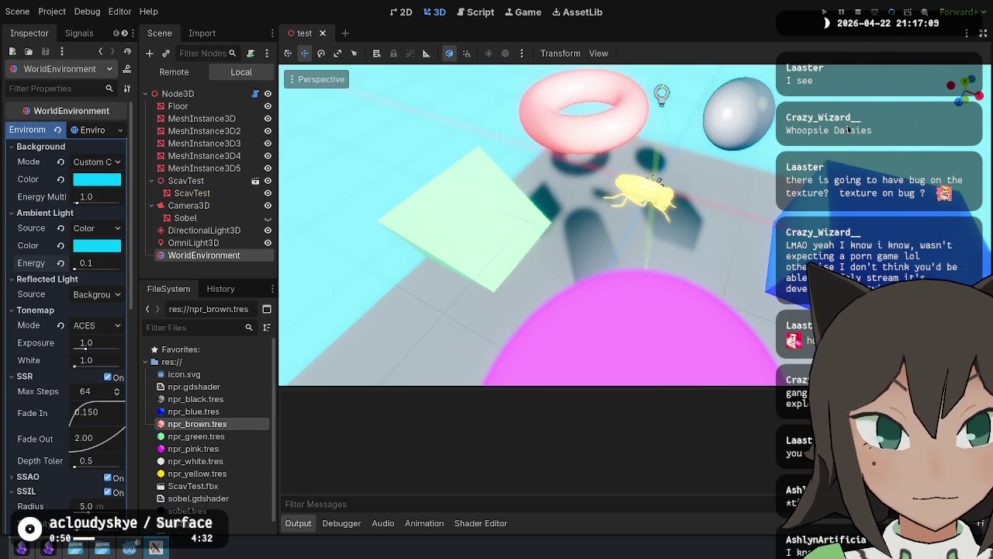
{"action": "key", "text": "F5"}
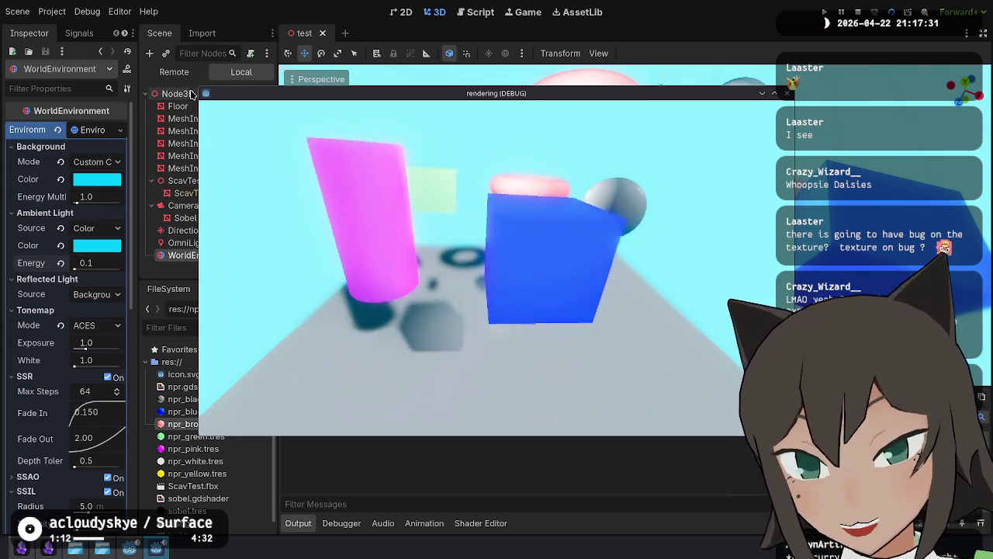
Step: Stop and relaunch the test scene twice to check the blur, then close the rendering (DEBUG) window
{"action": "key", "text": "F8"}
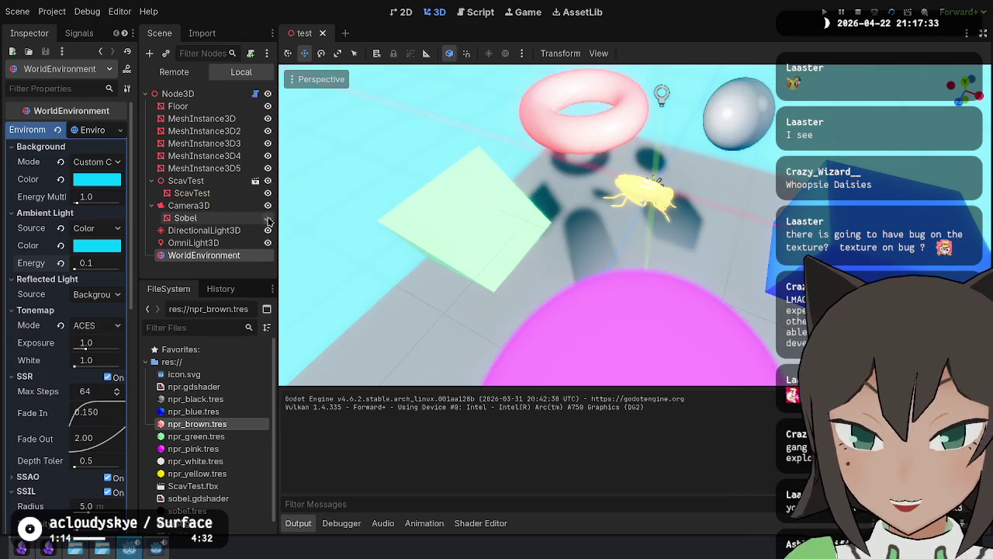
{"action": "key", "text": "F5"}
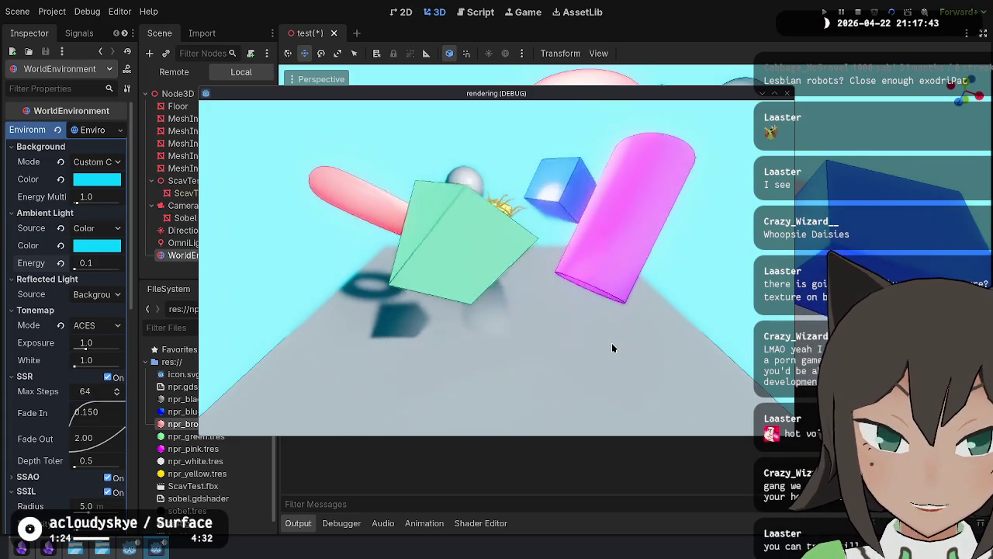
{"action": "key", "text": "F5"}
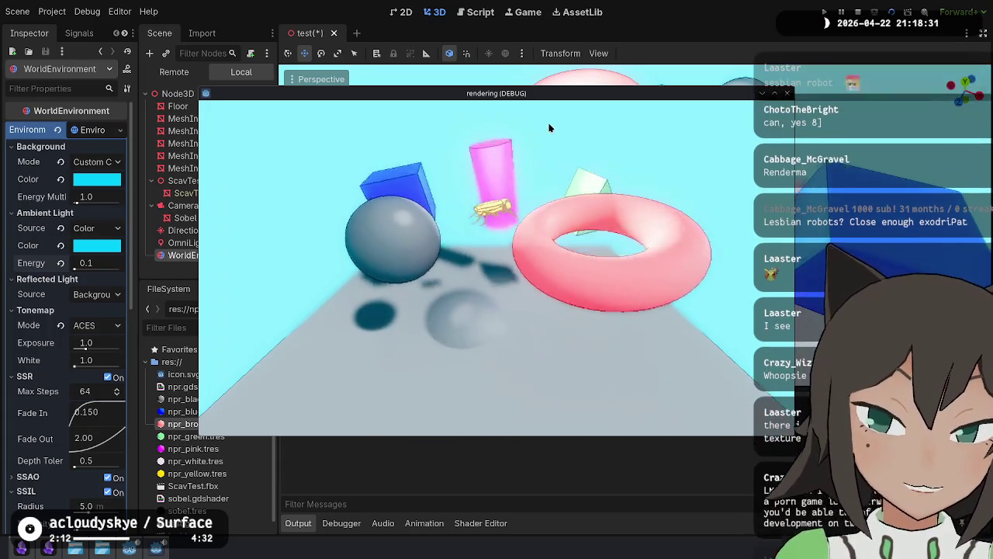
{"action": "left_click", "coordinate": [709, 35]}
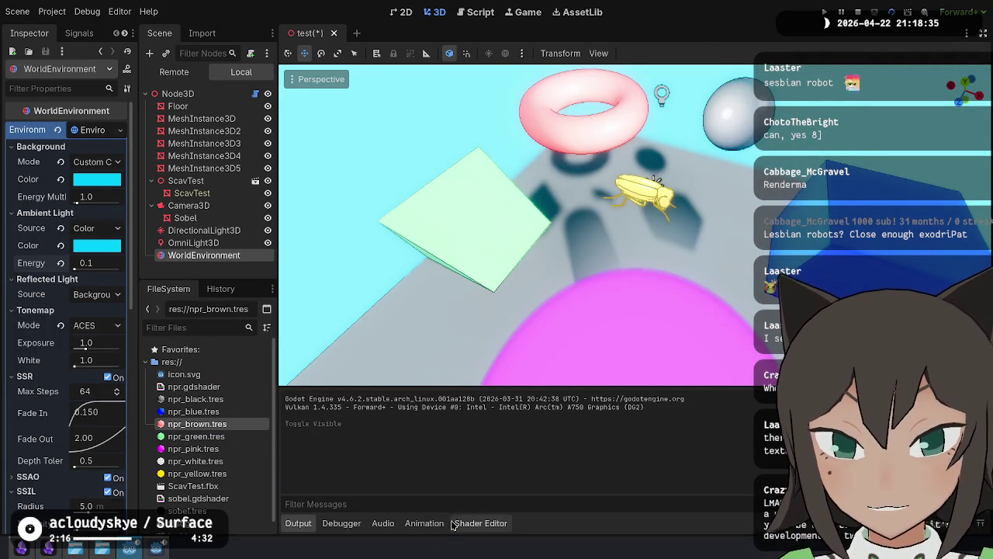
Step: Open npr.gdshader in the Shader Editor and start editing the DIFFUSE_LIGHT line
{"action": "left_click", "coordinate": [479, 523]}
{"action": "left_click", "coordinate": [532, 408]}
{"action": "left_click", "coordinate": [323, 325]}
{"action": "left_click", "coordinate": [535, 361]}
{"action": "scroll", "coordinate": [607, 403], "scroll_direction": "down", "scroll_amount": 1}
{"action": "left_click", "coordinate": [696, 458]}
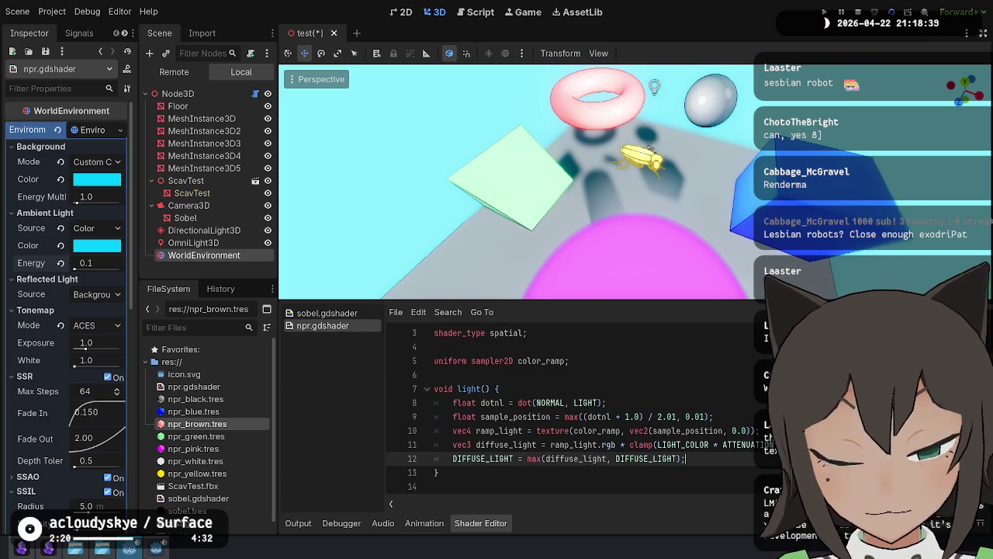
{"action": "key", "text": "Return"}
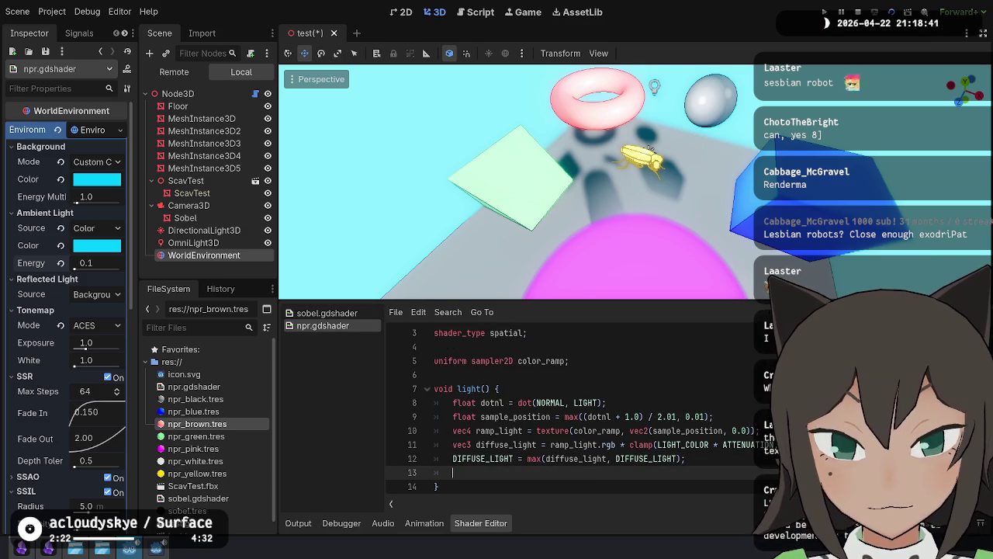
{"action": "key", "text": "BackSpace"}
{"action": "key", "text": "BackSpace"}
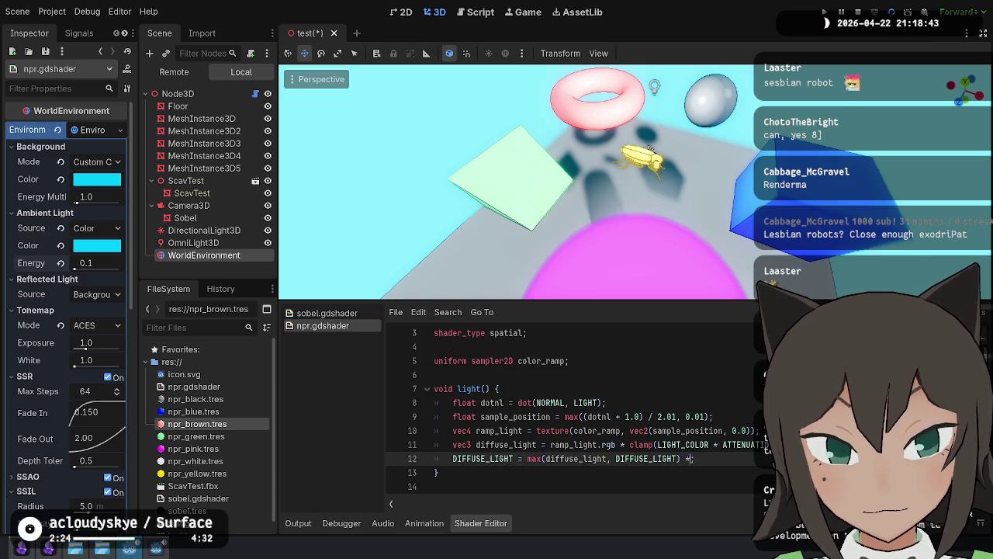
{"action": "type", "text": ";"}
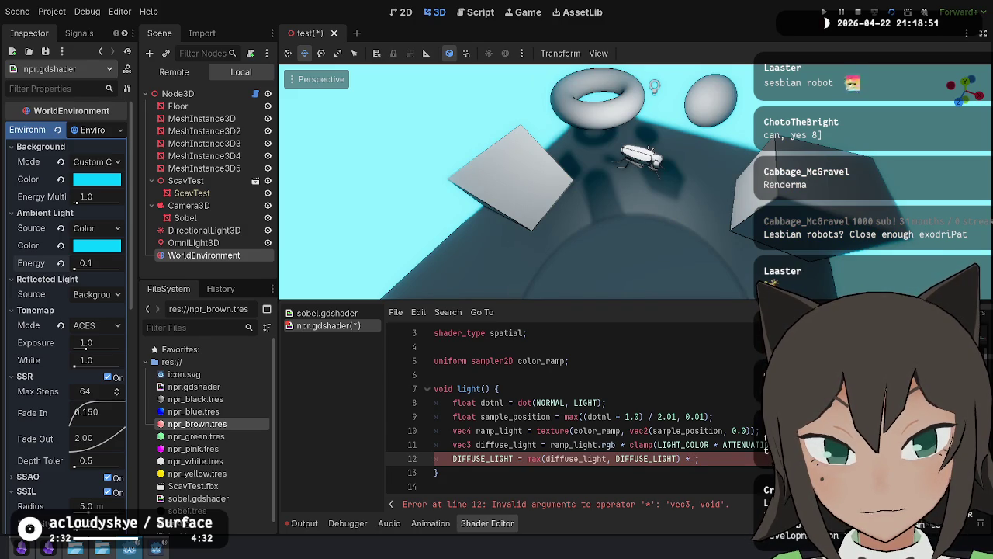
{"action": "type", "text": "N"}
{"action": "key", "text": "BackSpace"}
Step: Add a second sampler2D uniform by duplicating the color_ramp uniform line, and save
{"action": "key", "text": "Up"}
{"action": "key", "text": "Up"}
{"action": "key", "text": "Up"}
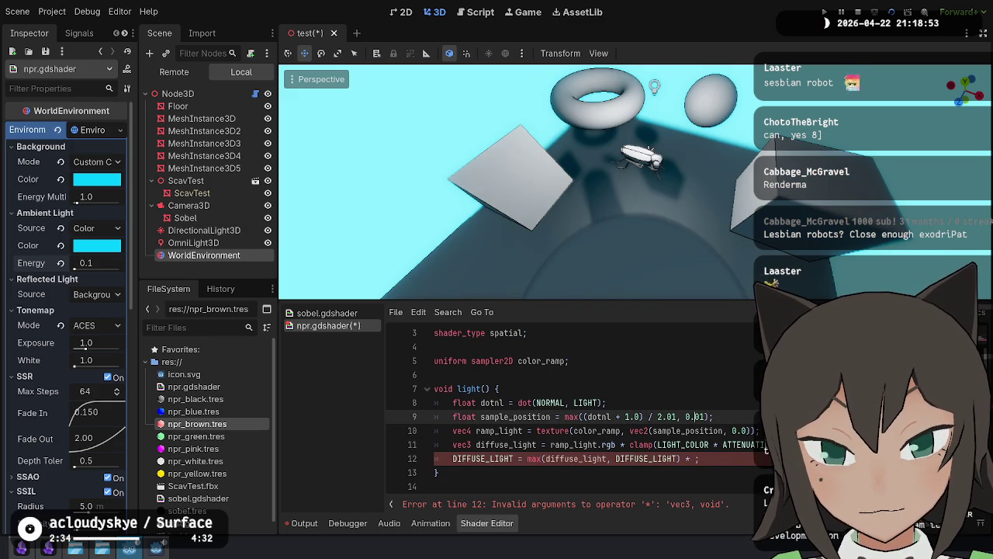
{"action": "key", "text": "ctrl+shift+d"}
{"action": "key", "text": "ctrl+BackSpace"}
{"action": "key", "text": "ctrl+BackSpace"}
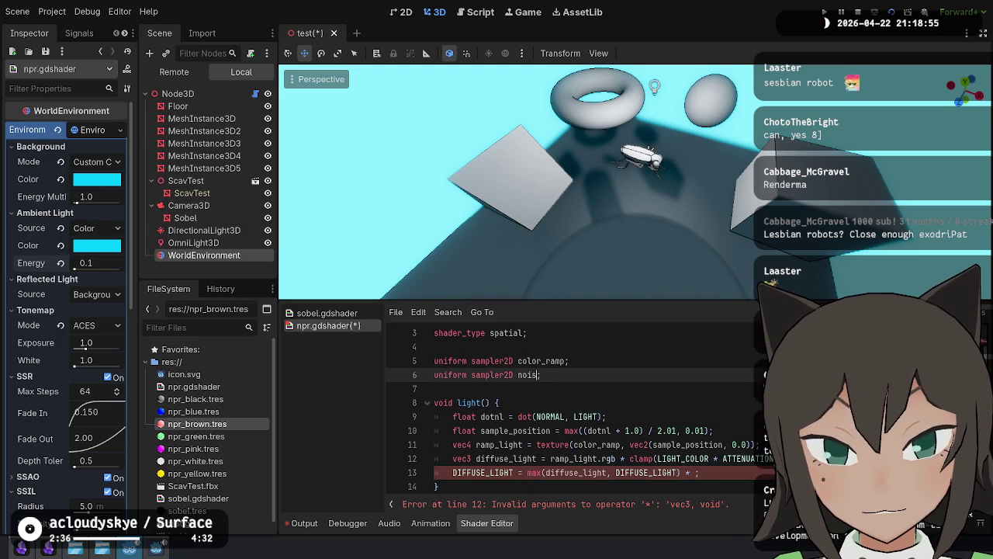
{"action": "key", "text": "ctrl+s"}
Step: Multiply DIFFUSE_LIGHT by a texture(noise_texture, ...) sample, name the uniform noise_texture, and save
{"action": "key", "text": "Down"}
{"action": "key", "text": "Down"}
{"action": "key", "text": "Down"}
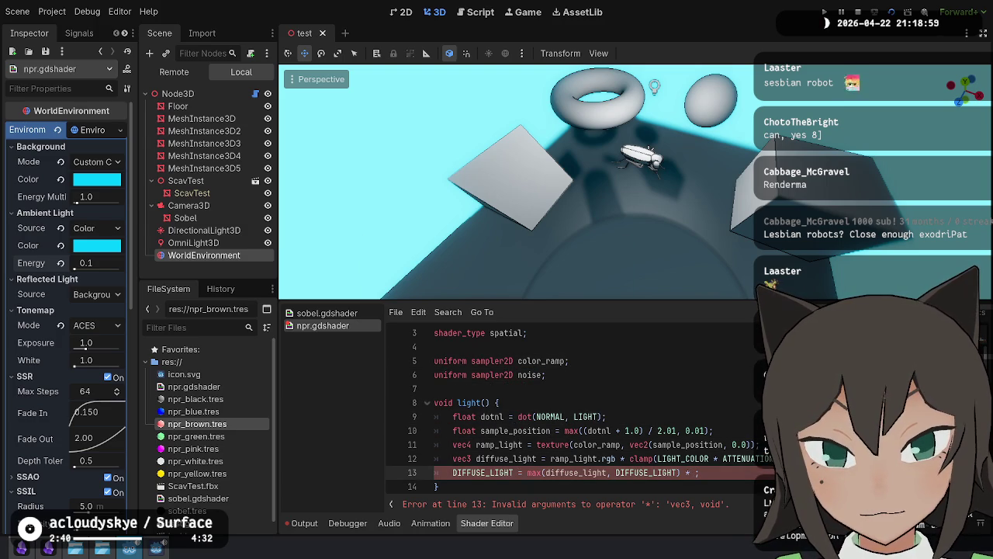
{"action": "type", "text": "text"}
{"action": "type", "text": "noise(s"}
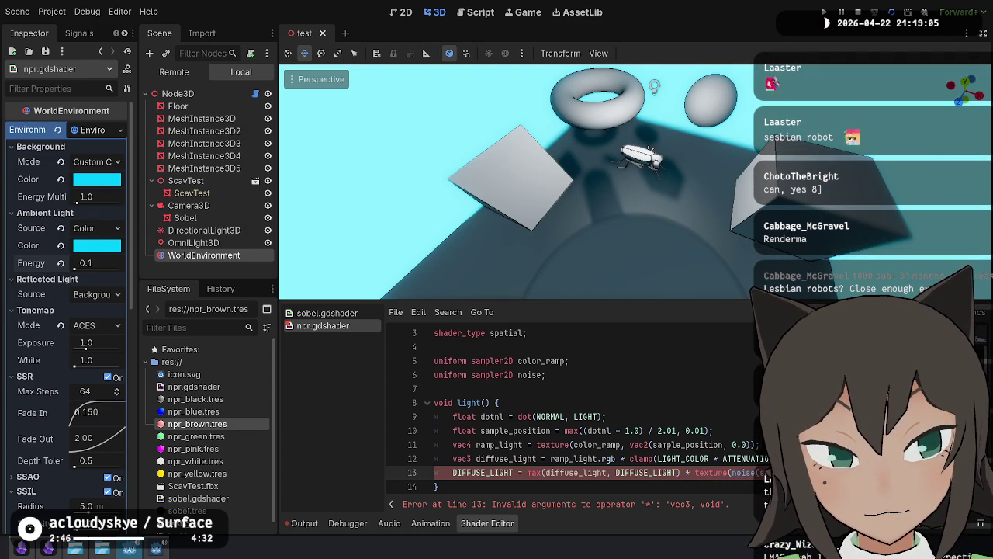
{"action": "type", "text": ")"}
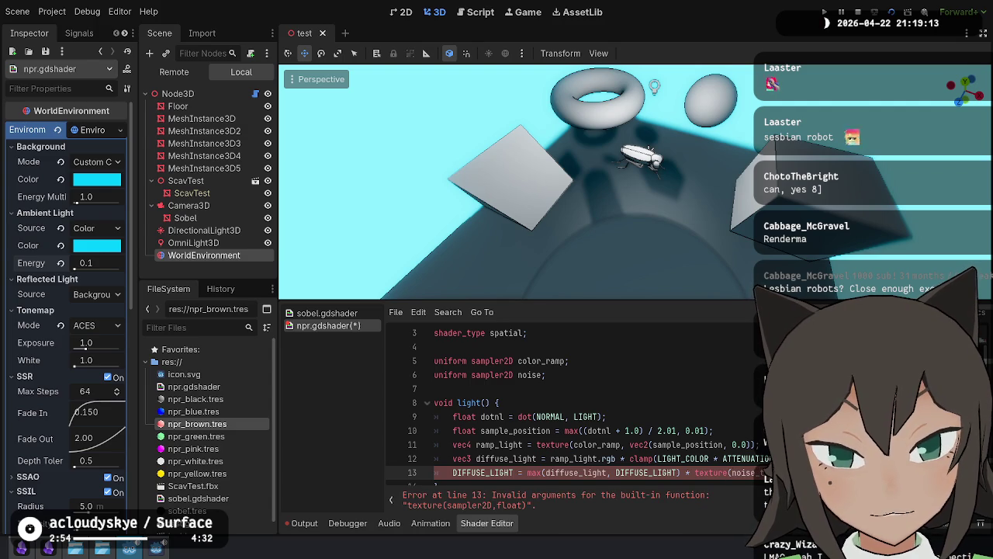
{"action": "key", "text": "Up"}
{"action": "key", "text": "Up"}
{"action": "key", "text": "Up"}
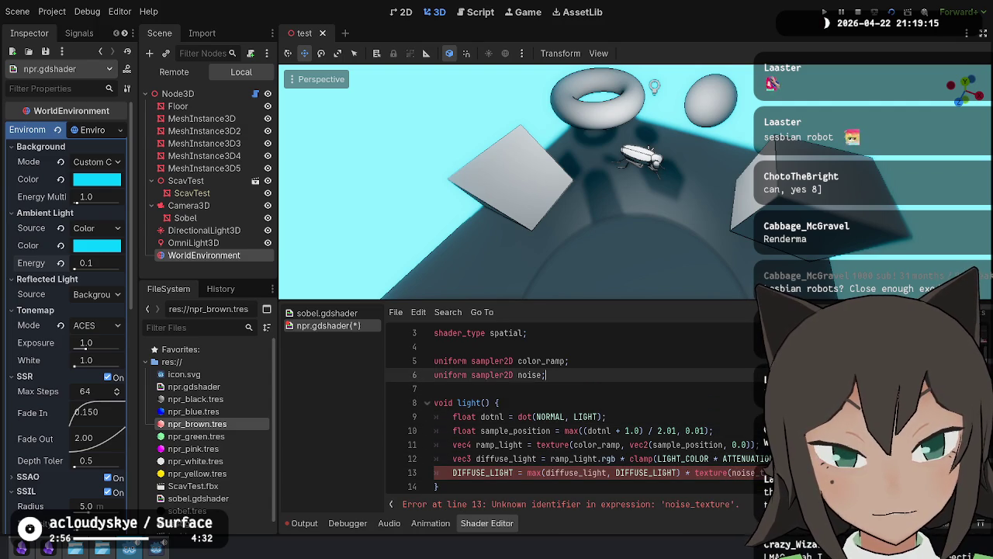
{"action": "type", "text": "_texture"}
{"action": "key", "text": "ctrl+s"}
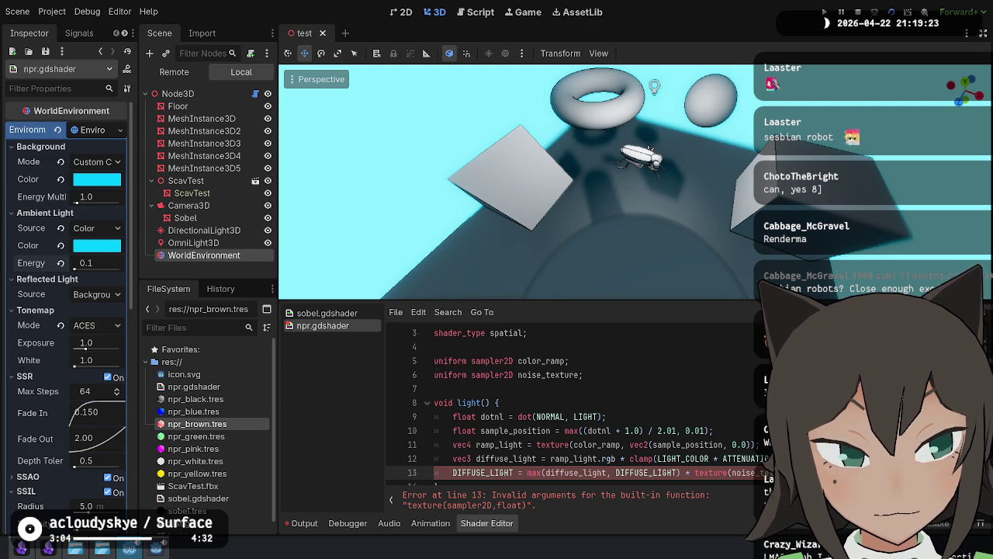
{"action": "key", "text": "End"}
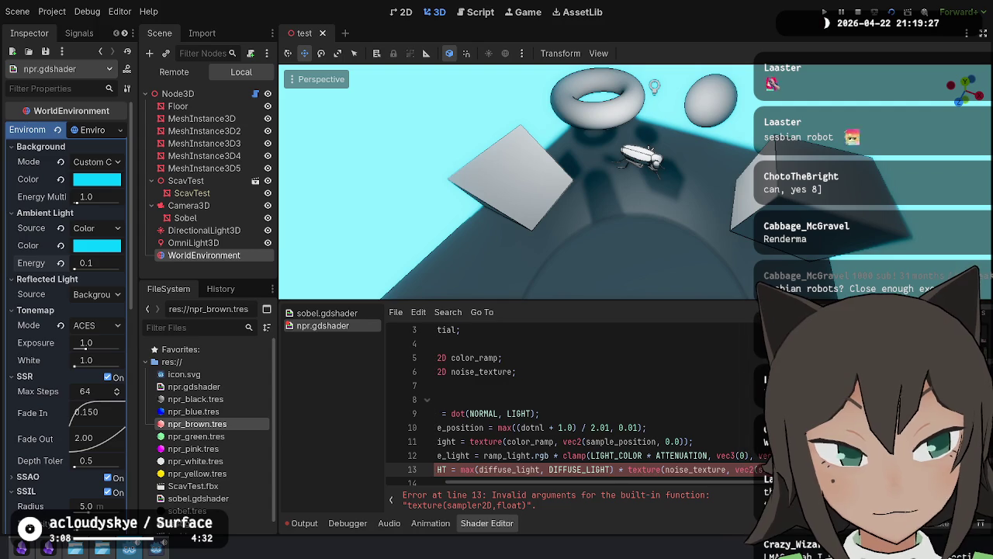
{"action": "key", "text": "BackSpace"}
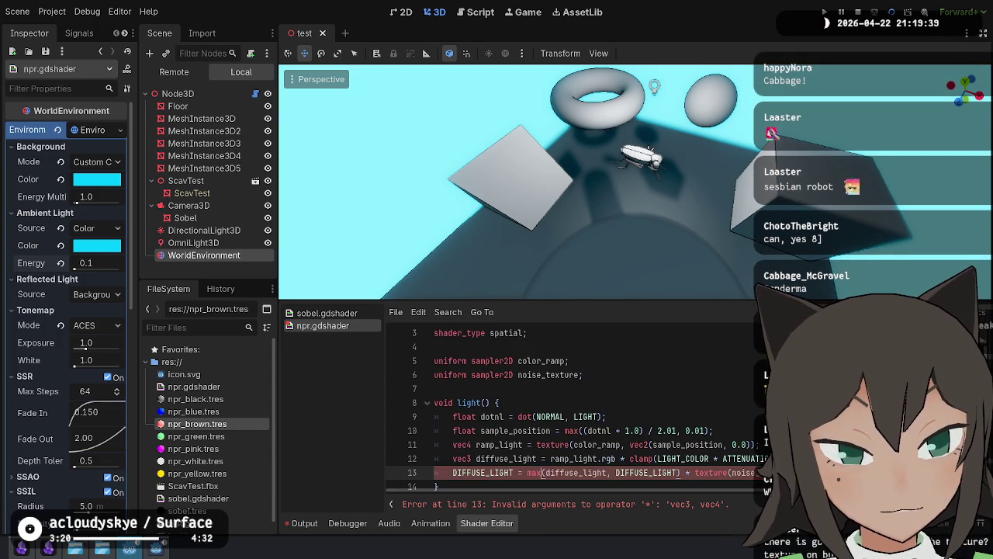
{"action": "scroll", "coordinate": [575, 411], "scroll_direction": "right", "scroll_amount": 3}
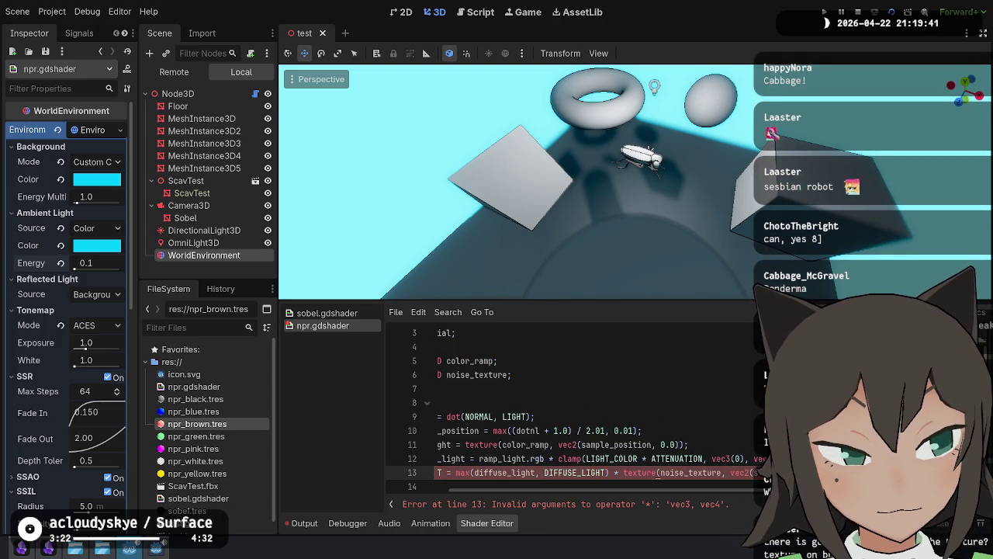
{"action": "key", "text": "ctrl+s"}
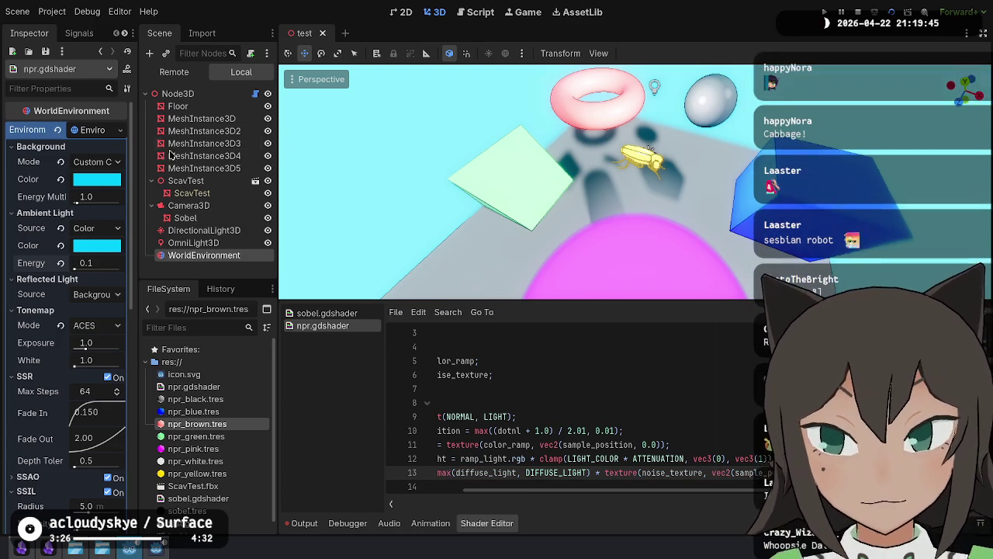
Step: In the npr_blue.tres material, assign a new NoiseTexture2D as the Noise Texture
{"action": "left_click", "coordinate": [194, 413]}
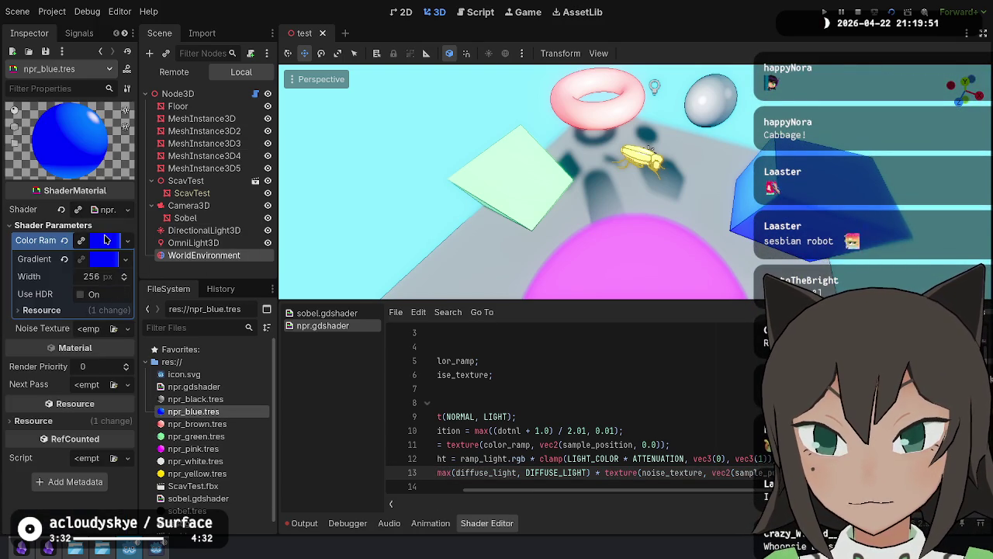
{"action": "left_click", "coordinate": [106, 240]}
{"action": "left_click", "coordinate": [83, 258]}
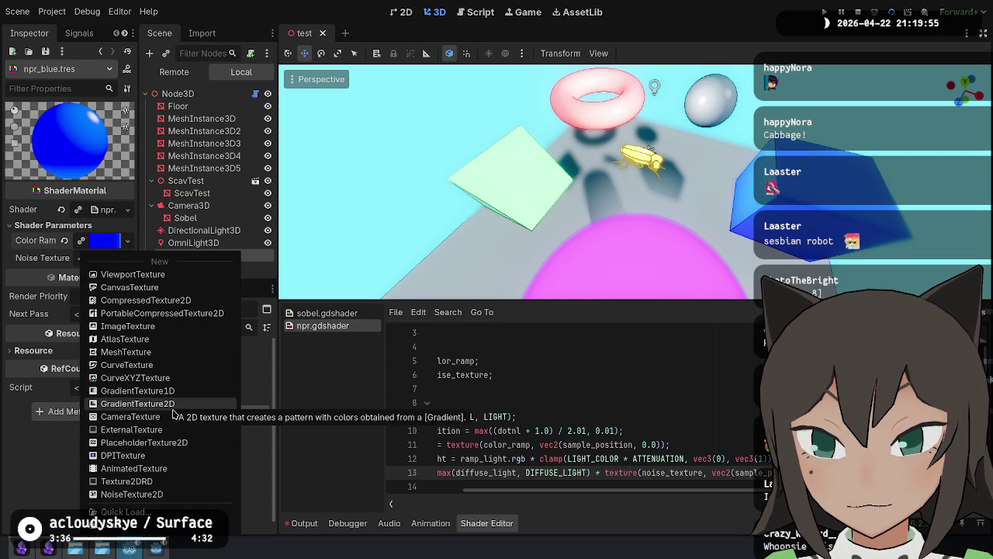
{"action": "left_click", "coordinate": [161, 495]}
Step: Give the noise texture a new FastNoiseLite with Frequency raised to 1.0
{"action": "left_click", "coordinate": [106, 257]}
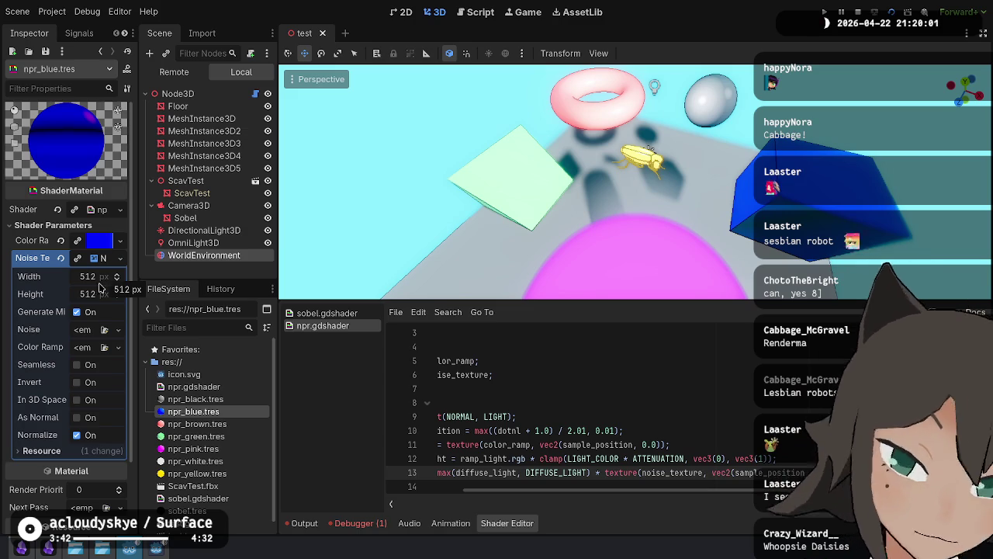
{"action": "left_click", "coordinate": [90, 332]}
{"action": "left_click", "coordinate": [93, 363]}
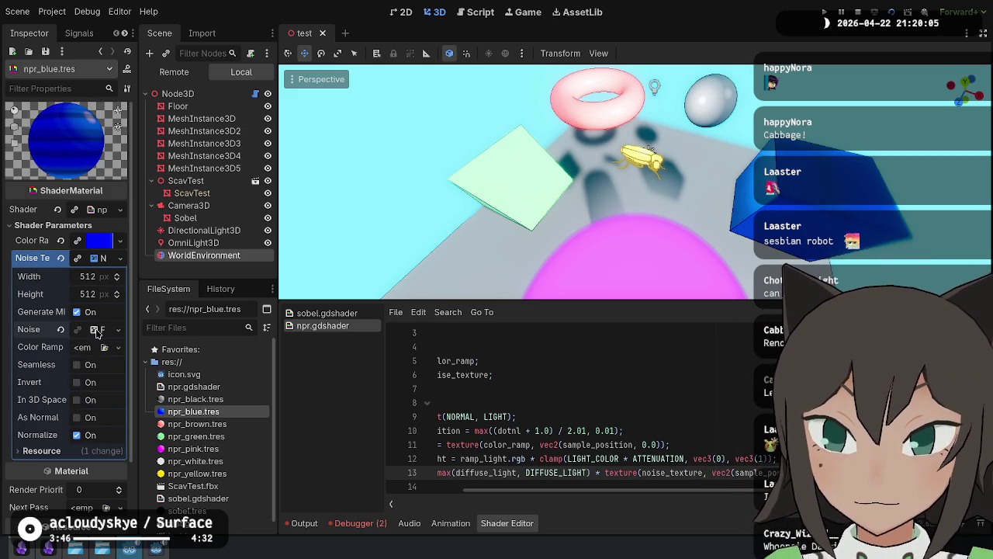
{"action": "left_click", "coordinate": [96, 332]}
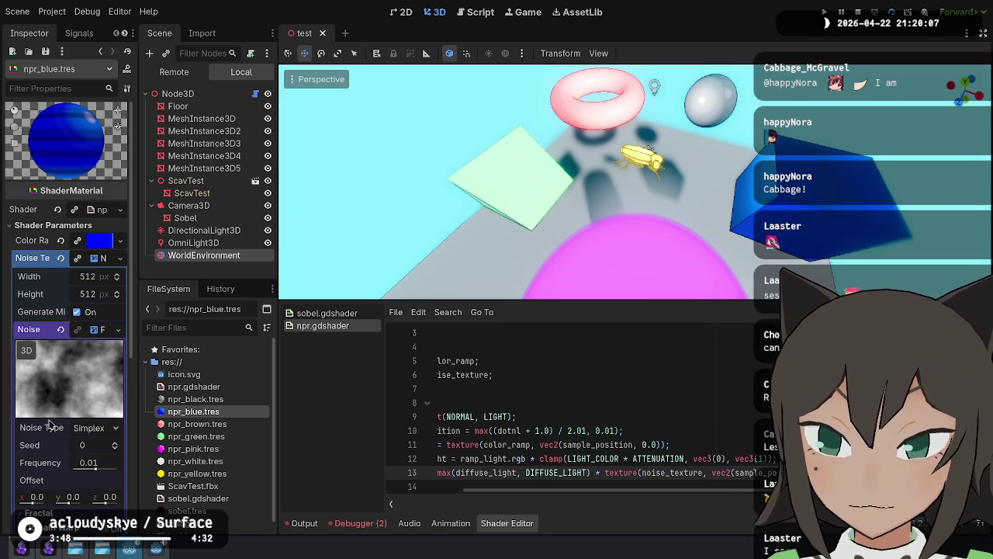
{"action": "scroll", "coordinate": [69, 434], "scroll_direction": "down", "scroll_amount": 1}
{"action": "left_click_drag", "start_coordinate": [99, 418], "coordinate": [132, 420]}
{"action": "left_click_drag", "start_coordinate": [630, 270], "coordinate": [548, 212]}
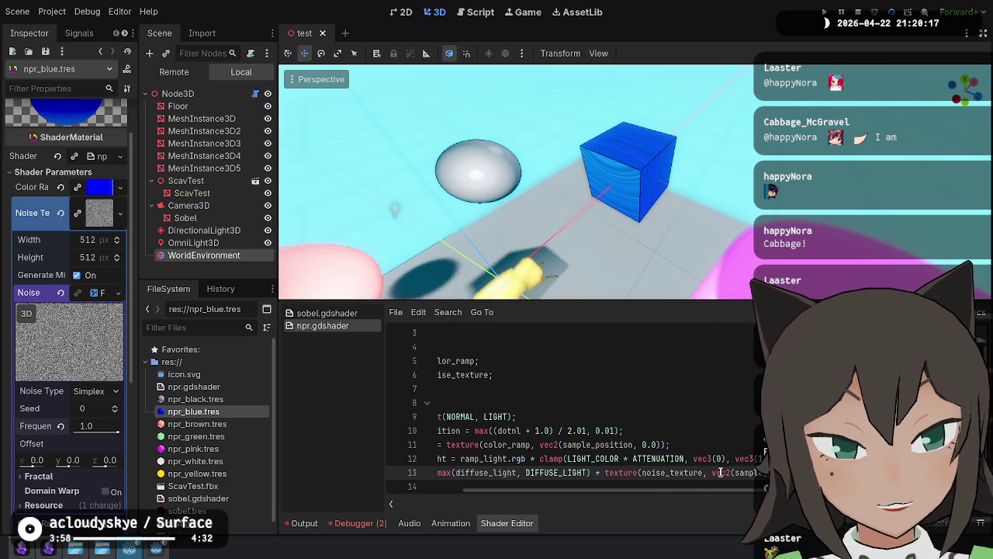
{"action": "key", "text": "Home"}
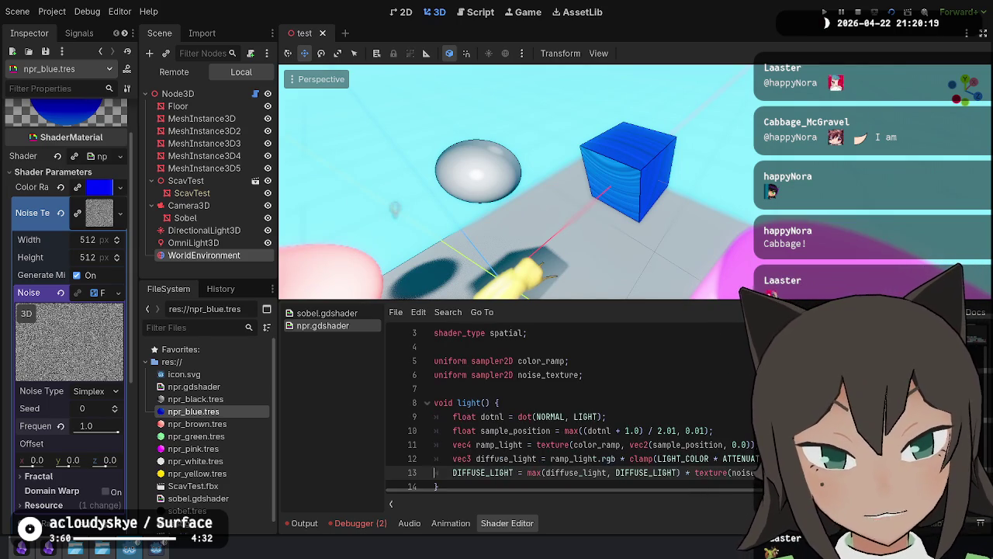
{"action": "key", "text": "Up"}
{"action": "key", "text": "Up"}
{"action": "key", "text": "Up"}
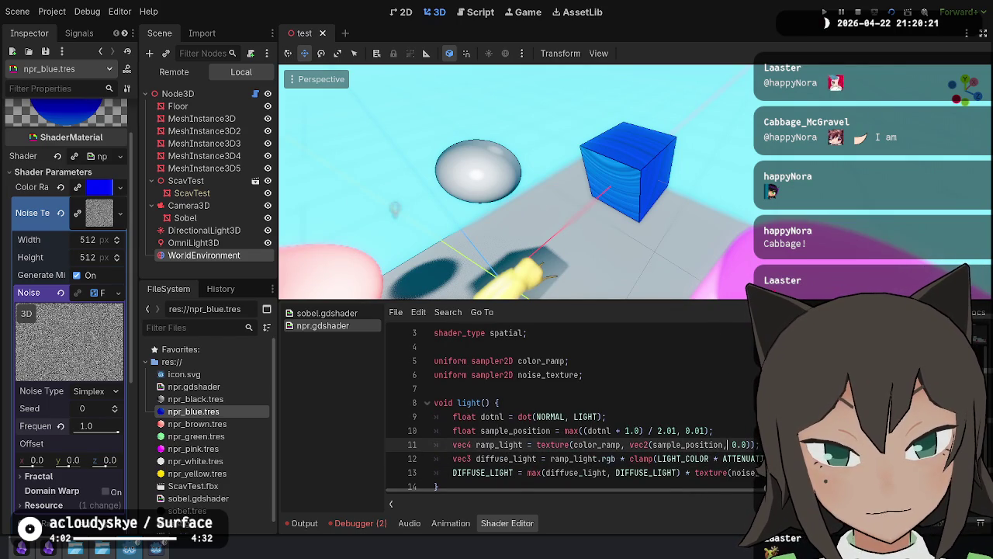
{"action": "key", "text": "Left"}
{"action": "key", "text": "Left"}
{"action": "key", "text": "Left"}
{"action": "key", "text": "Down"}
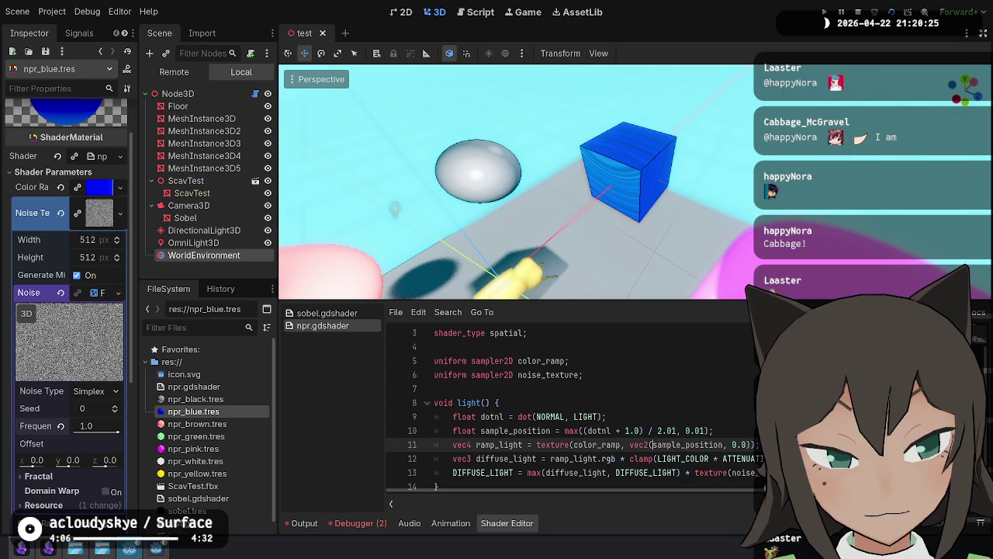
{"action": "key", "text": "Down"}
{"action": "key", "text": "Down"}
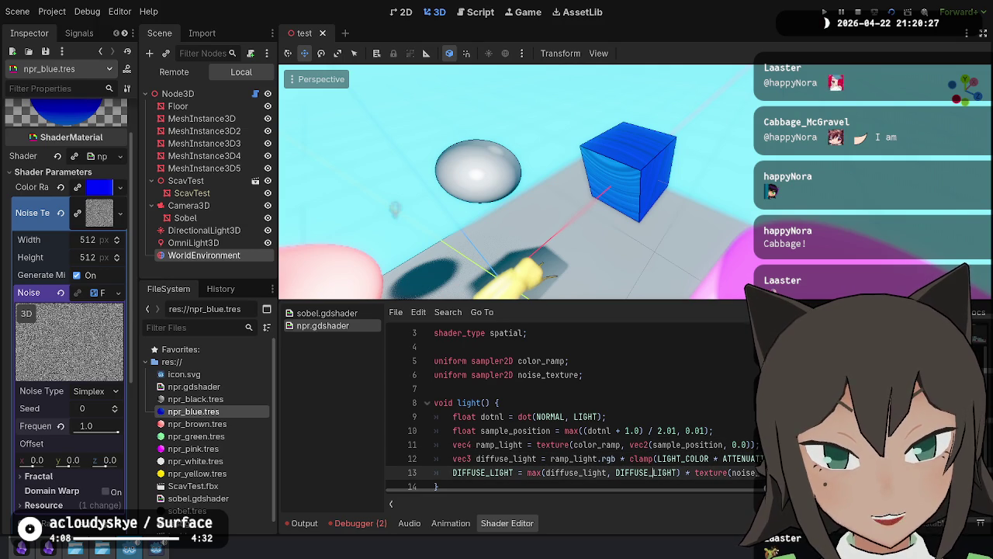
{"action": "scroll", "coordinate": [574, 411], "scroll_direction": "right", "scroll_amount": 3}
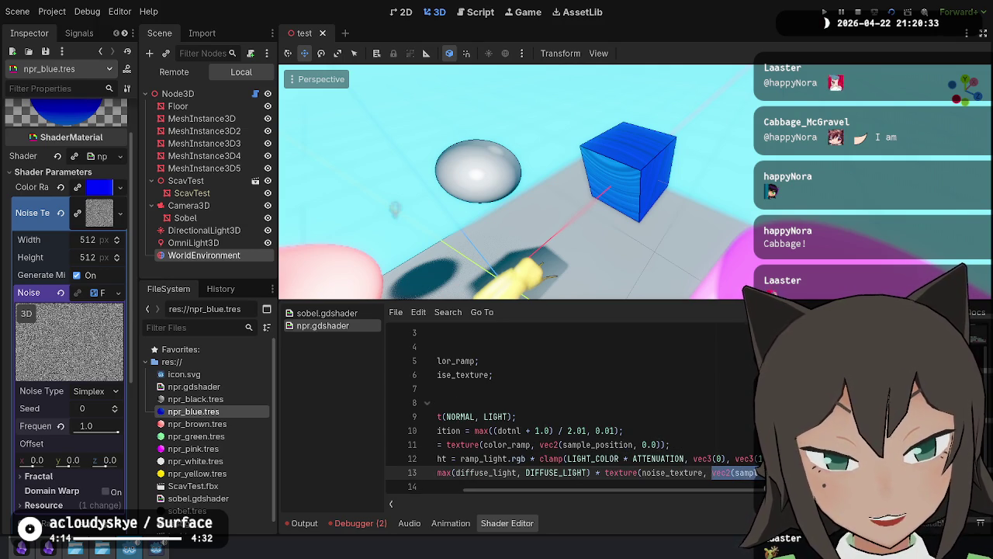
{"action": "scroll", "coordinate": [574, 412], "scroll_direction": "left", "scroll_amount": 3}
{"action": "key", "text": "ctrl+z"}
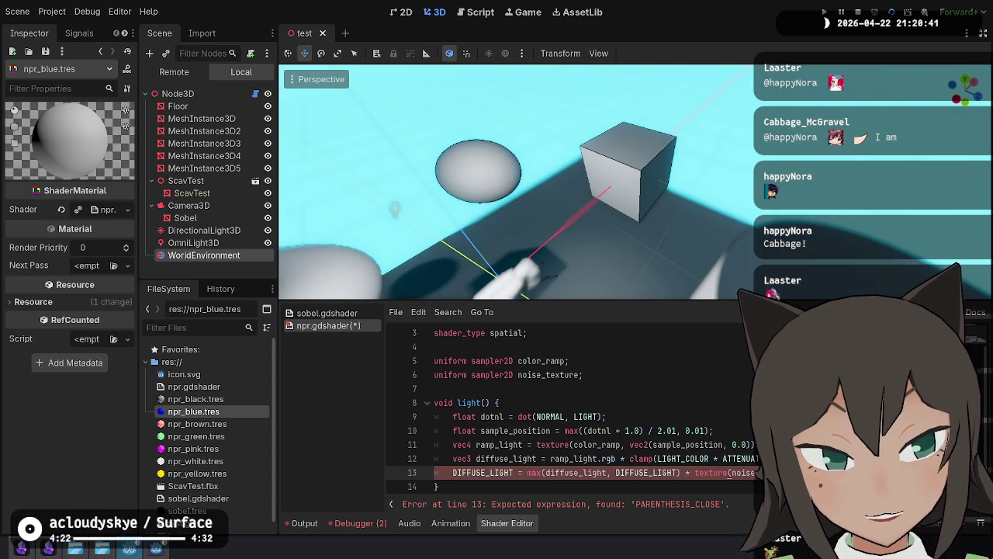
{"action": "key", "text": "ctrl+s"}
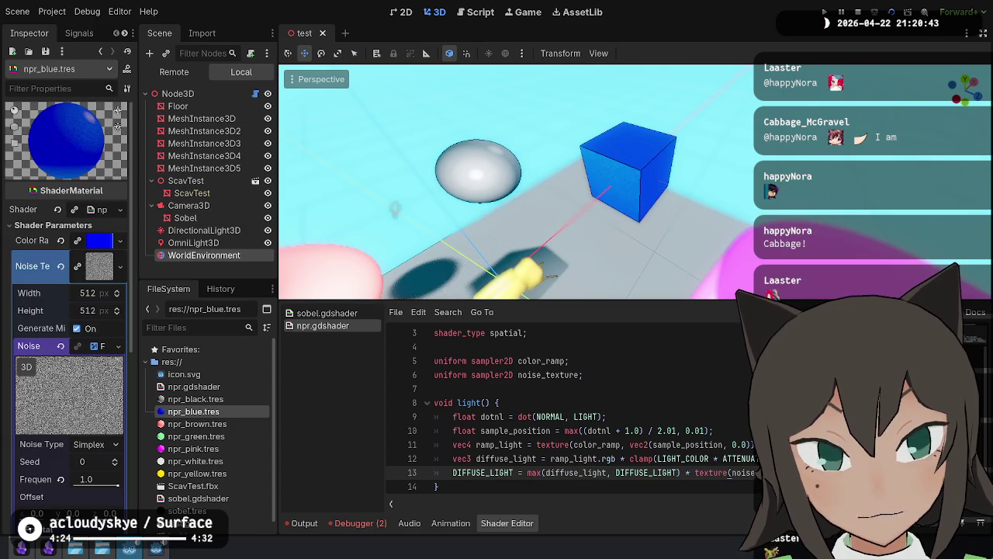
{"action": "key", "text": "Up"}
{"action": "key", "text": "Up"}
{"action": "scroll", "coordinate": [658, 239], "scroll_direction": "up", "scroll_amount": 3}
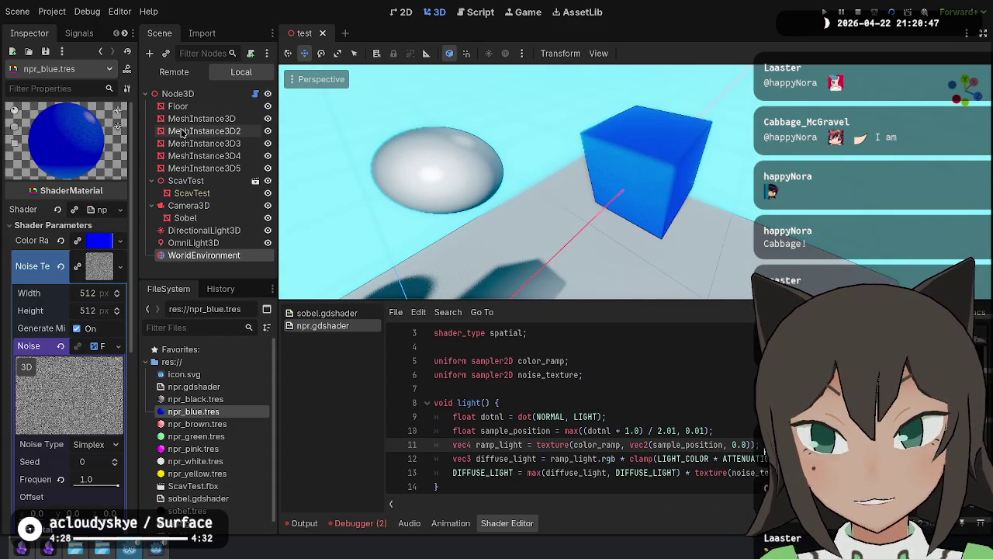
{"action": "left_click", "coordinate": [188, 205]}
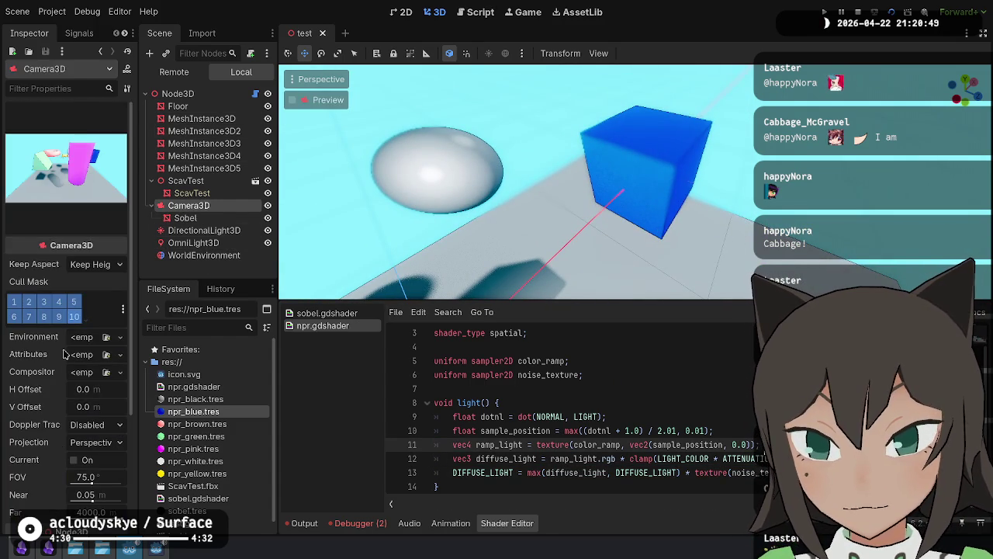
Step: Turn off near depth-of-field blur in the WorldEnvironment's camera attributes
{"action": "left_click", "coordinate": [204, 255]}
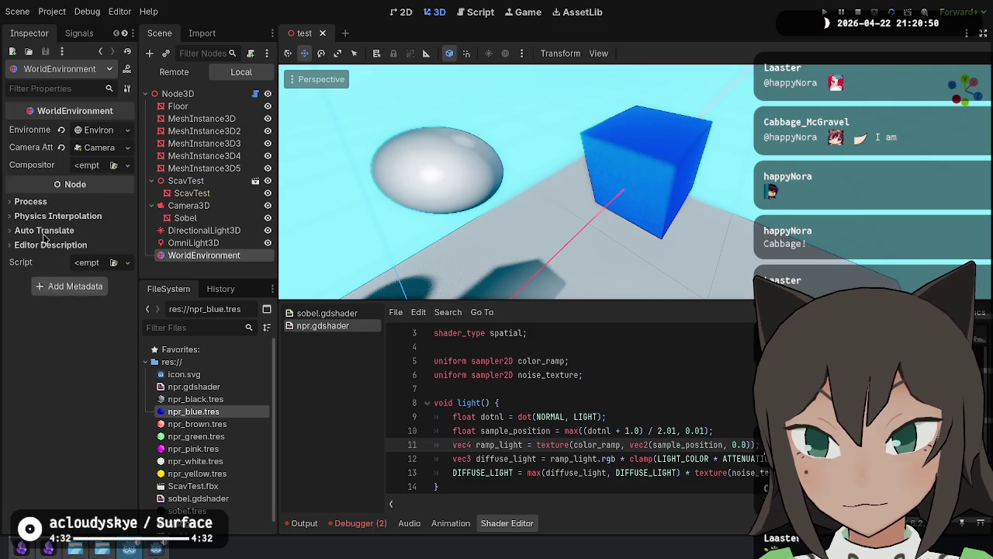
{"action": "left_click", "coordinate": [95, 148]}
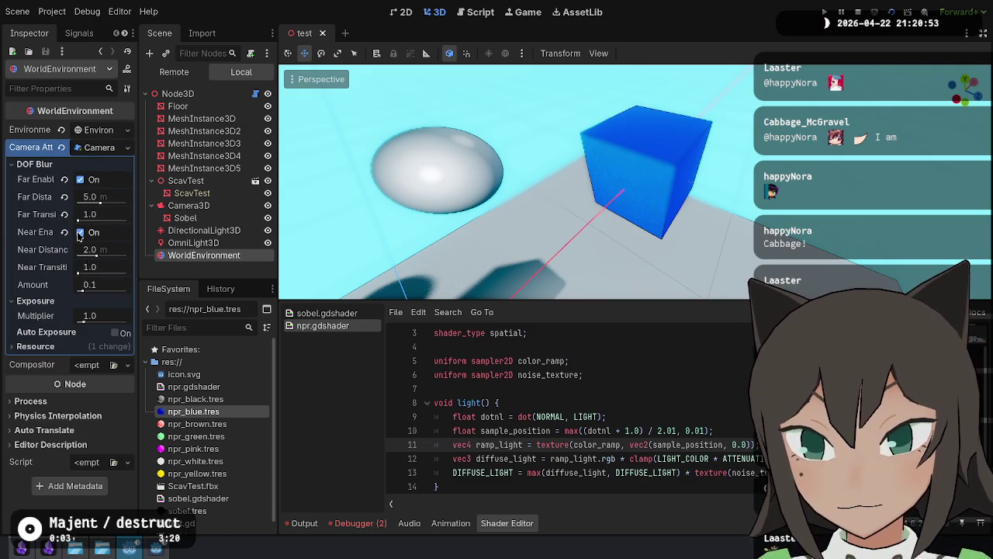
{"action": "left_click", "coordinate": [80, 232]}
Step: Change line 13 to add the noise texture to diffuse light instead of multiplying, and save
{"action": "scroll", "coordinate": [595, 105], "scroll_direction": "up", "scroll_amount": 5}
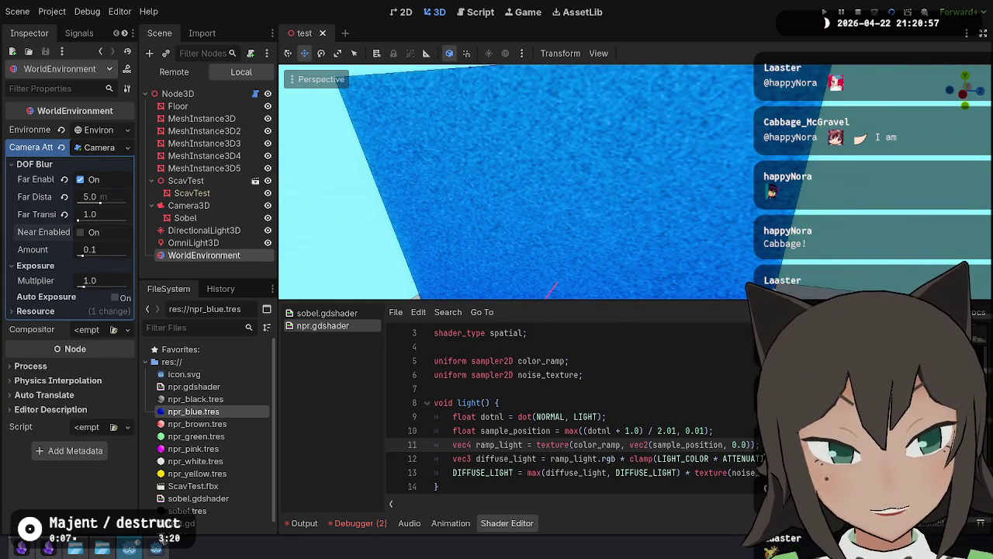
{"action": "key", "text": "Down"}
{"action": "key", "text": "Down"}
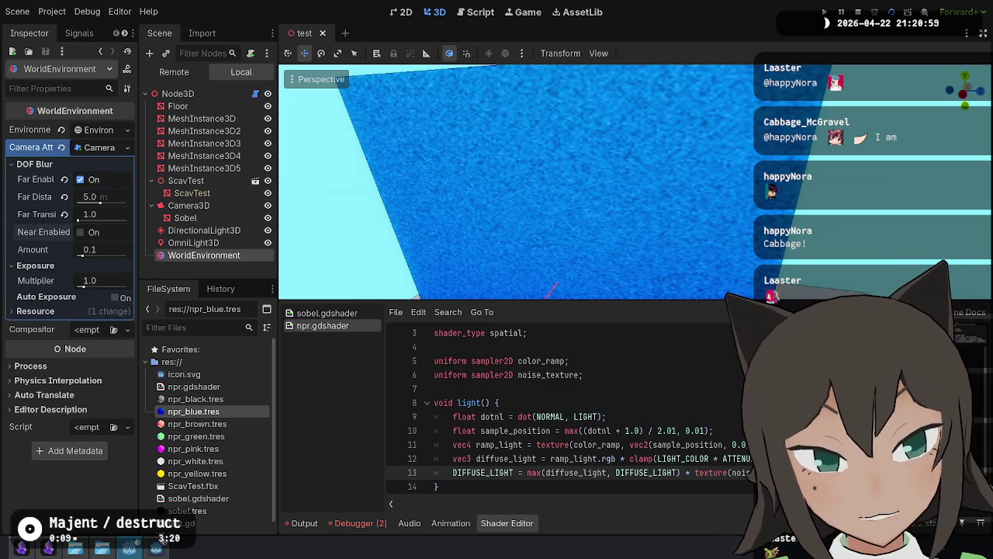
{"action": "key", "text": "BackSpace"}
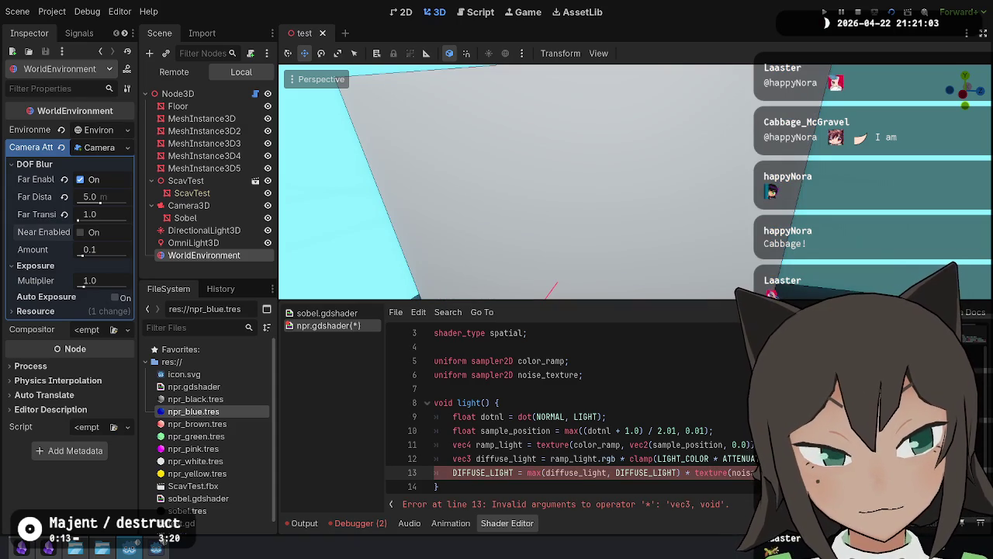
{"action": "key", "text": "ctrl+z"}
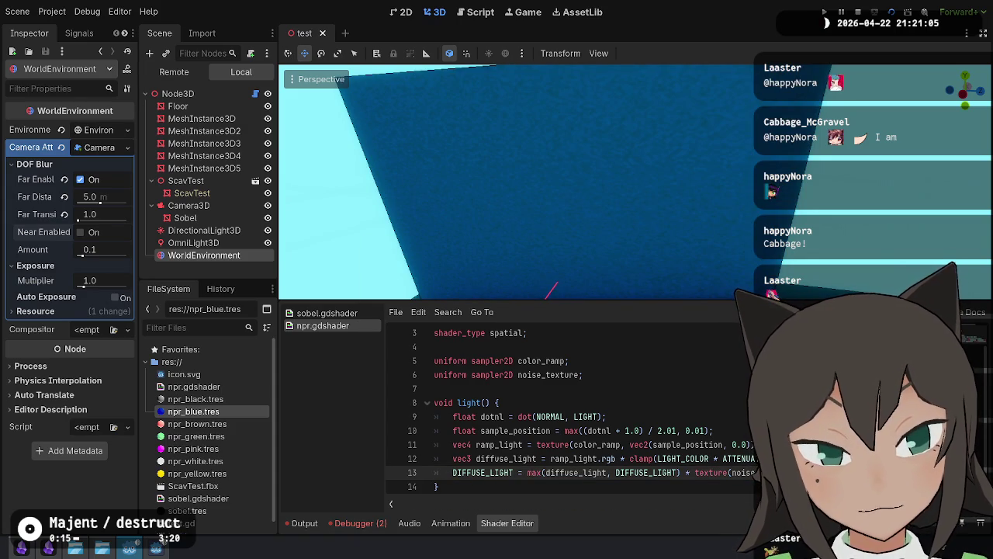
{"action": "key", "text": "BackSpace"}
{"action": "type", "text": "+"}
{"action": "key", "text": "ctrl+s"}
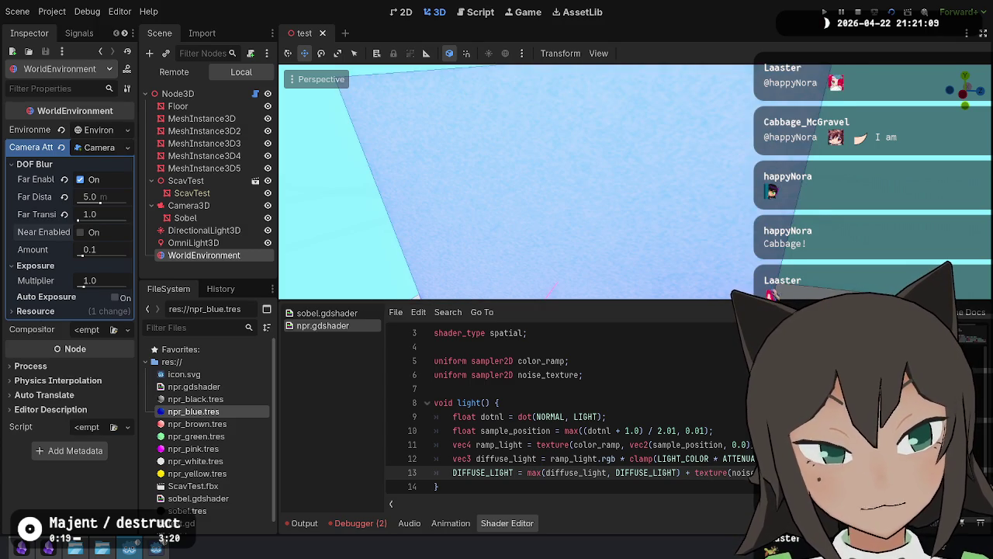
{"action": "key", "text": "ctrl+s"}
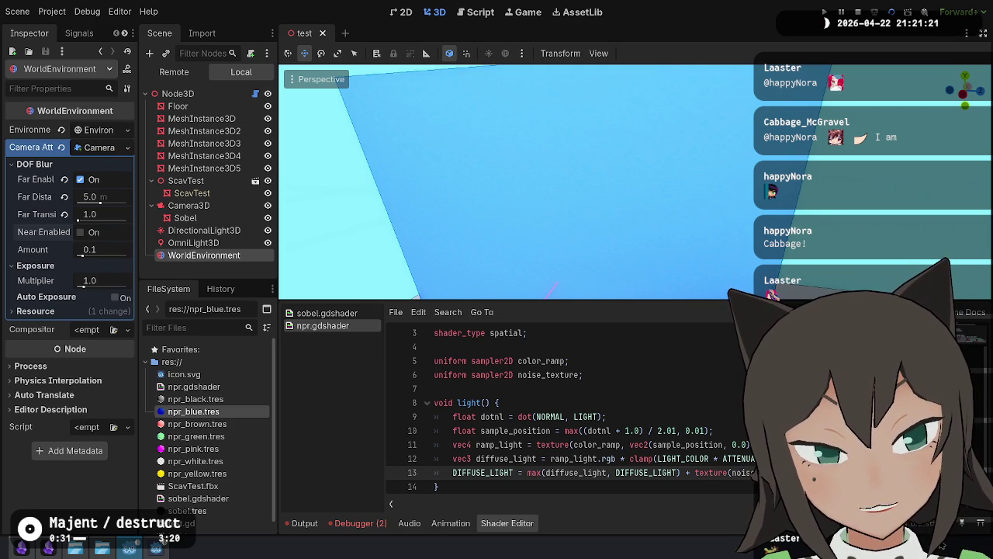
Step: Remove the noise texture term from the DIFFUSE_LIGHT line
{"action": "key", "text": "ctrl+shift+Left"}
{"action": "key", "text": "ctrl+shift+Left"}
{"action": "key", "text": "ctrl+shift+Left"}
{"action": "key", "text": "BackSpace"}
{"action": "key", "text": "ctrl+shift+Return"}
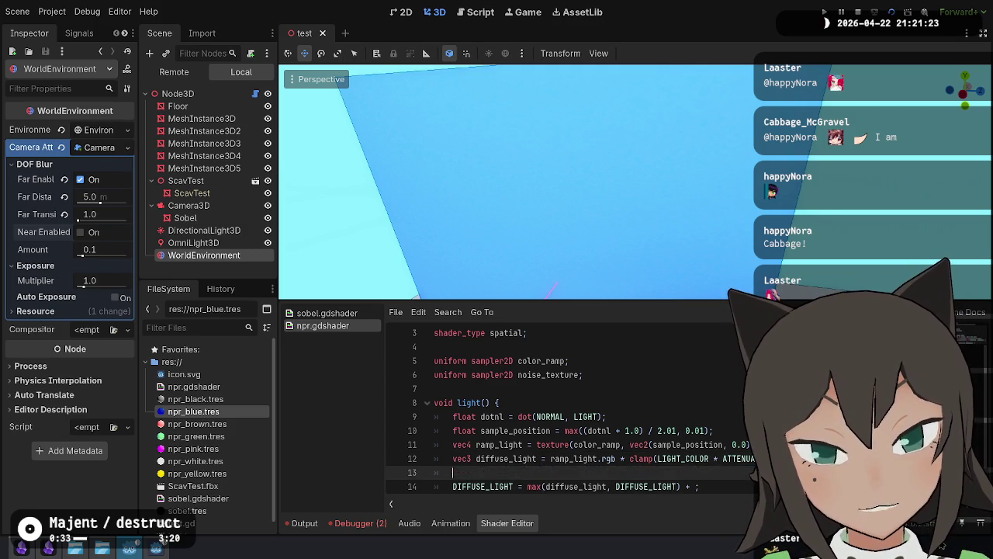
{"action": "key", "text": "ctrl+z"}
Step: Declare float variance from texture(noise_texture, UV) on line 14 and start a variance = mix line
{"action": "left_click", "coordinate": [452, 485]}
{"action": "type", "text": "t variance "}
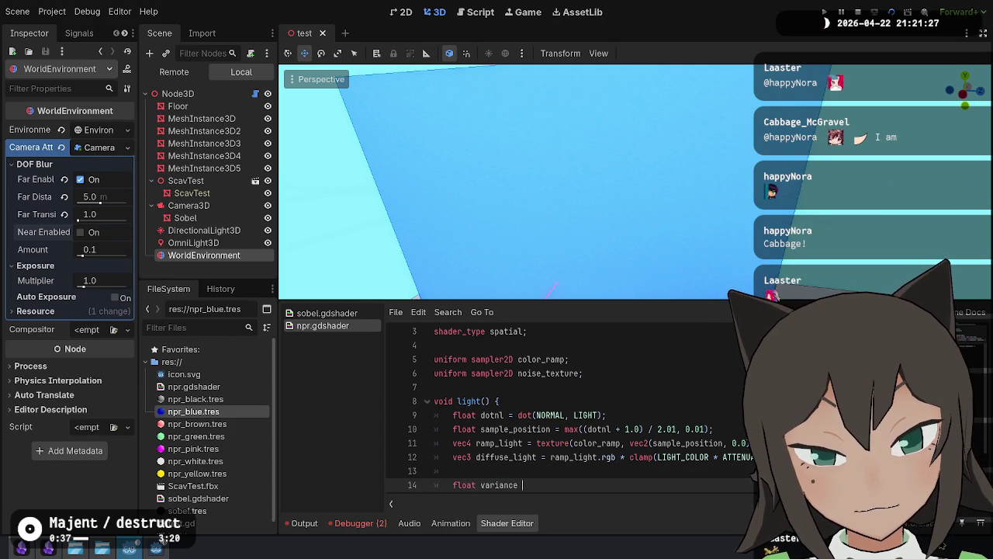
{"action": "type", "text": "= texture(noise_texture, UV).rgb;"}
{"action": "key", "text": "Return"}
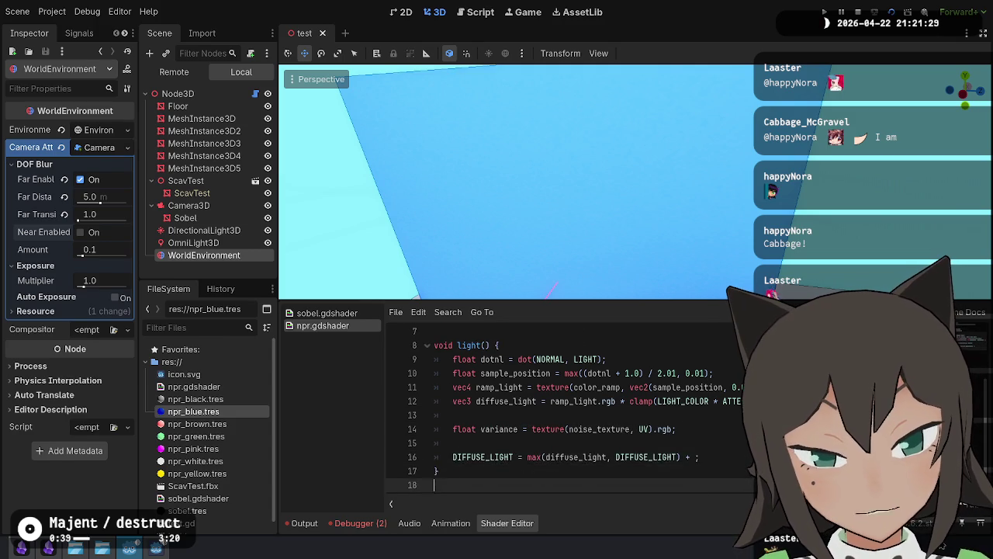
{"action": "key", "text": "Return"}
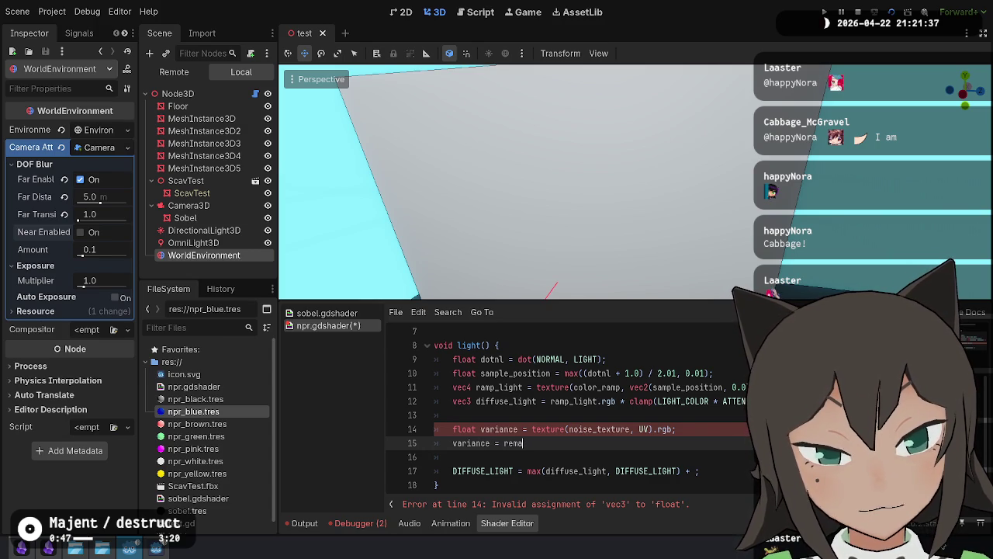
{"action": "left_click", "coordinate": [523, 429]}
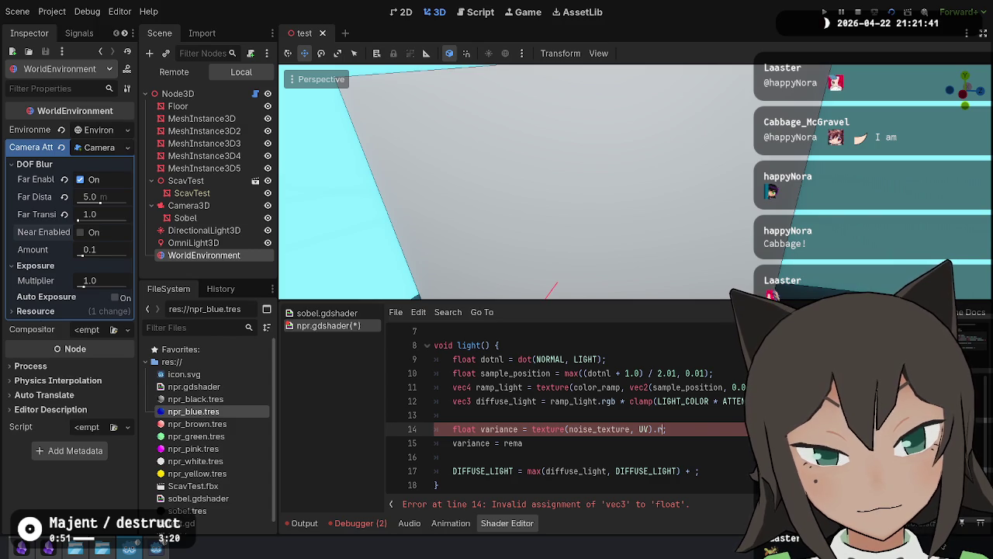
{"action": "left_click", "coordinate": [524, 443]}
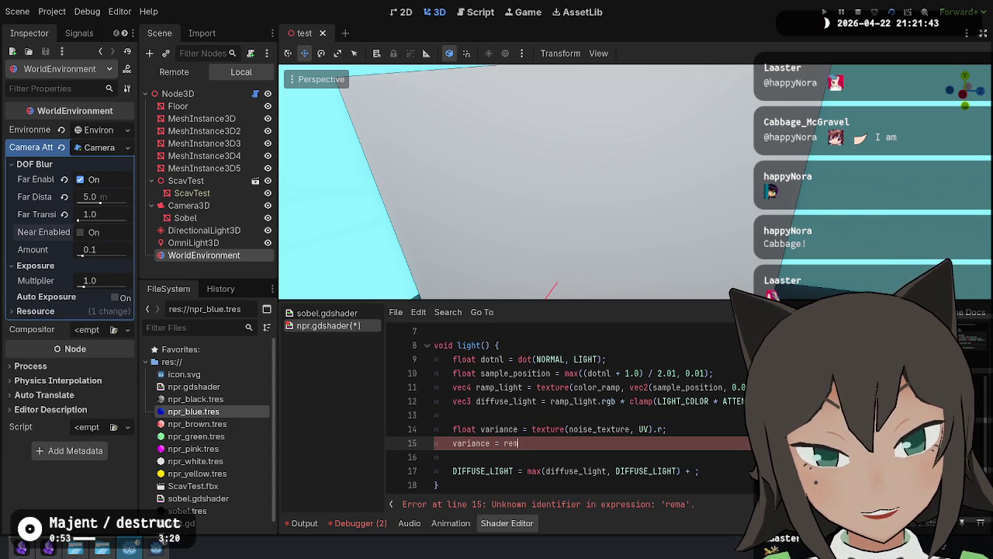
{"action": "type", "text": "ix"}
{"action": "key", "text": "Return"}
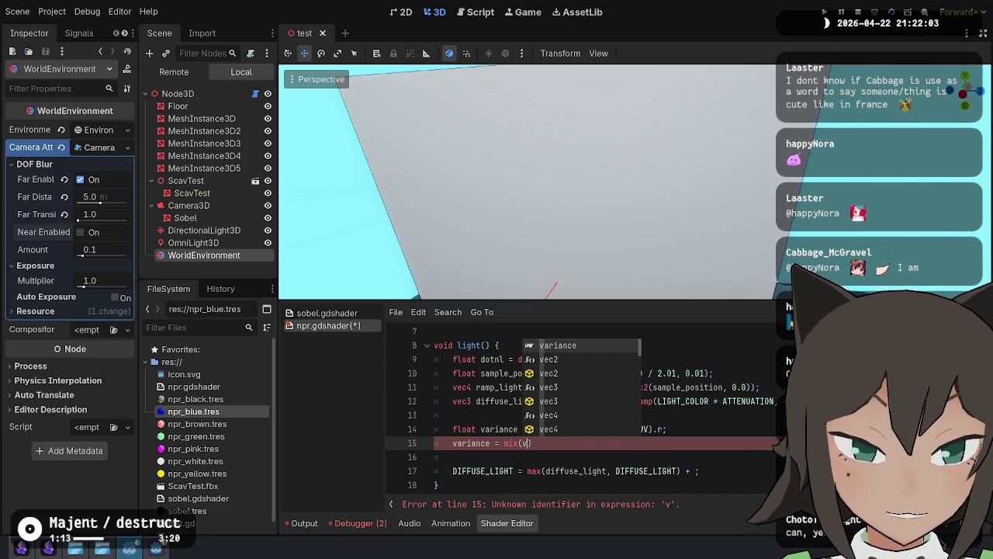
Step: Set the variance mix range to 0.9–1.0, correcting the upper bound from 1.1, and save
{"action": "key", "text": "Return"}
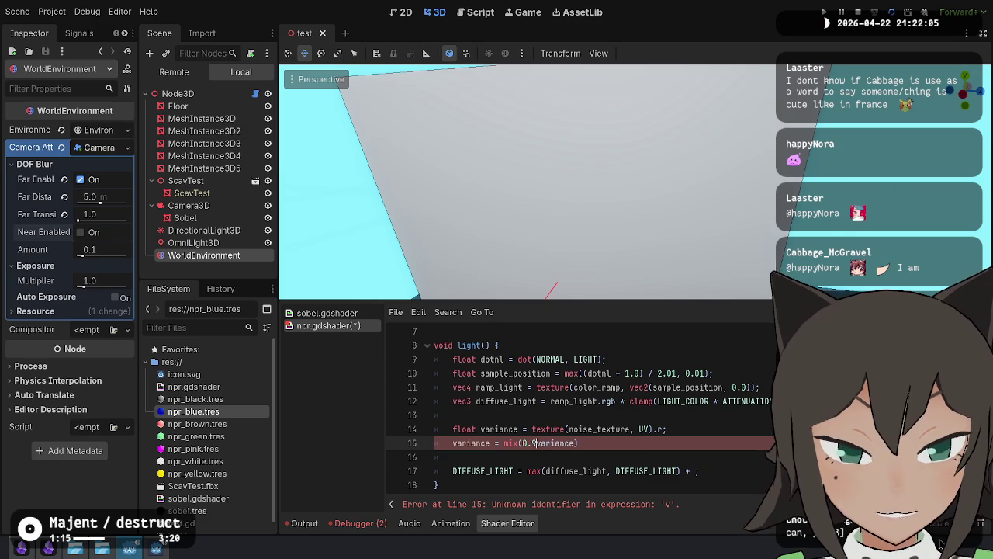
{"action": "type", "text": ", 1.1,"}
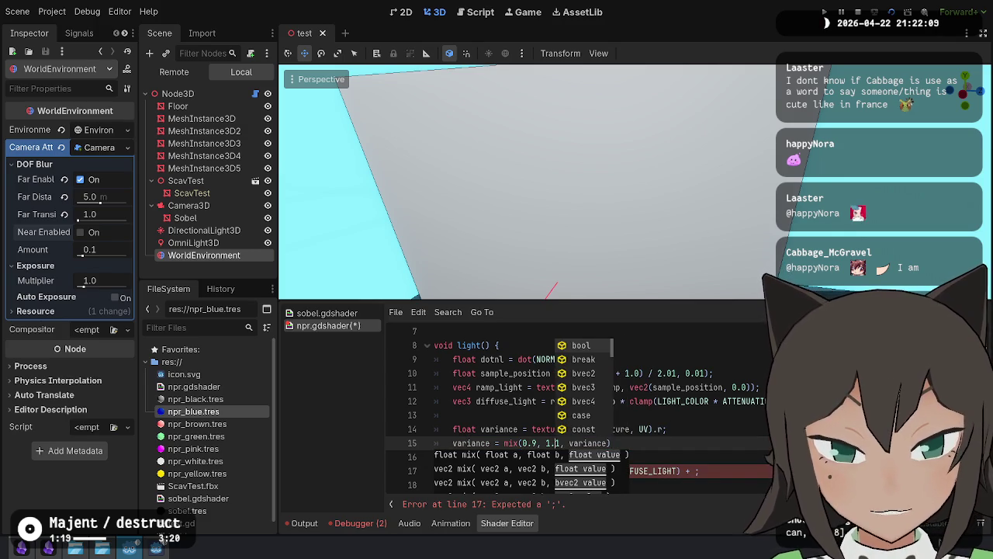
{"action": "key", "text": "Escape"}
{"action": "key", "text": "Down"}
{"action": "left_click", "coordinate": [695, 470]}
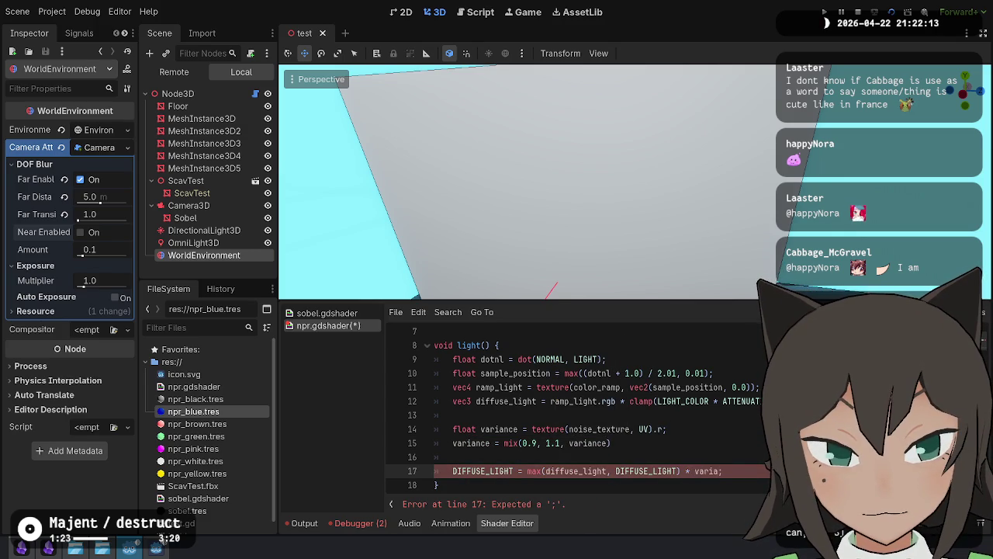
{"action": "key", "text": "Up"}
{"action": "key", "text": "Up"}
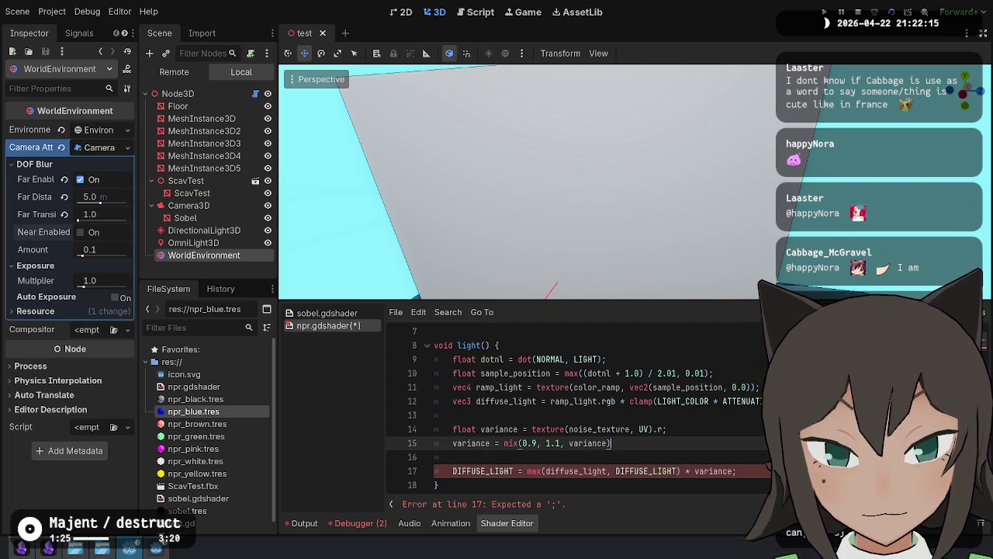
{"action": "key", "text": "Left"}
{"action": "key", "text": "BackSpace"}
{"action": "type", "text": "0"}
{"action": "key", "text": "ctrl+s"}
Step: Add the missing semicolon to the variance line and save the shader
{"action": "left_click", "coordinate": [556, 471]}
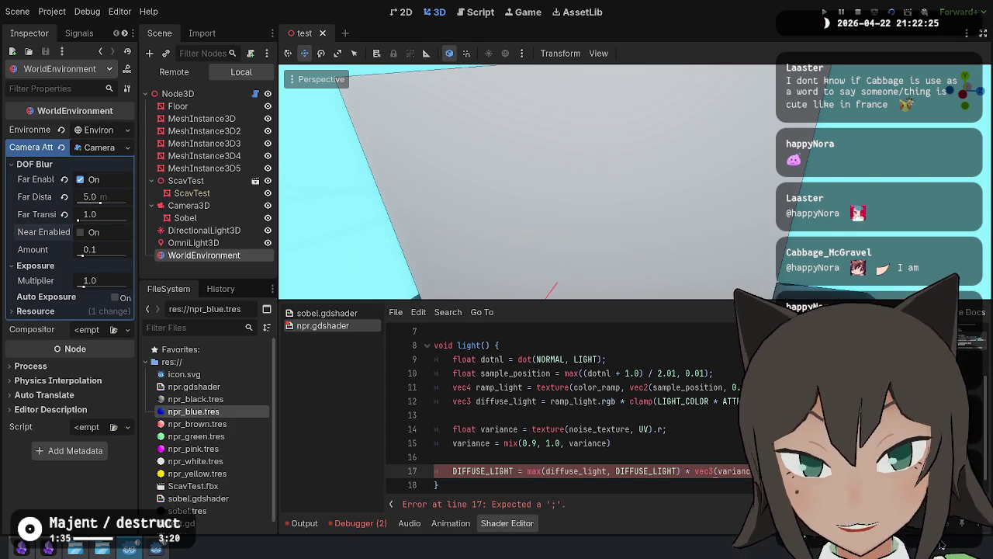
{"action": "left_click", "coordinate": [724, 443]}
{"action": "type", "text": ";"}
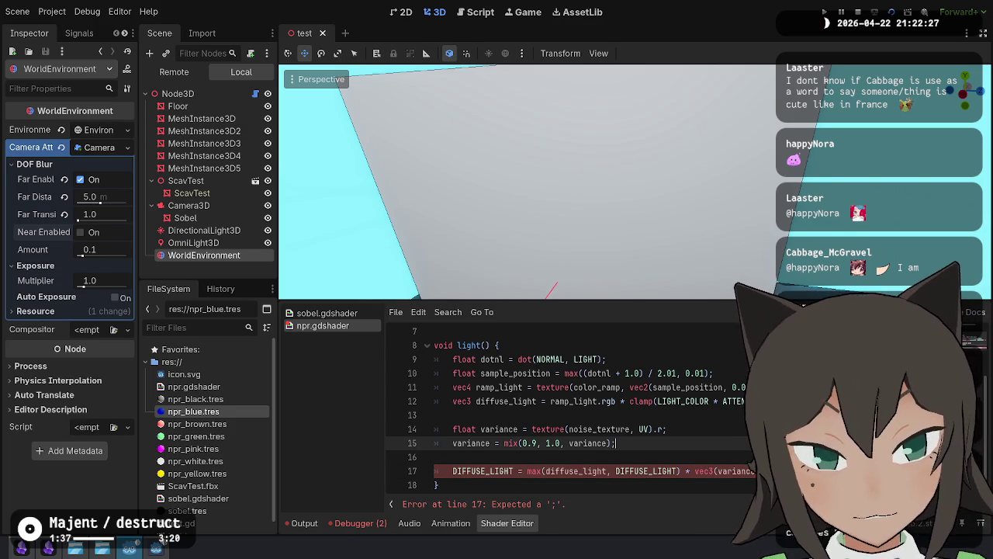
{"action": "key", "text": "ctrl+s"}
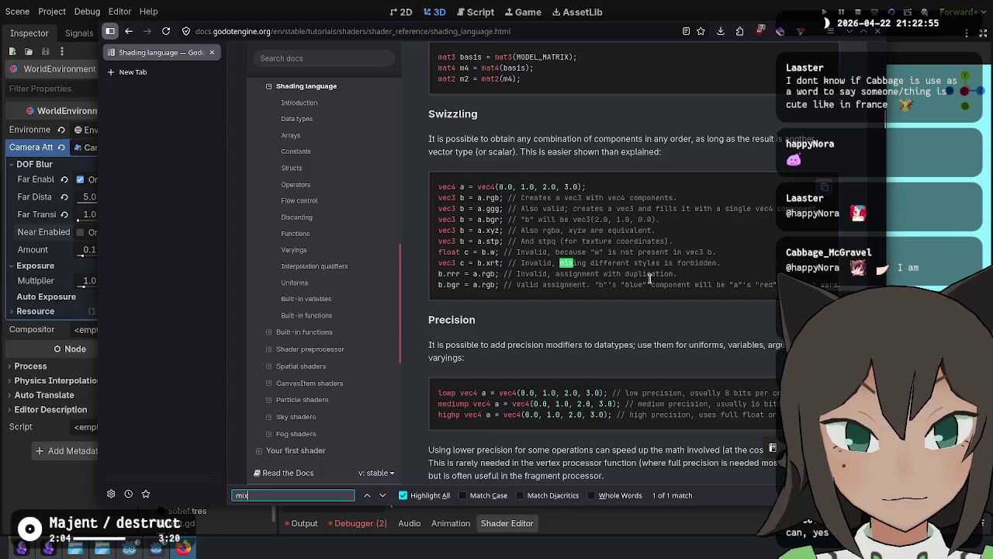
Step: Jump to Built-in functions, then search the Spatial shaders page for 'mix'
{"action": "key", "text": "Escape"}
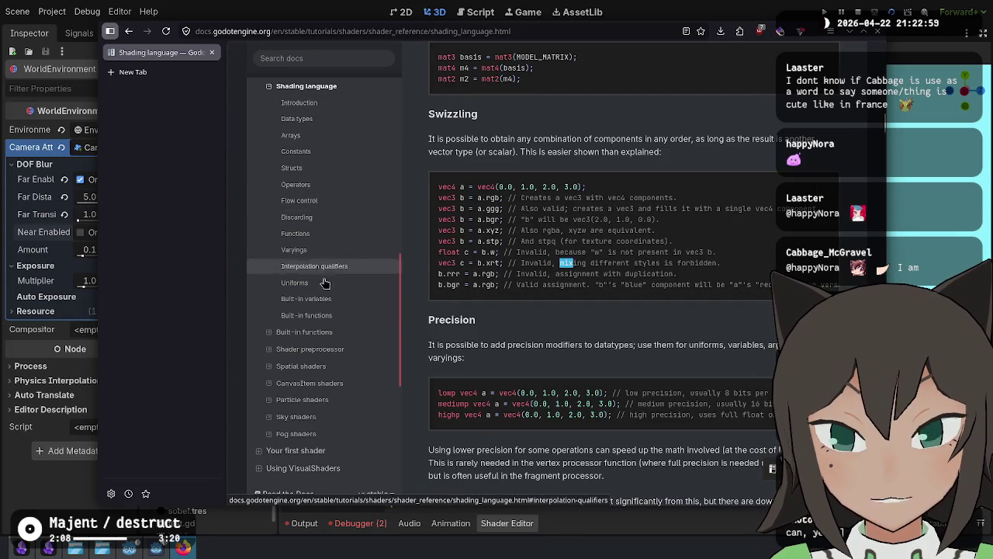
{"action": "left_click", "coordinate": [334, 316]}
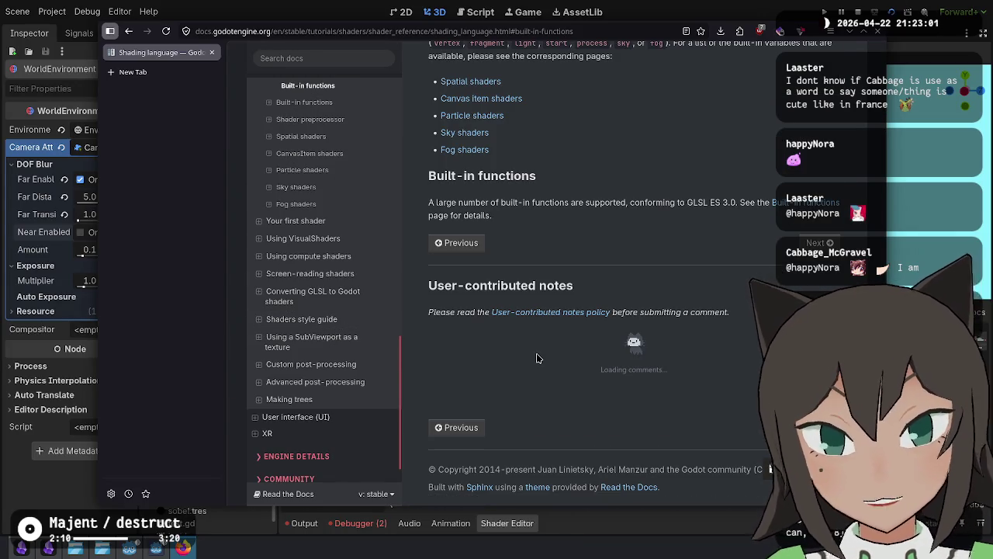
{"action": "left_click", "coordinate": [486, 85]}
{"action": "key", "text": "ctrl+f"}
{"action": "type", "text": "mix"}
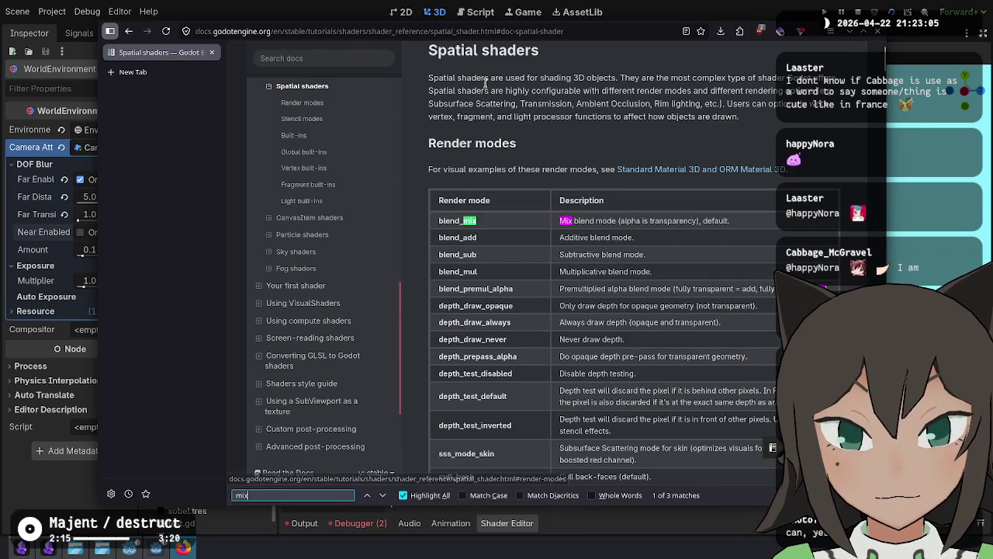
{"action": "key", "text": "shift+Return"}
{"action": "key", "text": "Escape"}
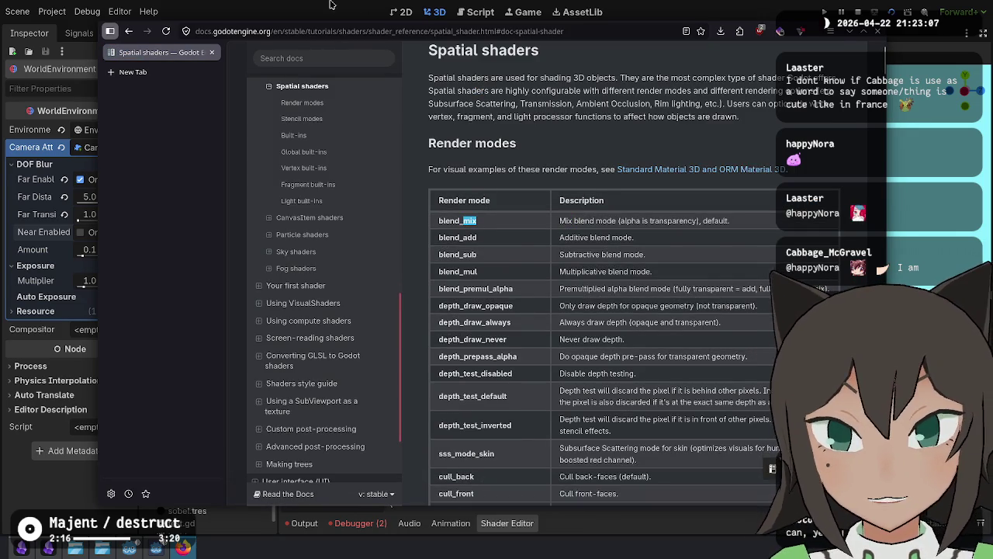
Step: Return to the Shading language page and scroll to its Built-in functions section
{"action": "left_click", "coordinate": [129, 31]}
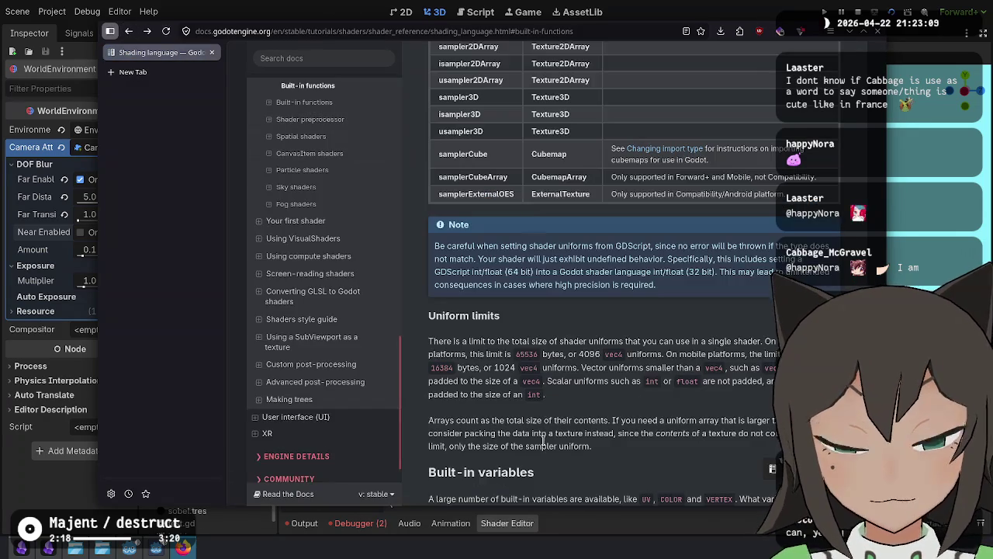
{"action": "scroll", "coordinate": [536, 406], "scroll_direction": "down", "scroll_amount": 5}
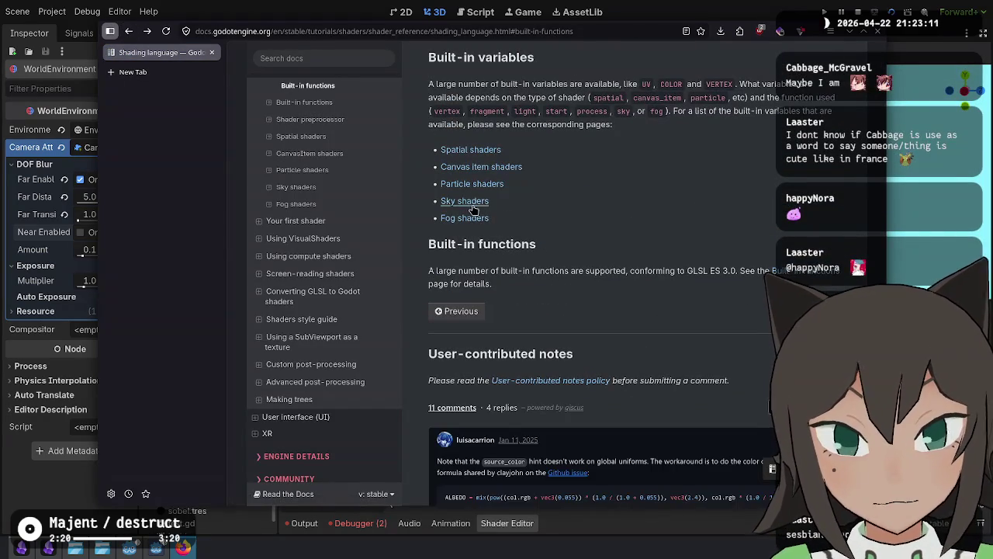
{"action": "left_click", "coordinate": [183, 548]}
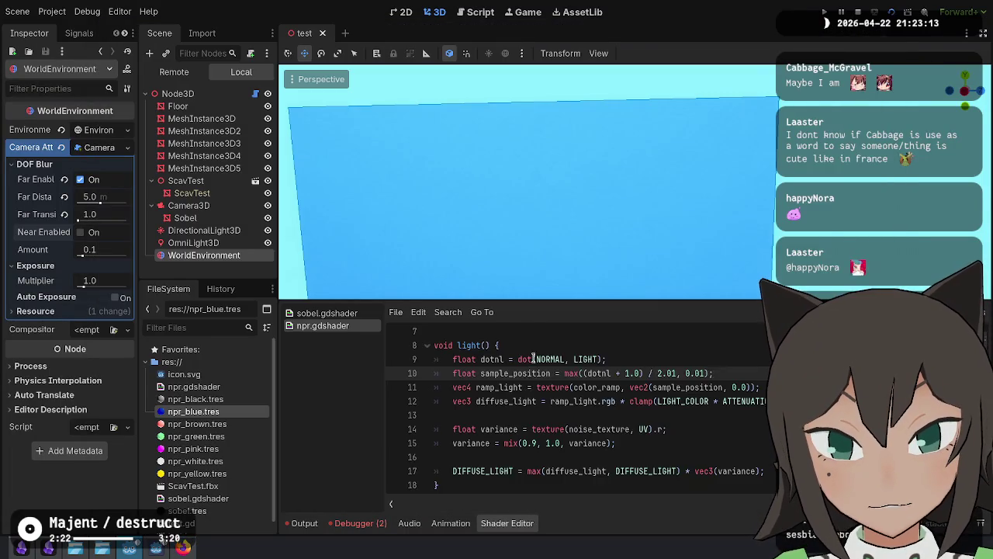
{"action": "key", "text": "alt+Tab"}
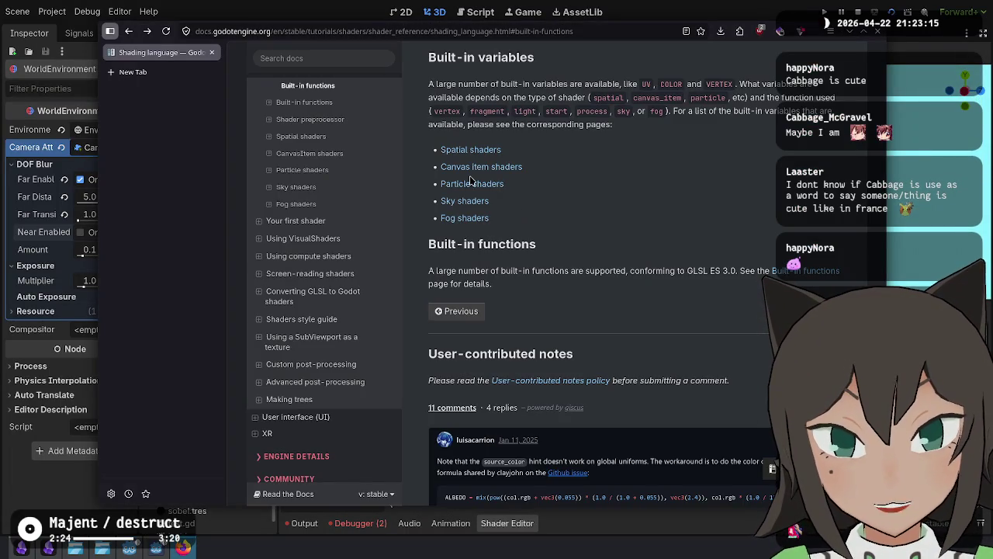
Step: Read through the Spatial shaders page and its Built-ins section
{"action": "left_click", "coordinate": [480, 158]}
{"action": "scroll", "coordinate": [665, 261], "scroll_direction": "down", "scroll_amount": 10}
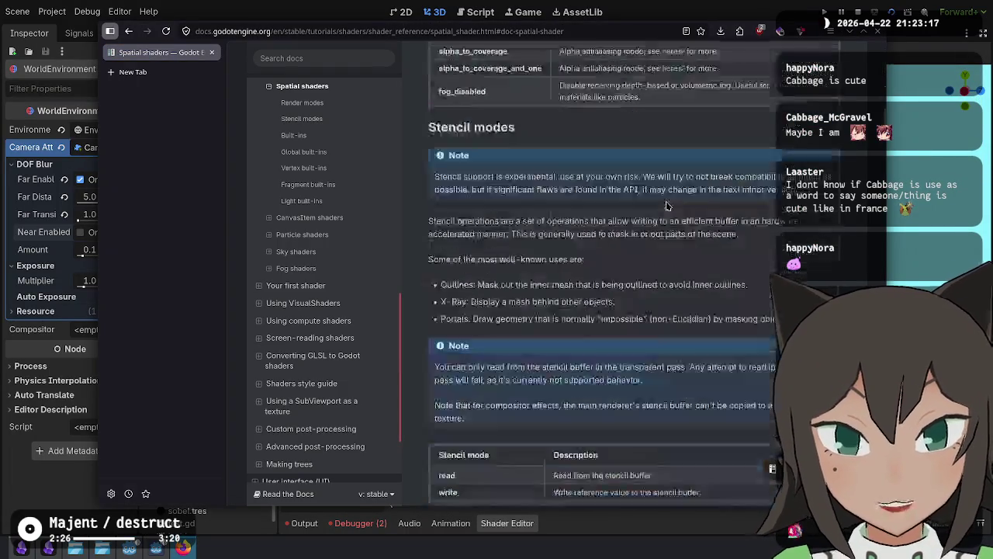
{"action": "scroll", "coordinate": [665, 202], "scroll_direction": "down", "scroll_amount": 15}
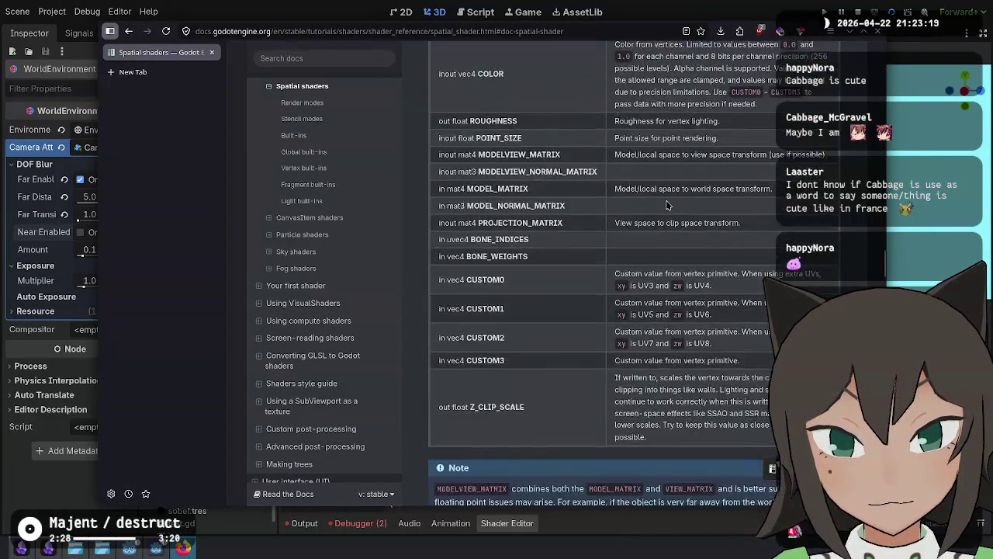
{"action": "scroll", "coordinate": [666, 204], "scroll_direction": "down", "scroll_amount": 15}
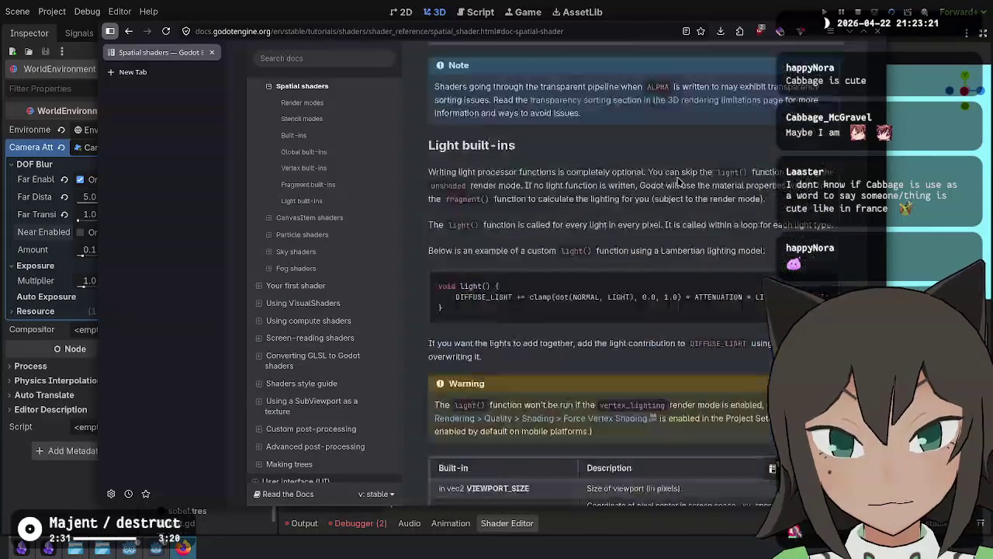
{"action": "scroll", "coordinate": [676, 176], "scroll_direction": "down", "scroll_amount": 15}
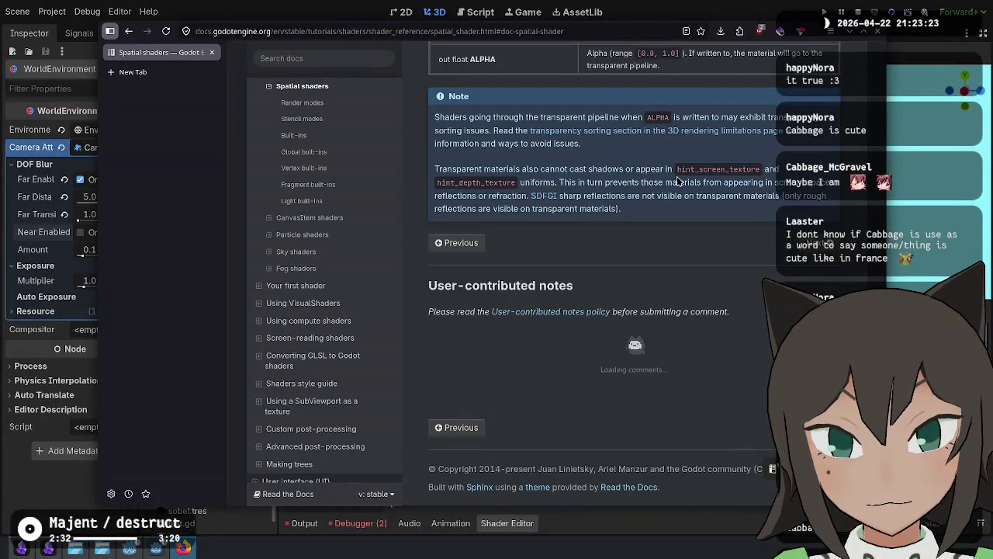
{"action": "scroll", "coordinate": [620, 248], "scroll_direction": "up", "scroll_amount": 10}
{"action": "scroll", "coordinate": [334, 248], "scroll_direction": "up", "scroll_amount": 3}
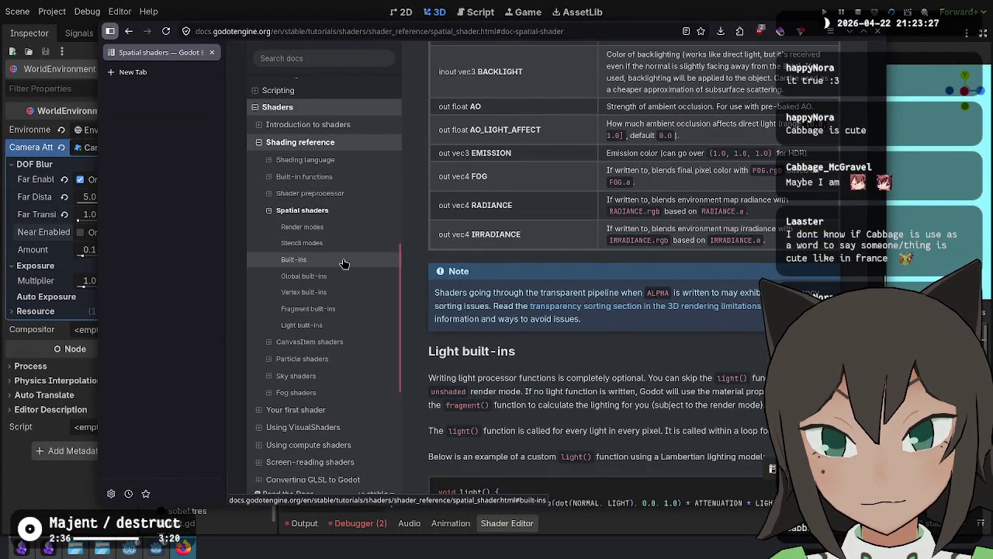
{"action": "left_click", "coordinate": [344, 261]}
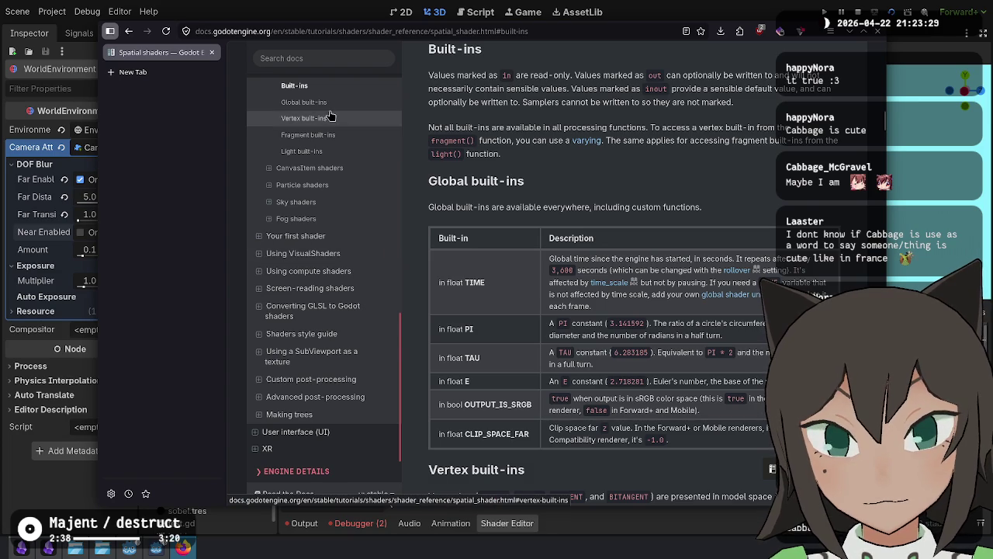
{"action": "scroll", "coordinate": [314, 181], "scroll_direction": "up", "scroll_amount": 2}
{"action": "scroll", "coordinate": [314, 181], "scroll_direction": "up", "scroll_amount": 4}
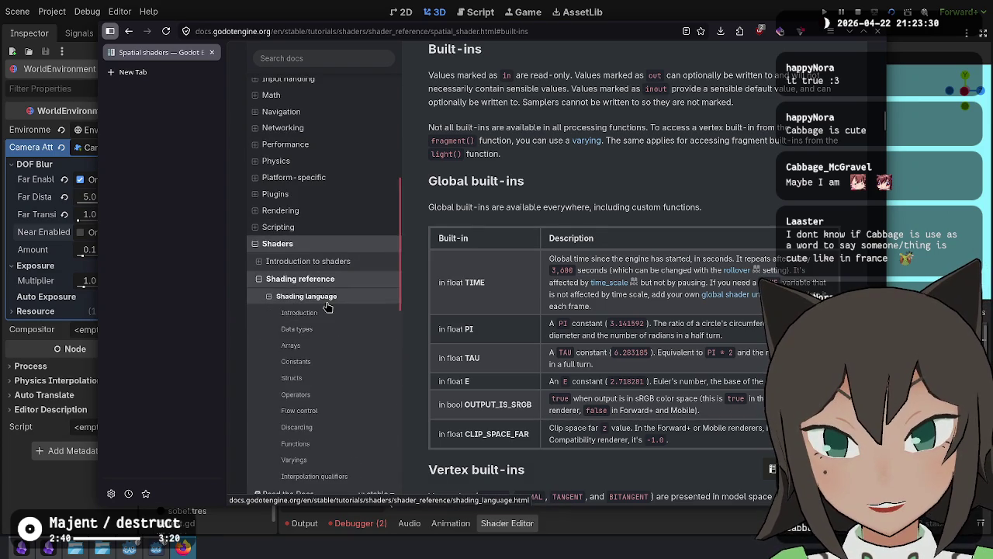
Step: Go to the Shading language page's Functions section, scrolling to Varyings
{"action": "left_click", "coordinate": [323, 295]}
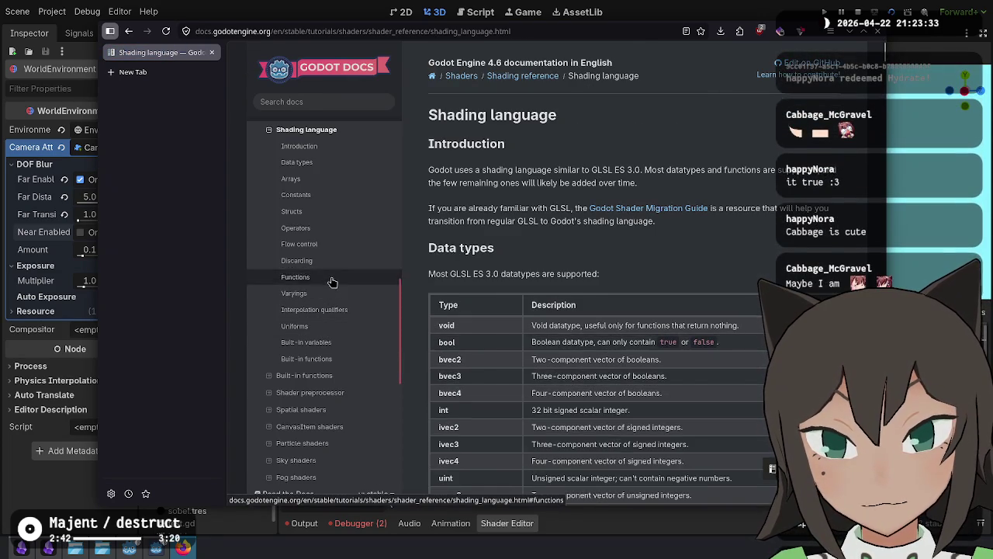
{"action": "left_click", "coordinate": [332, 280]}
{"action": "scroll", "coordinate": [632, 206], "scroll_direction": "down", "scroll_amount": 6}
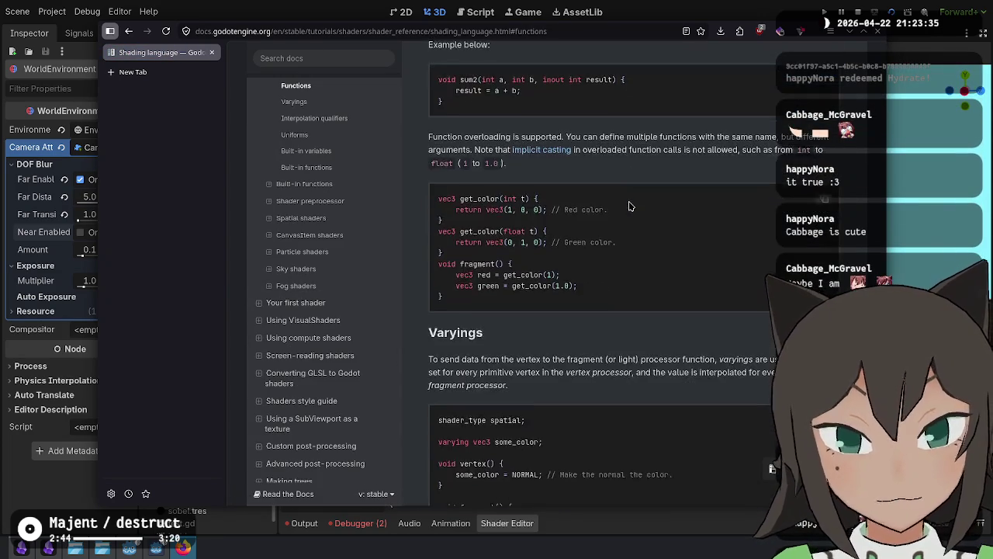
{"action": "scroll", "coordinate": [332, 210], "scroll_direction": "up", "scroll_amount": 3}
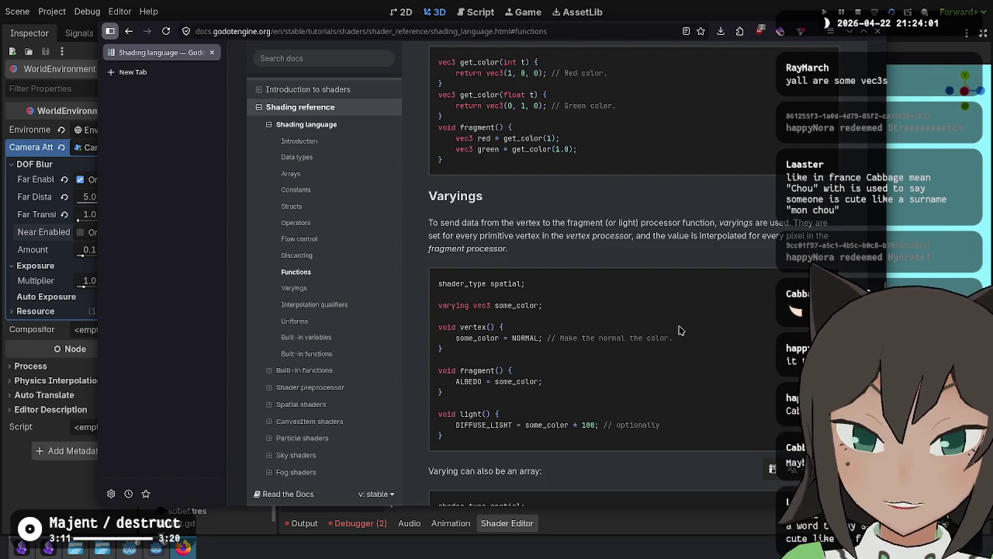
{"action": "scroll", "coordinate": [570, 368], "scroll_direction": "down", "scroll_amount": 6}
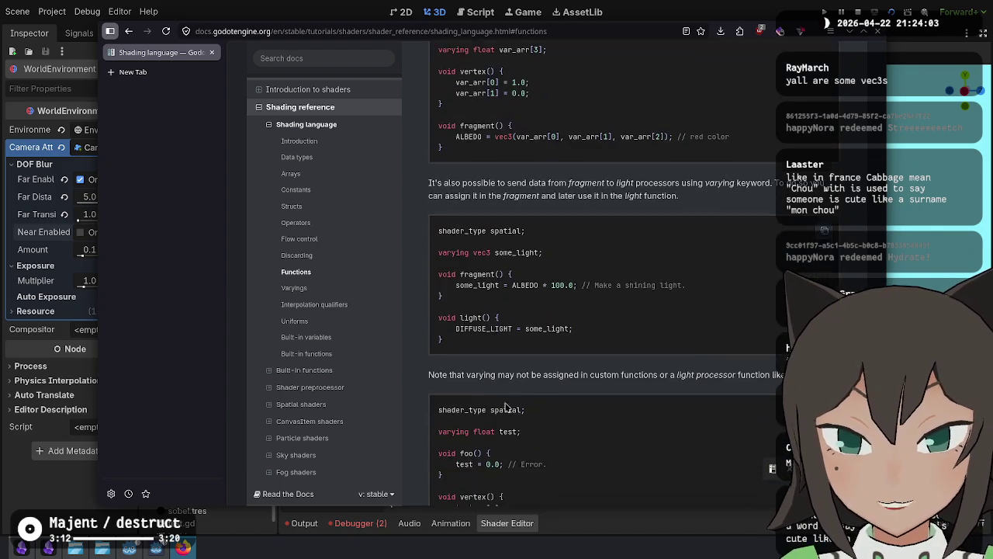
{"action": "scroll", "coordinate": [421, 341], "scroll_direction": "down", "scroll_amount": 2}
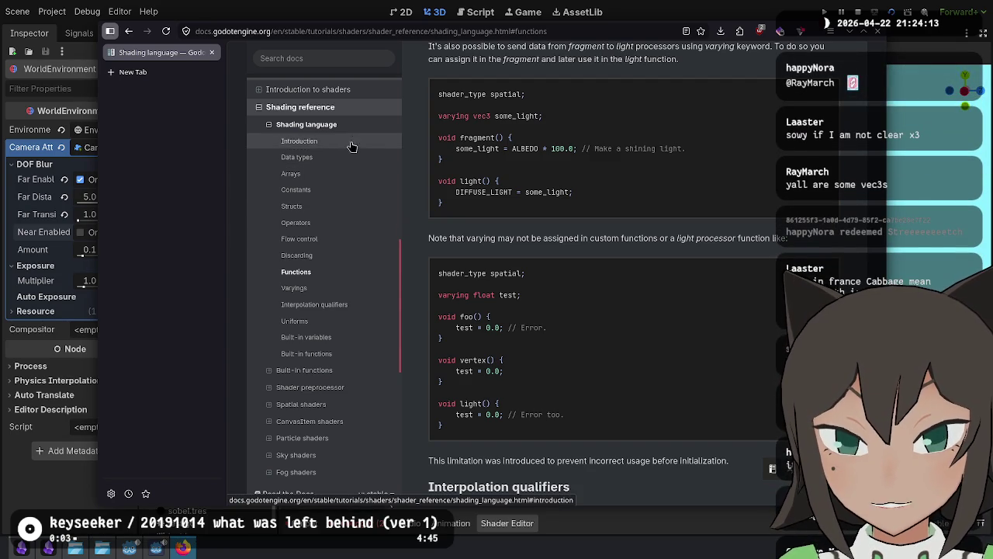
{"action": "left_click", "coordinate": [346, 194]}
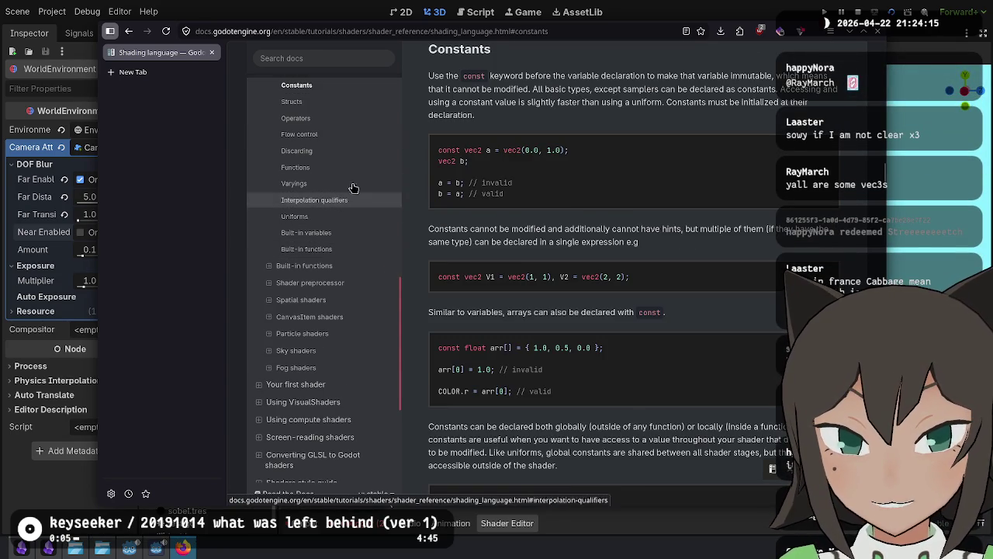
{"action": "left_click", "coordinate": [346, 168]}
{"action": "scroll", "coordinate": [435, 349], "scroll_direction": "down", "scroll_amount": 4}
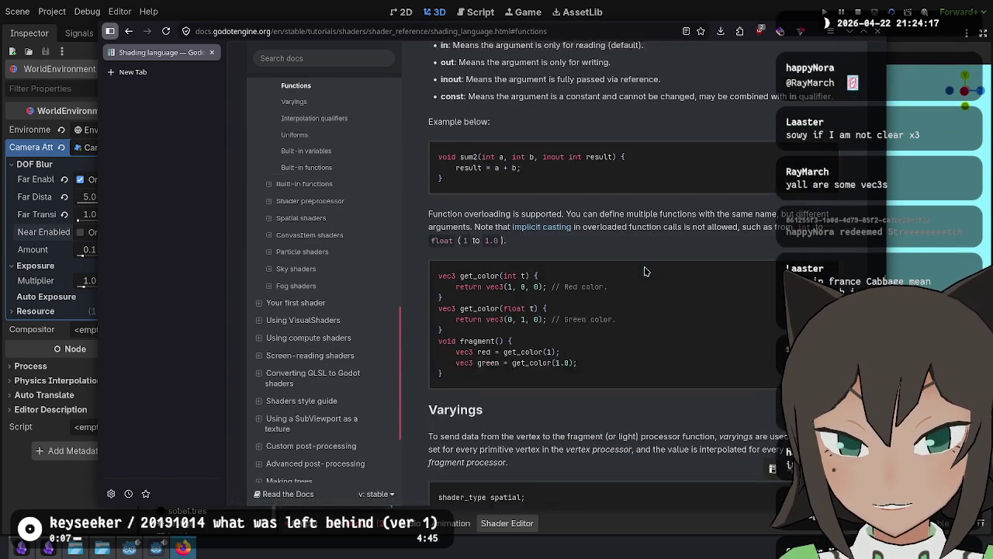
{"action": "scroll", "coordinate": [349, 325], "scroll_direction": "down", "scroll_amount": 1}
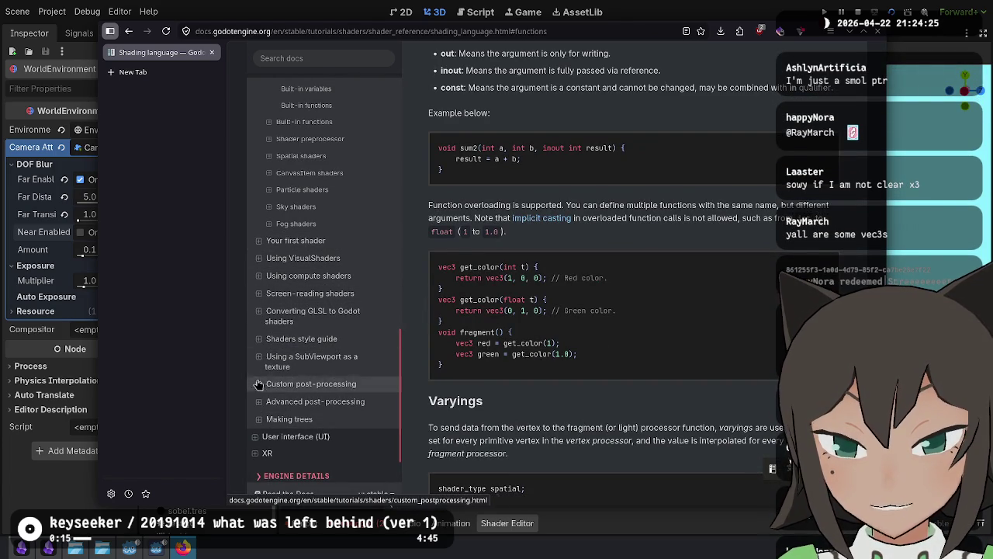
{"action": "scroll", "coordinate": [259, 267], "scroll_direction": "up", "scroll_amount": 2}
{"action": "scroll", "coordinate": [259, 267], "scroll_direction": "up", "scroll_amount": 2}
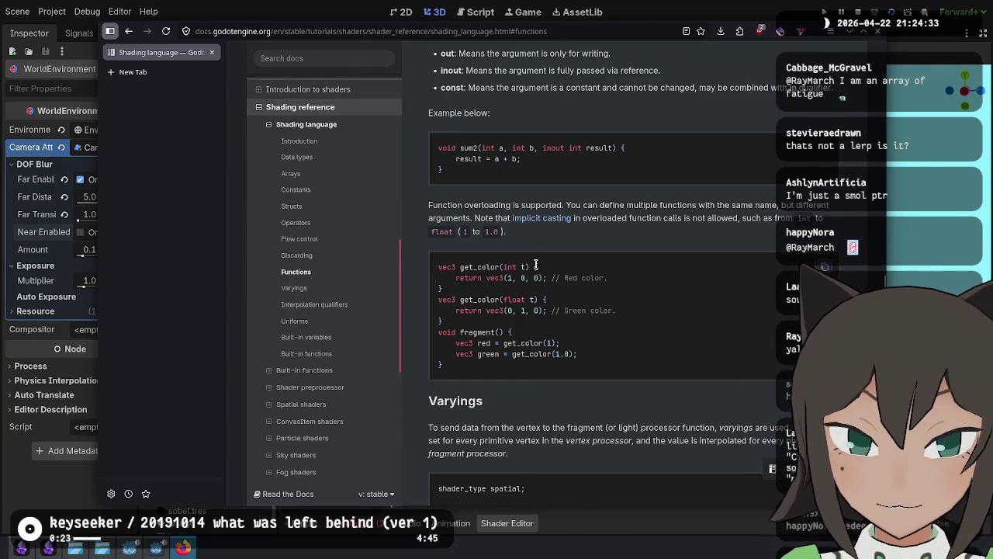
{"action": "scroll", "coordinate": [337, 228], "scroll_direction": "up", "scroll_amount": 2}
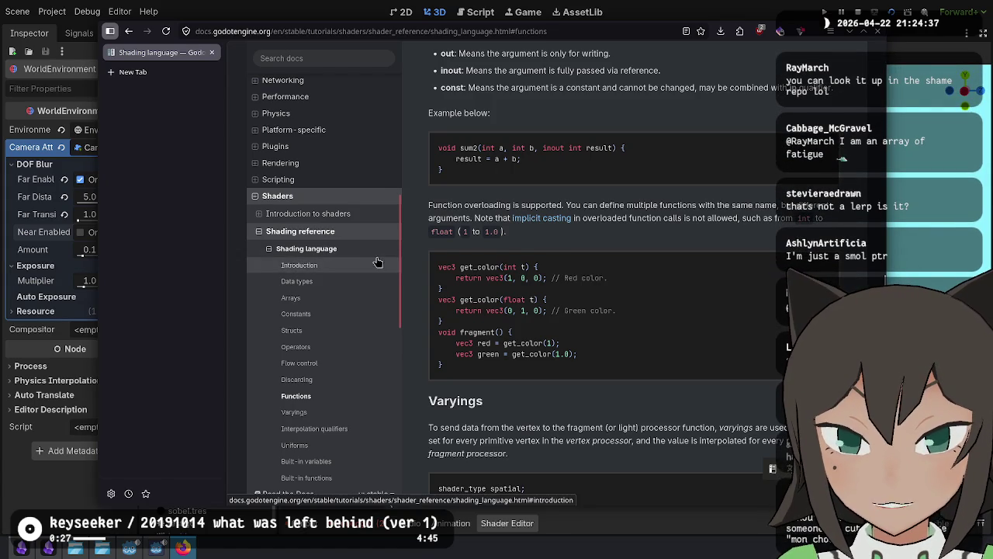
{"action": "left_click_drag", "start_coordinate": [400, 239], "coordinate": [412, 253]}
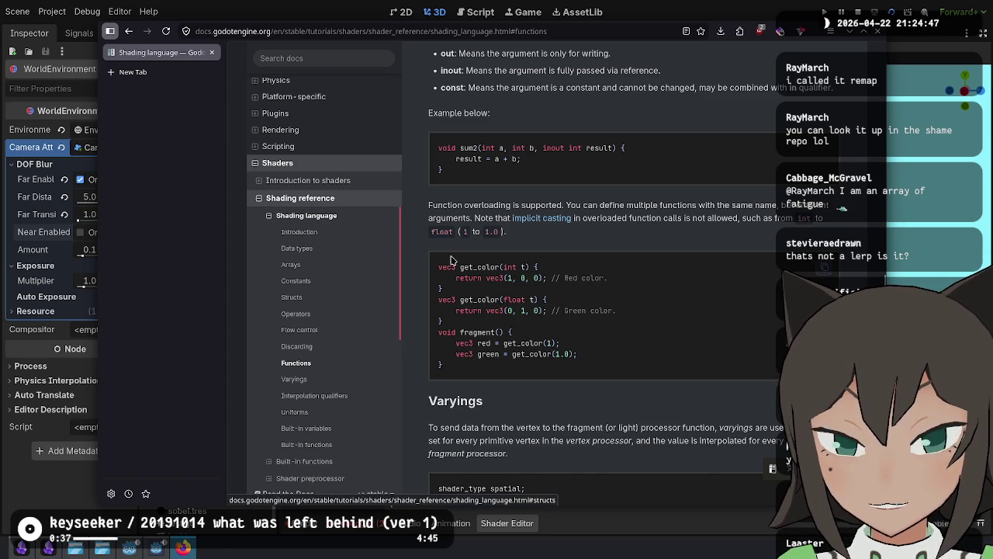
Step: Enlarge the shader code area and try lerp on line 15, reverting to mix after the error
{"action": "key", "text": "alt+Tab"}
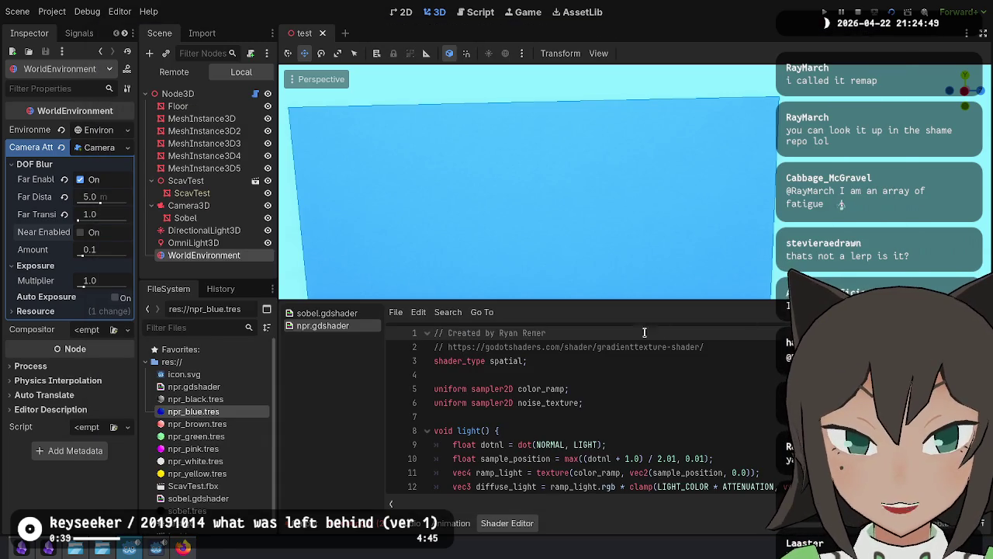
{"action": "left_click_drag", "start_coordinate": [647, 300], "coordinate": [647, 227]}
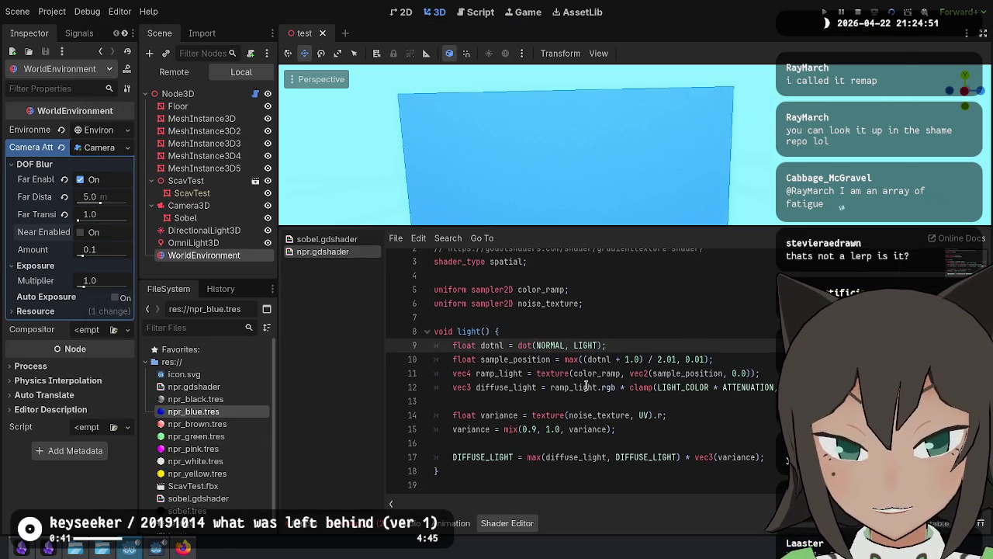
{"action": "double_click", "coordinate": [510, 430]}
{"action": "type", "text": "le"}
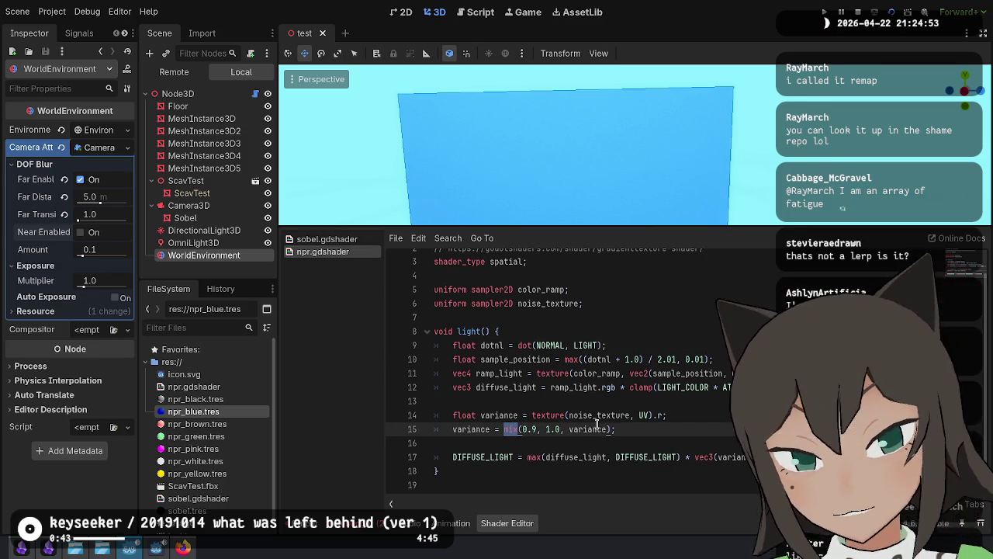
{"action": "type", "text": "rp"}
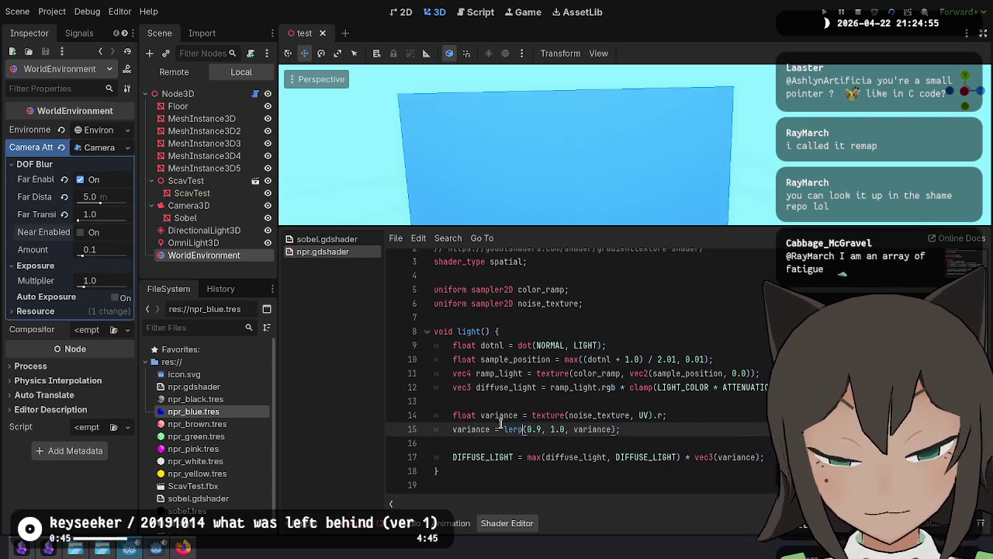
{"action": "key", "text": "BackSpace"}
{"action": "key", "text": "BackSpace"}
{"action": "key", "text": "BackSpace"}
{"action": "type", "text": "mix"}
{"action": "key", "text": "alt+Tab"}
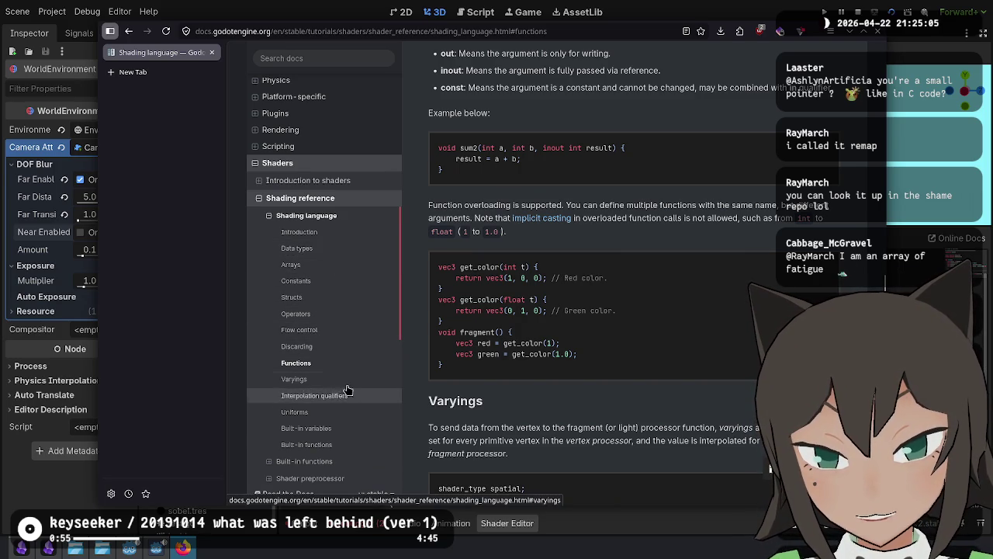
Step: Open the built-in shader functions reference and find the mix entry
{"action": "left_click", "coordinate": [346, 446]}
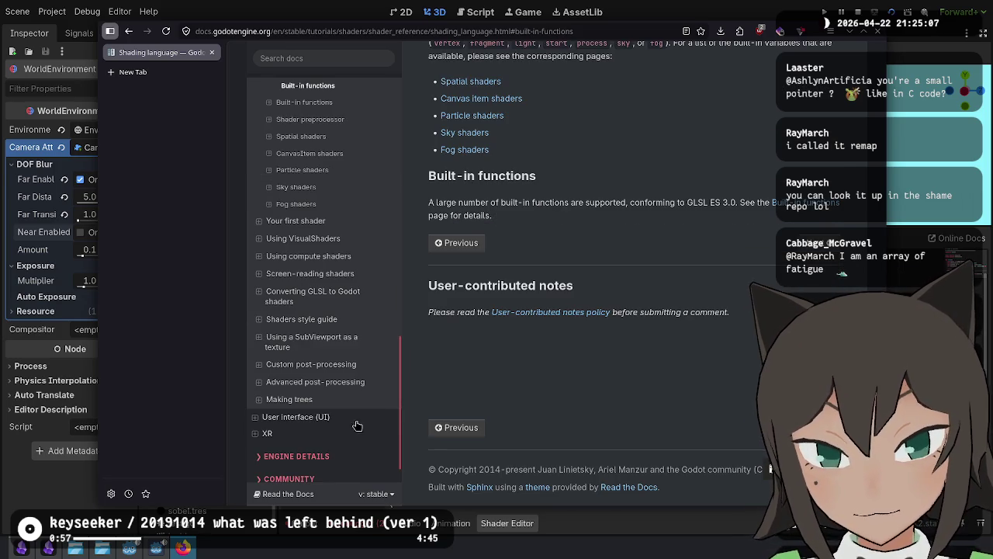
{"action": "scroll", "coordinate": [633, 357], "scroll_direction": "up", "scroll_amount": 3}
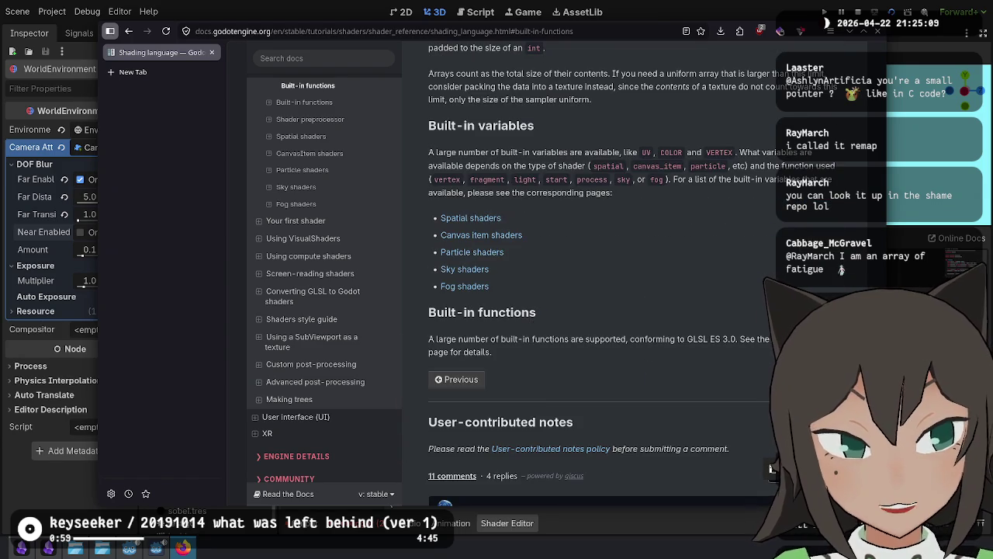
{"action": "left_click", "coordinate": [799, 339]}
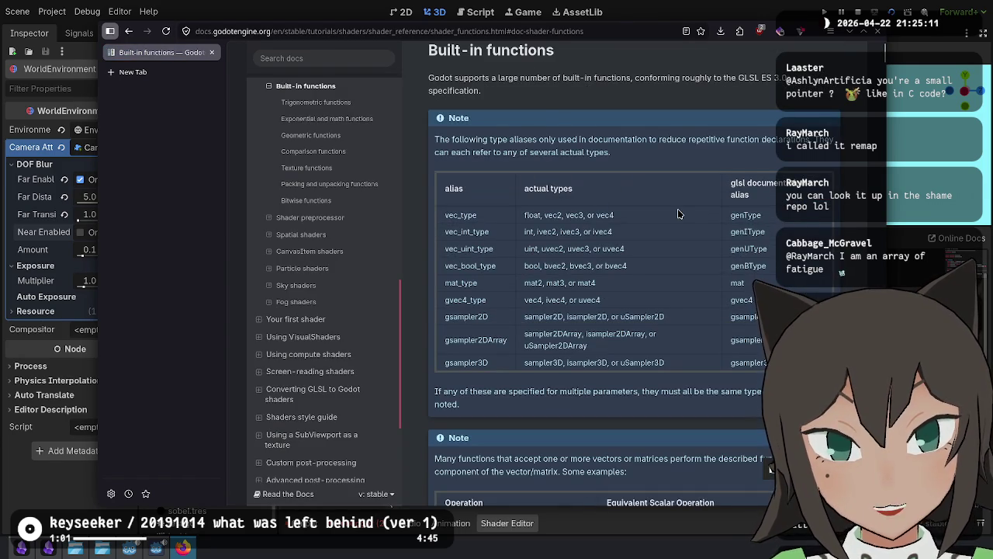
{"action": "key", "text": "ctrl+f"}
{"action": "type", "text": "mix"}
{"action": "key", "text": "Escape"}
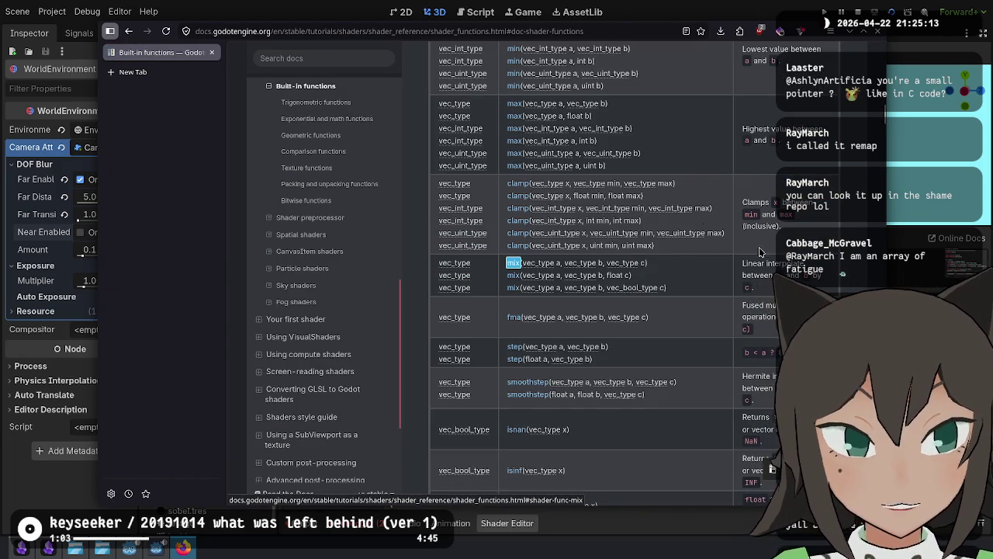
{"action": "left_click_drag", "start_coordinate": [773, 274], "coordinate": [796, 288]}
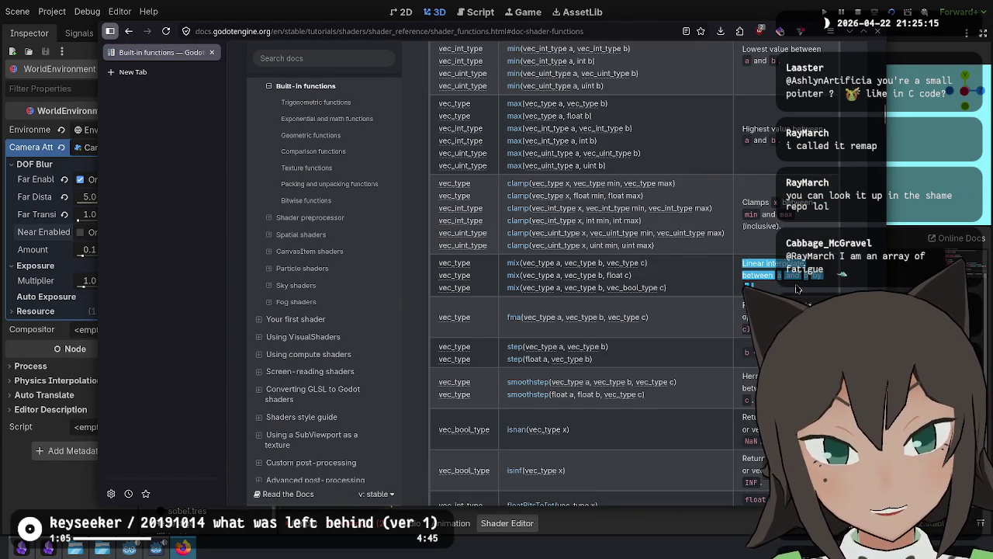
Step: Search the reference for a remap function, then return to the mix row
{"action": "key", "text": "ctrl+f"}
{"action": "type", "text": "rem"}
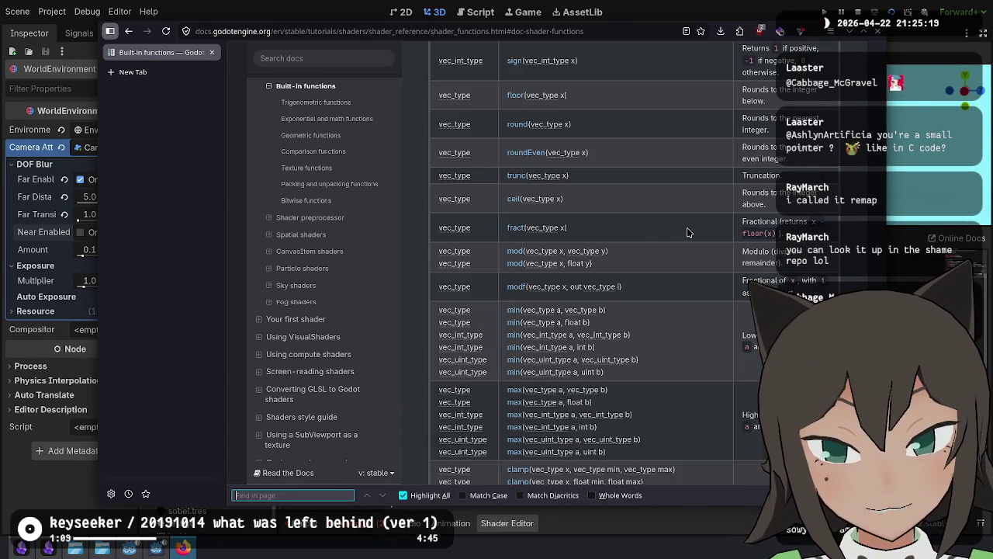
{"action": "type", "text": "map"}
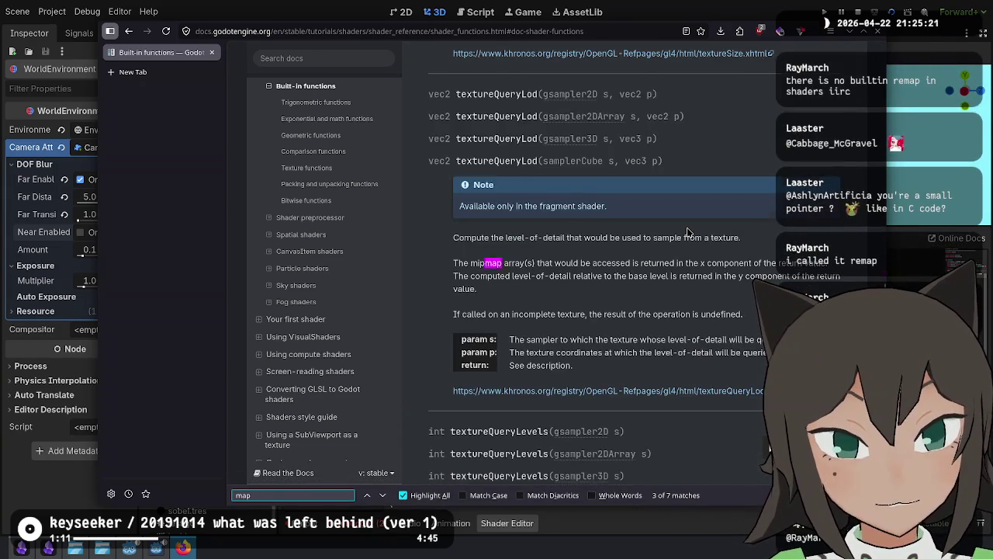
{"action": "key", "text": "Return"}
{"action": "key", "text": "shift+Return"}
{"action": "key", "text": "shift+Return"}
{"action": "key", "text": "shift+Return"}
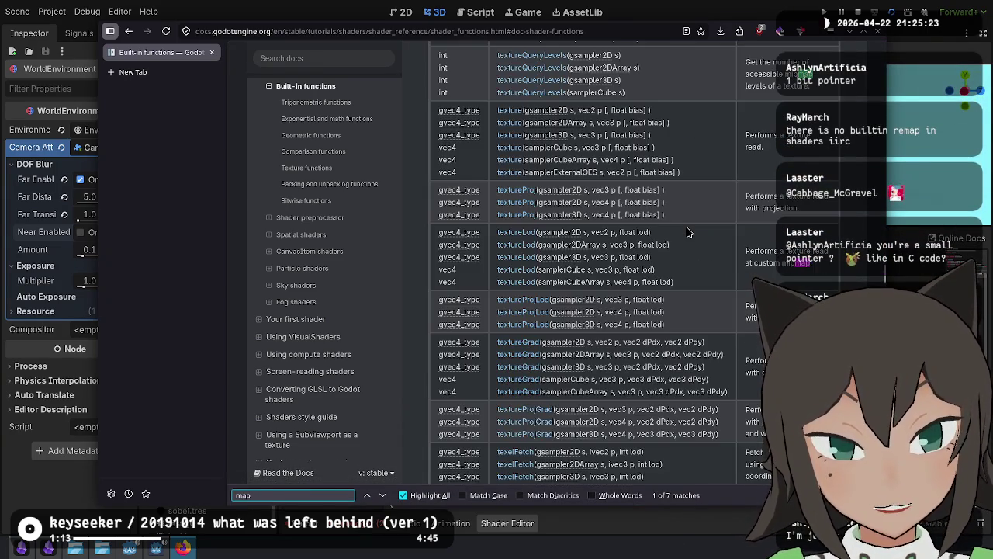
{"action": "key", "text": "BackSpace"}
{"action": "key", "text": "BackSpace"}
{"action": "type", "text": "ix"}
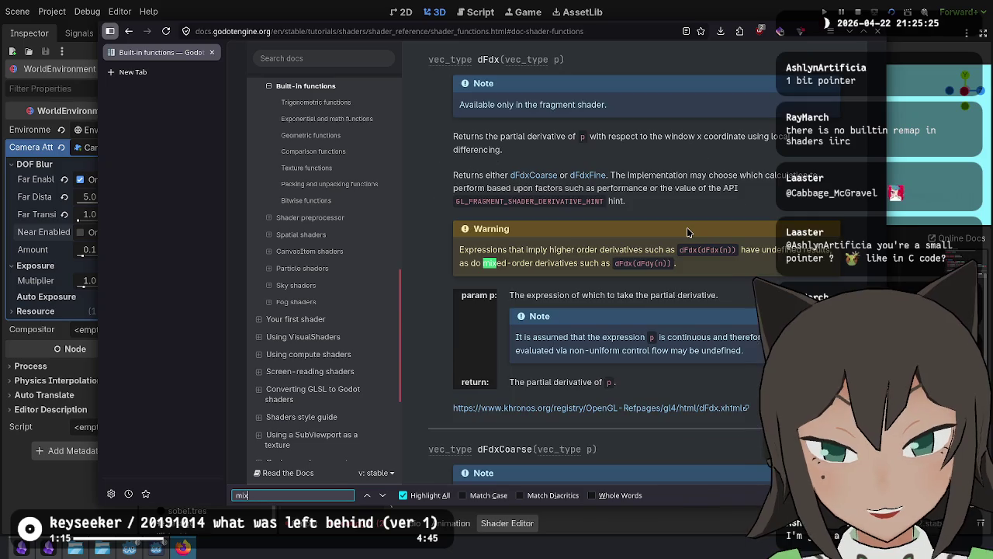
{"action": "key", "text": "Return"}
{"action": "key", "text": "Escape"}
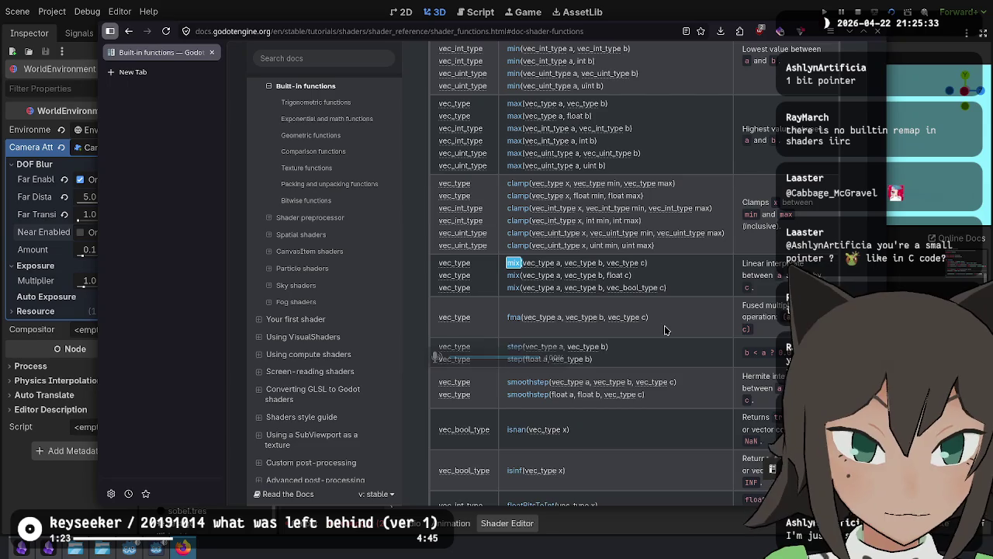
{"action": "scroll", "coordinate": [680, 301], "scroll_direction": "up", "scroll_amount": 3}
{"action": "scroll", "coordinate": [639, 304], "scroll_direction": "down", "scroll_amount": 6}
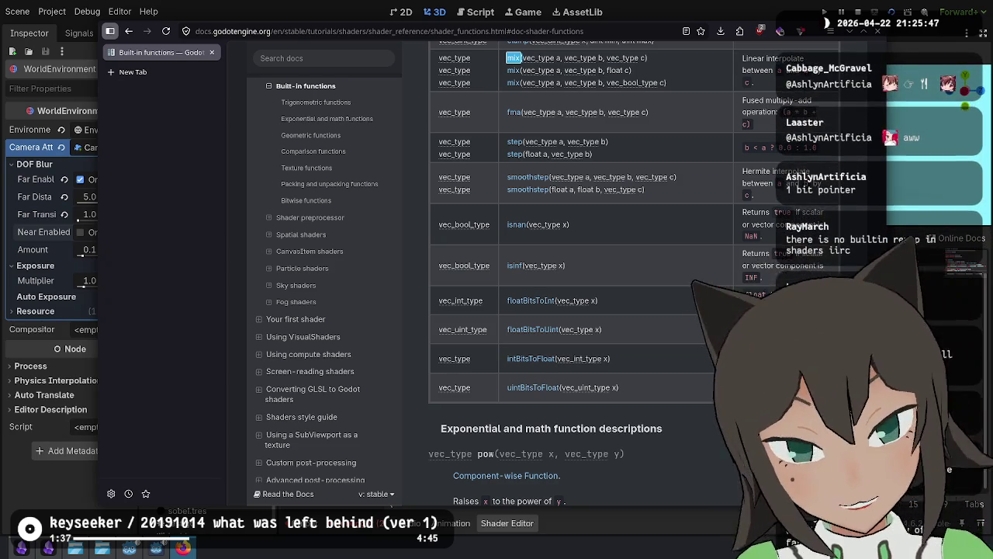
{"action": "key", "text": "alt+Tab"}
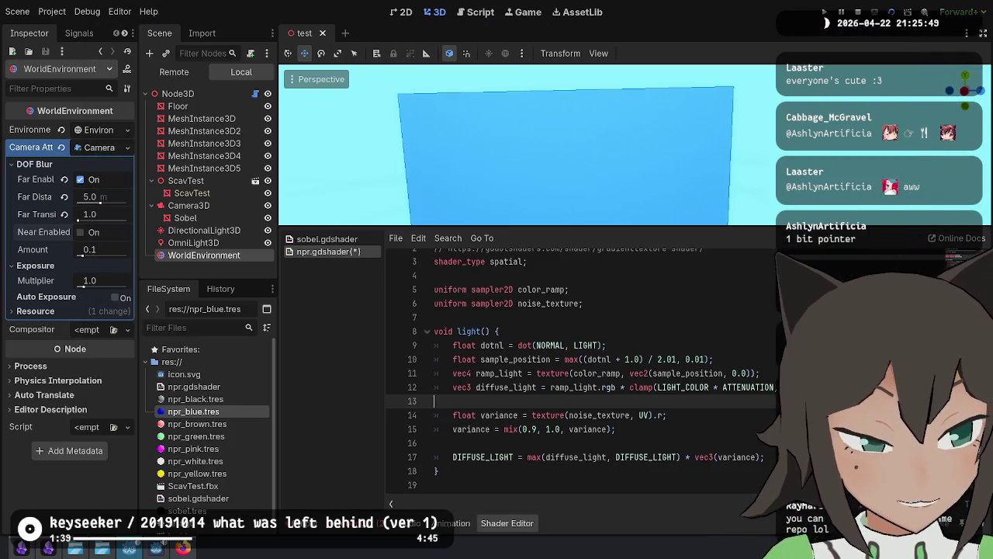
Step: Save the shader and scene, look toward the noise-textured plane, and run the current scene
{"action": "left_click", "coordinate": [615, 429]}
{"action": "key", "text": "ctrl+s"}
{"action": "left_click_drag", "start_coordinate": [620, 155], "coordinate": [558, 171]}
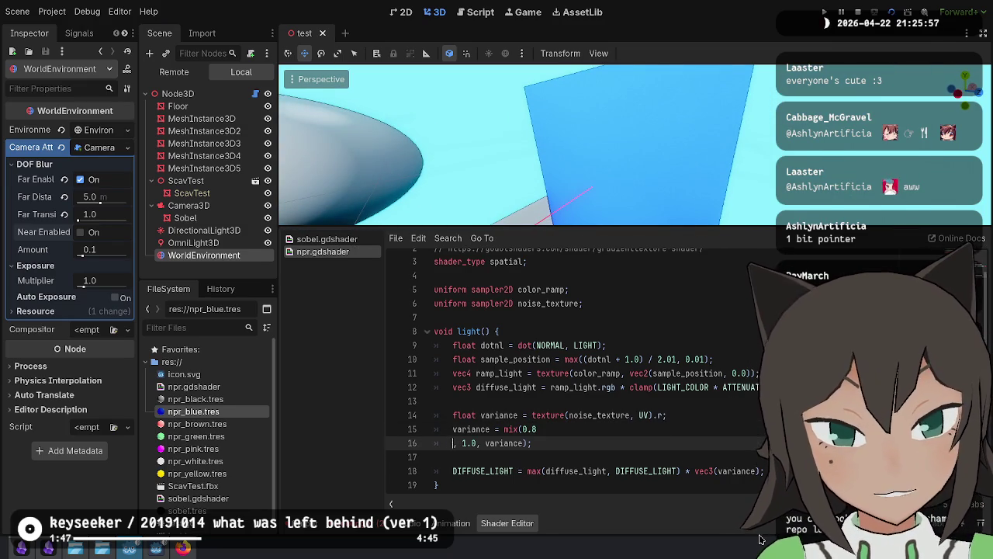
{"action": "key", "text": "ctrl+s"}
{"action": "left_click_drag", "start_coordinate": [558, 171], "coordinate": [512, 175]}
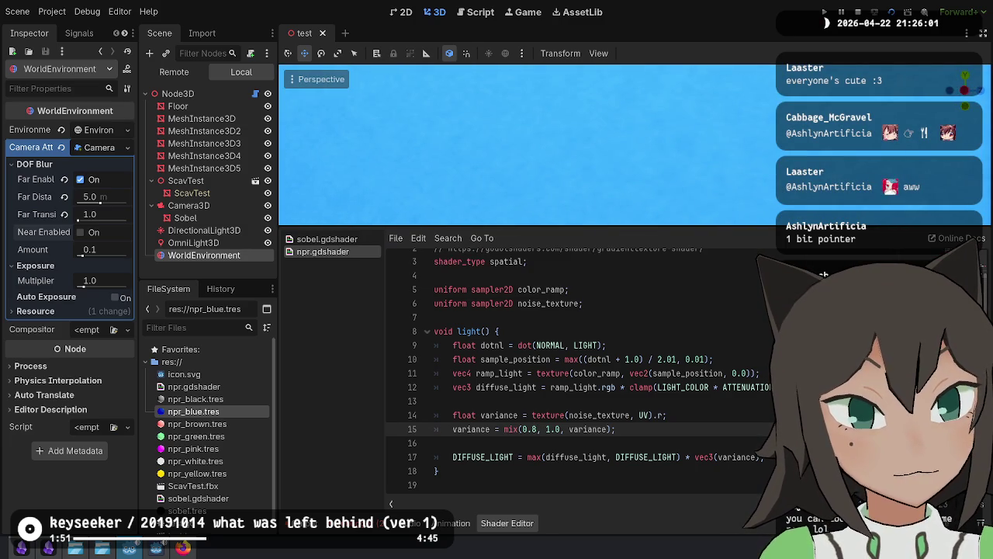
{"action": "left_click", "coordinate": [892, 13]}
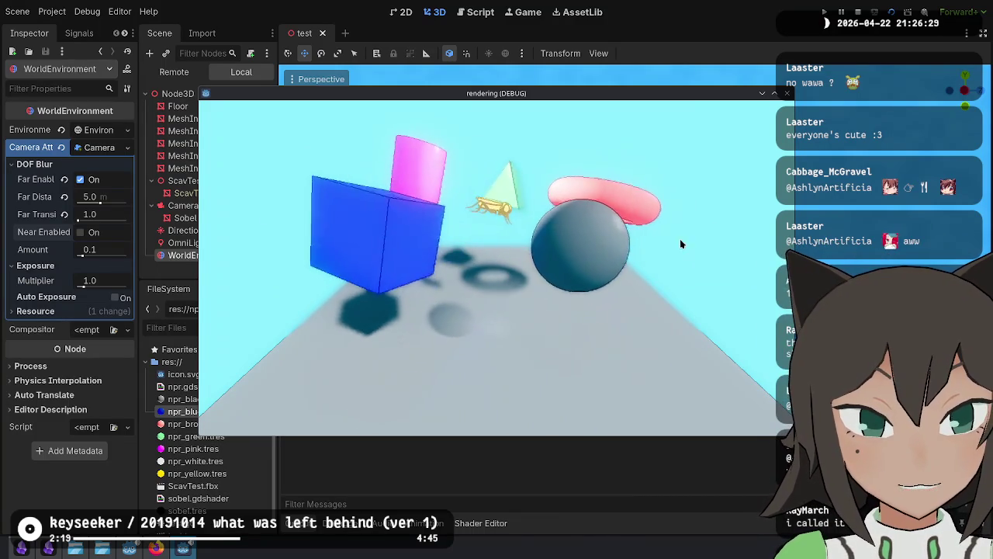
Step: Stop the running game and fly the viewport camera around the sphere
{"action": "key", "text": "F8"}
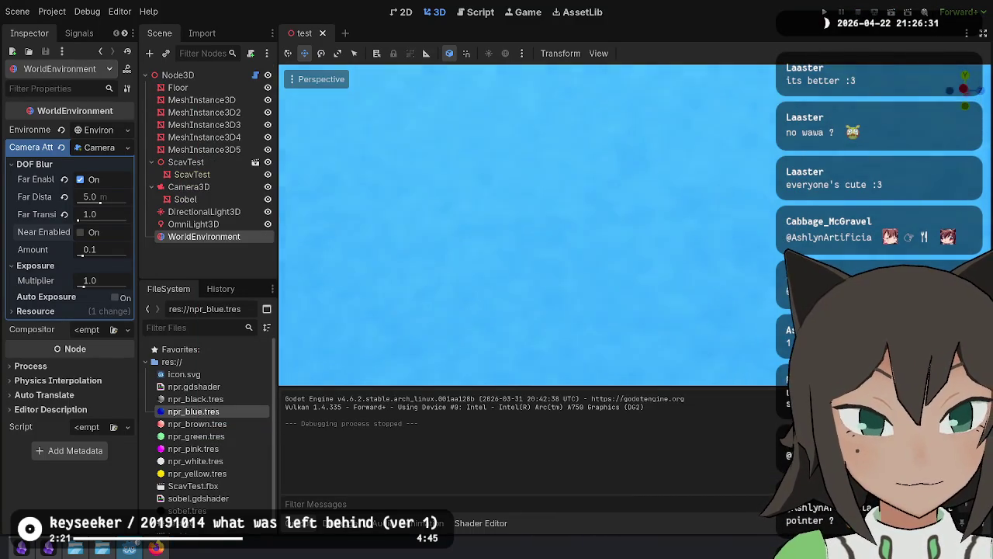
{"action": "key", "text": "w"}
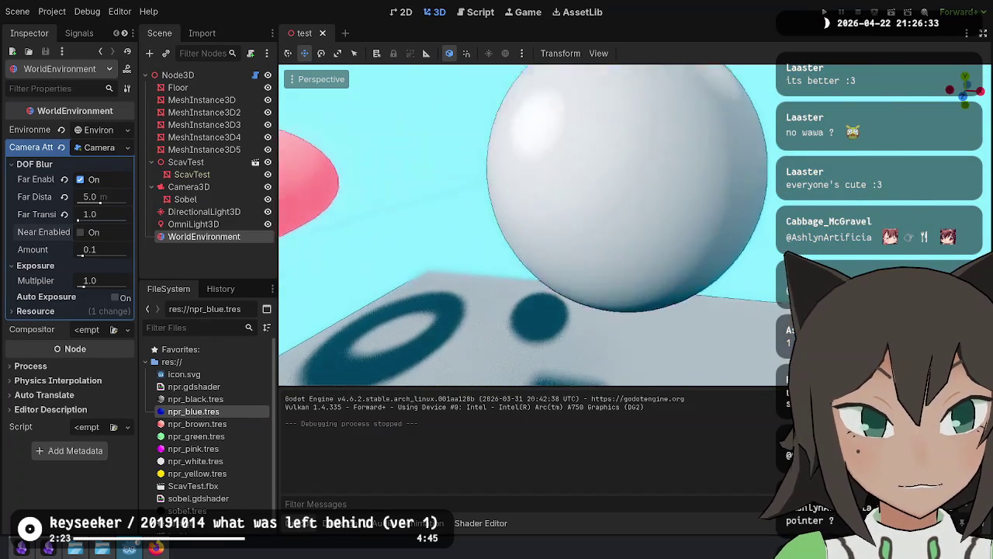
{"action": "key", "text": "s"}
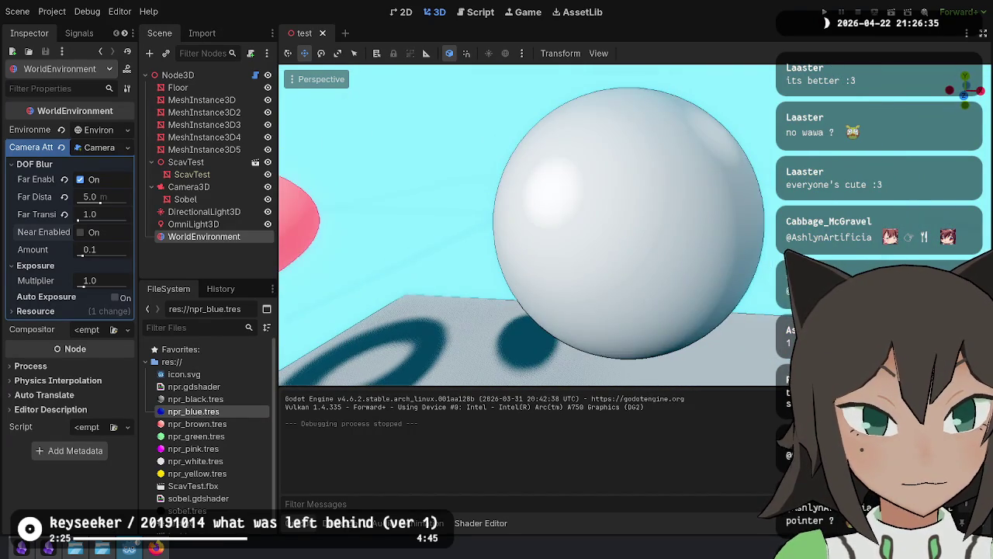
{"action": "key", "text": "w"}
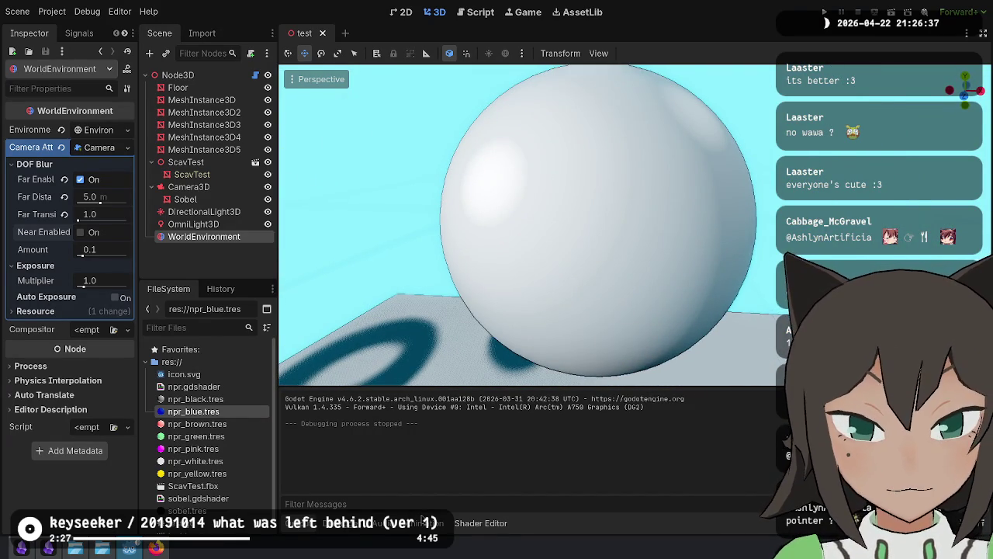
Step: Enlarge the viewport, save, and keep line 15's mix(0.8, 1.0, variance) on one line
{"action": "left_click", "coordinate": [469, 525]}
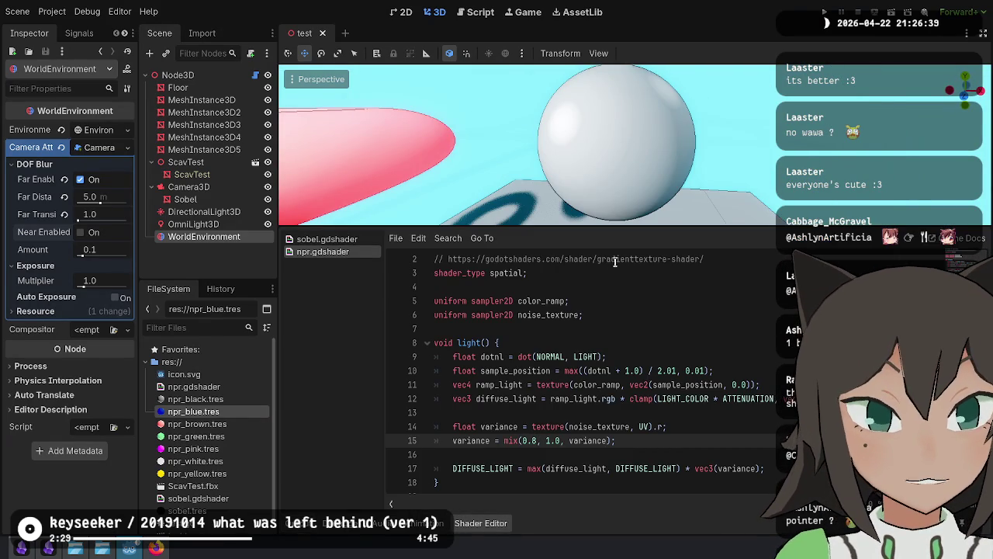
{"action": "left_click_drag", "start_coordinate": [639, 225], "coordinate": [632, 341]}
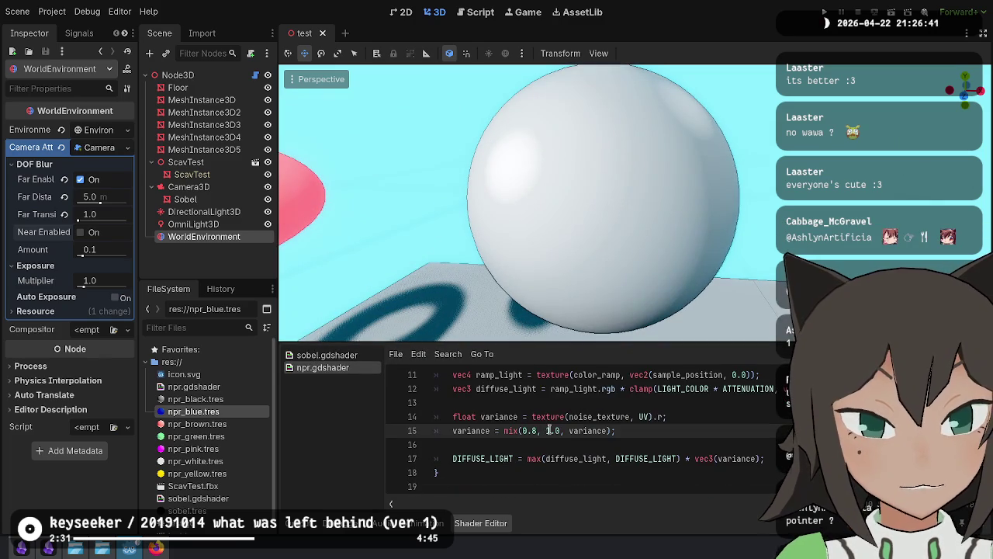
{"action": "key", "text": "ctrl+s"}
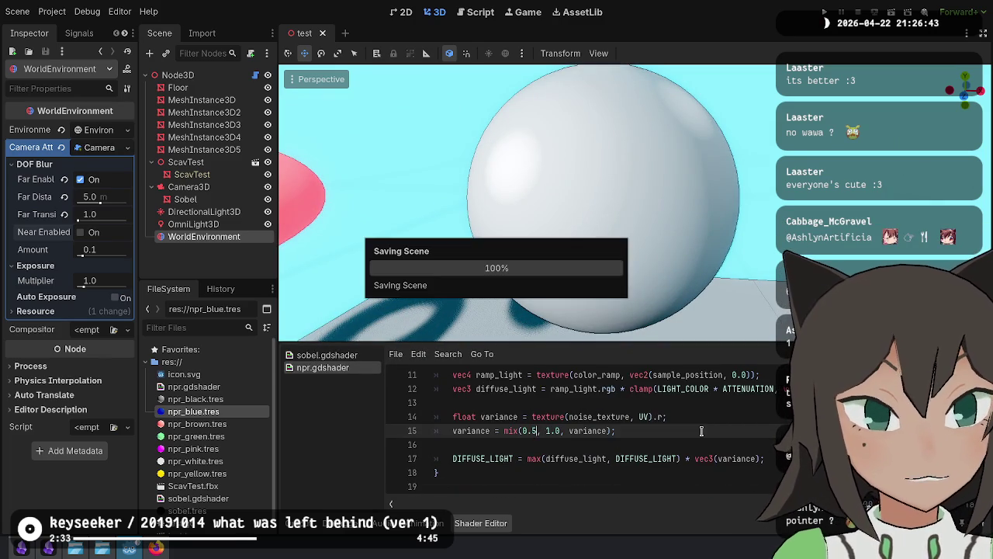
{"action": "scroll", "coordinate": [699, 204], "scroll_direction": "up", "scroll_amount": 3}
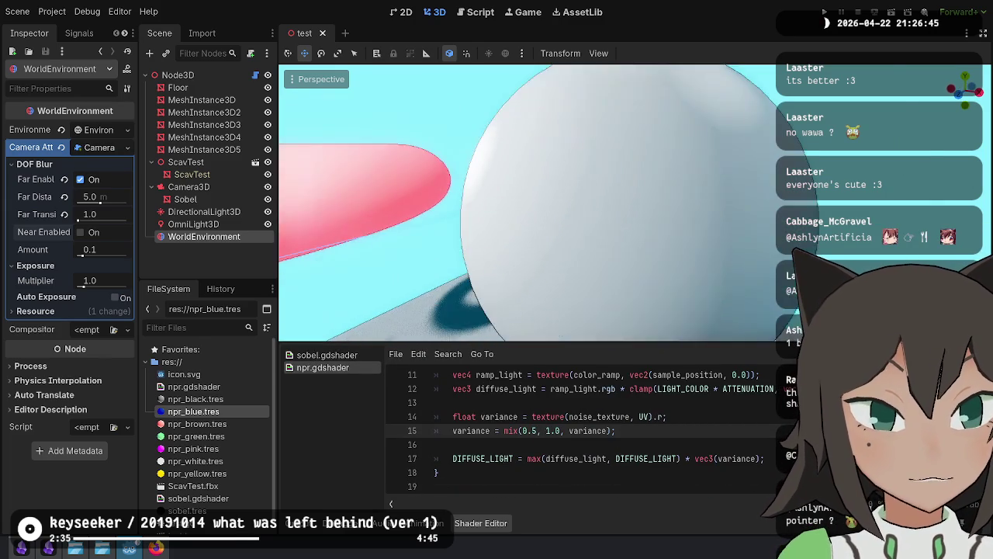
{"action": "scroll", "coordinate": [699, 205], "scroll_direction": "down", "scroll_amount": 3}
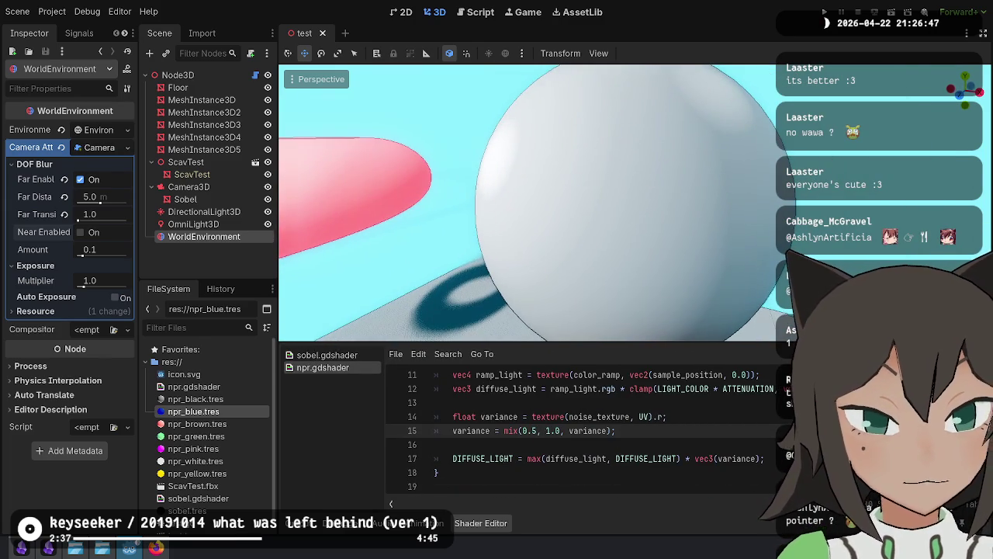
{"action": "key", "text": "Return"}
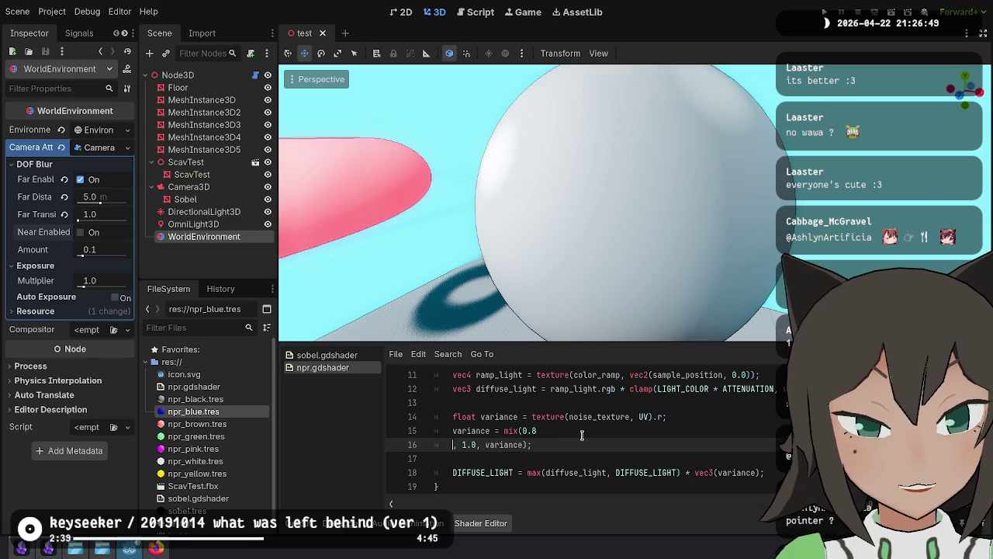
{"action": "key", "text": "BackSpace"}
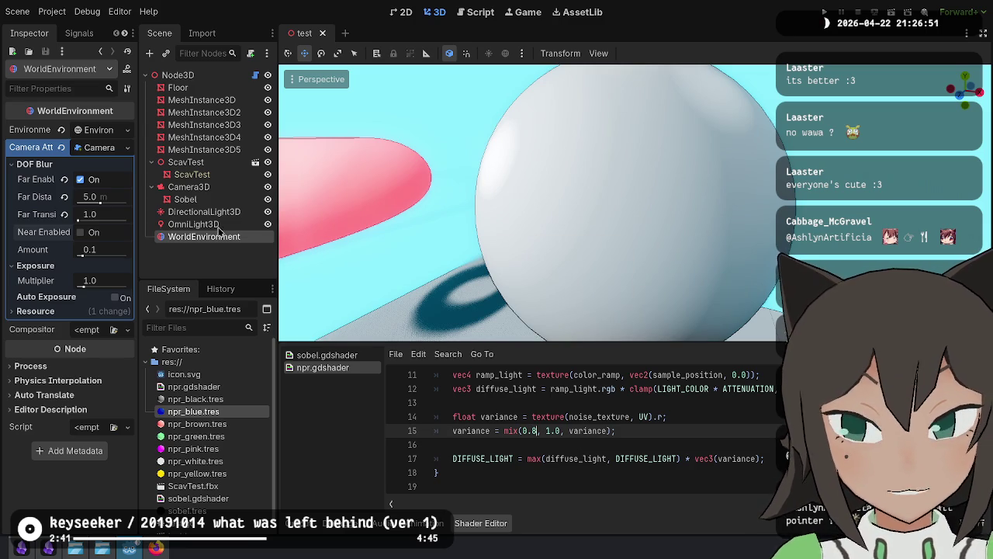
Step: Save the blue material's Noise Texture as its own resource, noise.tres
{"action": "left_click", "coordinate": [201, 100]}
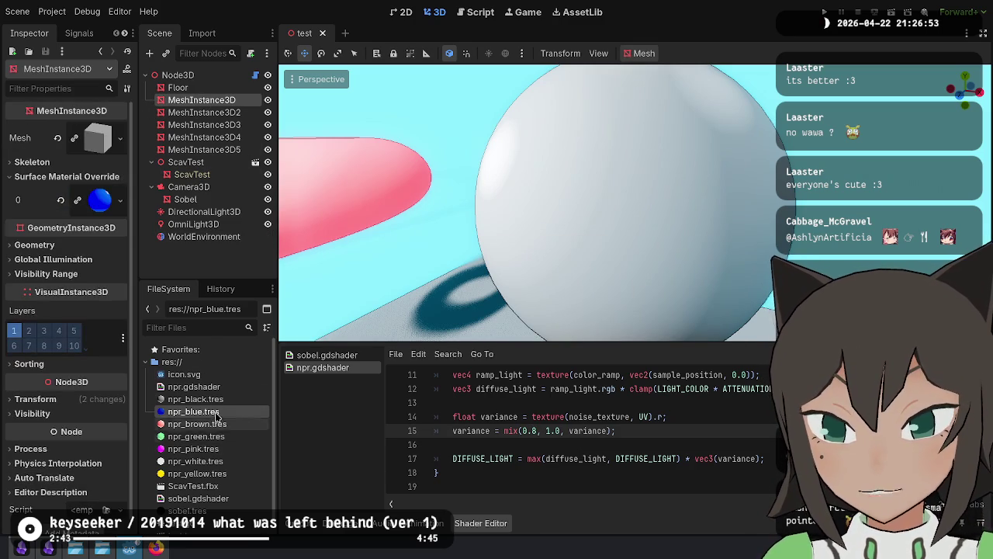
{"action": "left_click", "coordinate": [100, 200]}
{"action": "left_click", "coordinate": [107, 280]}
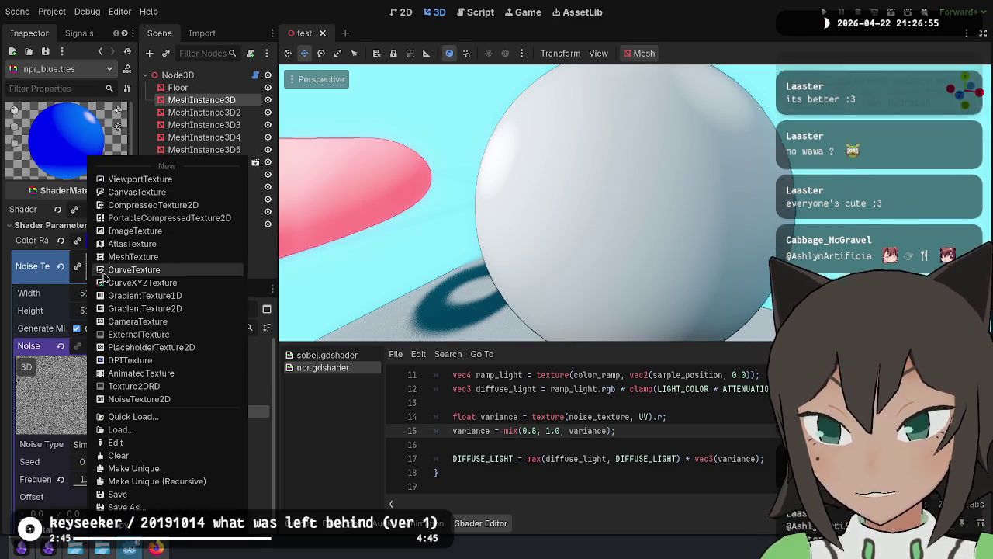
{"action": "left_click", "coordinate": [135, 521]}
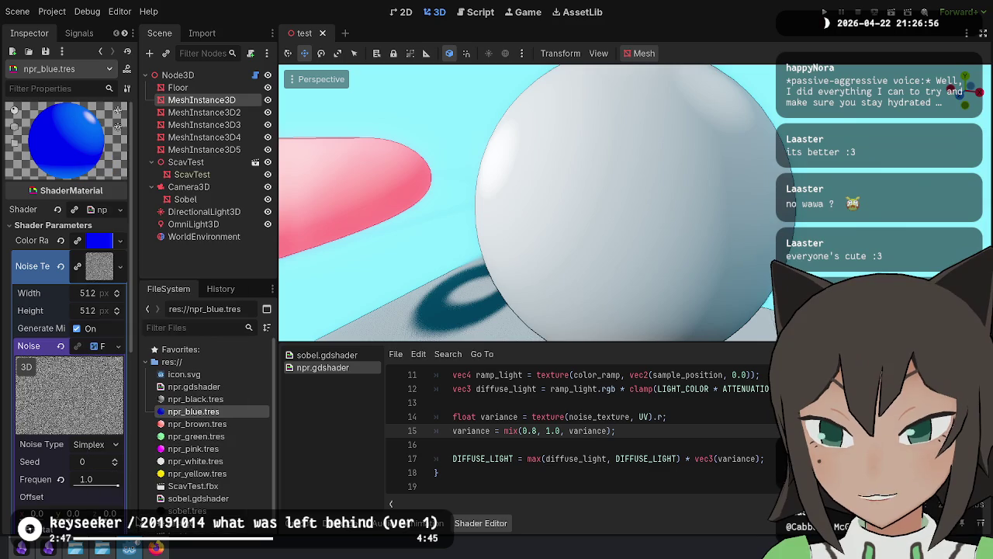
{"action": "left_click", "coordinate": [195, 400]}
{"action": "left_click", "coordinate": [205, 414]}
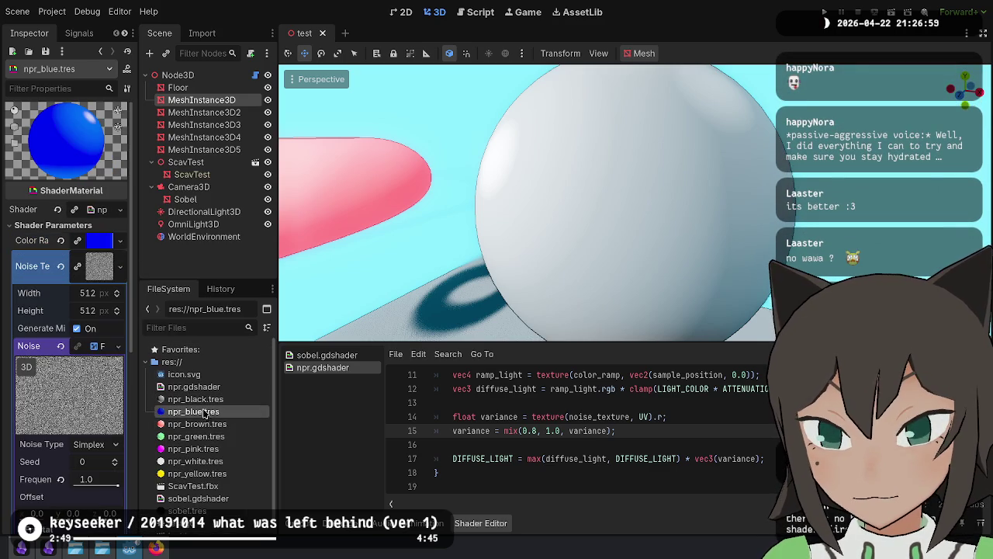
{"action": "left_click", "coordinate": [102, 276]}
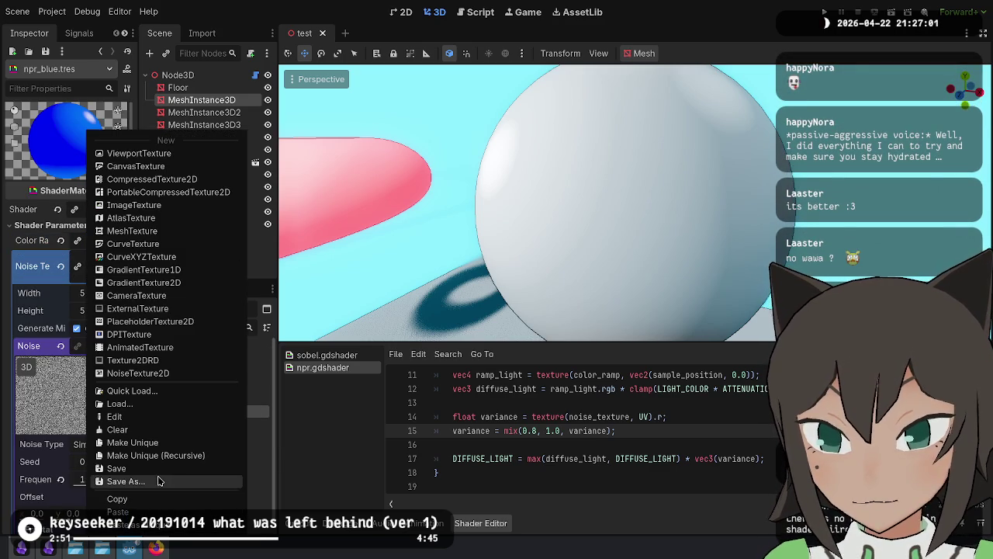
{"action": "left_click", "coordinate": [159, 480]}
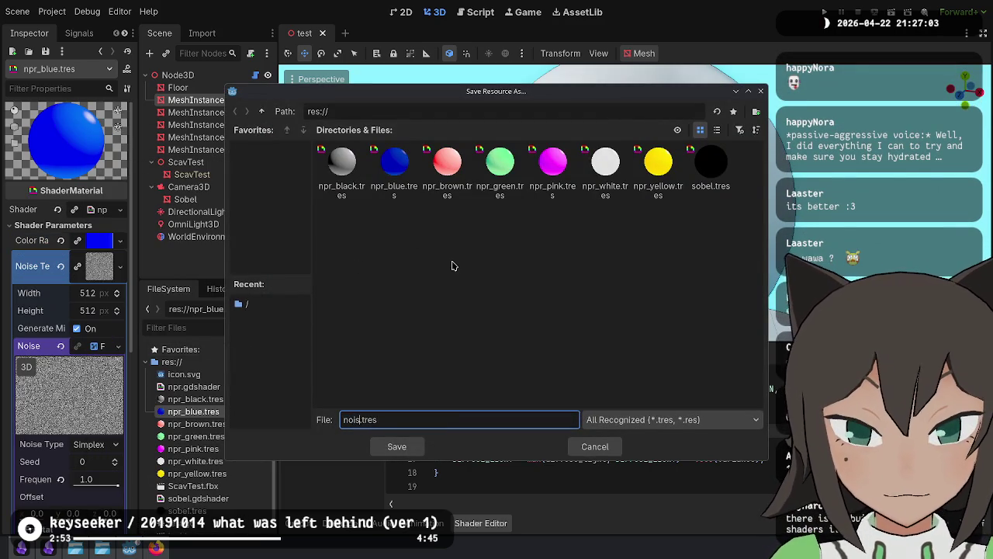
{"action": "key", "text": "Return"}
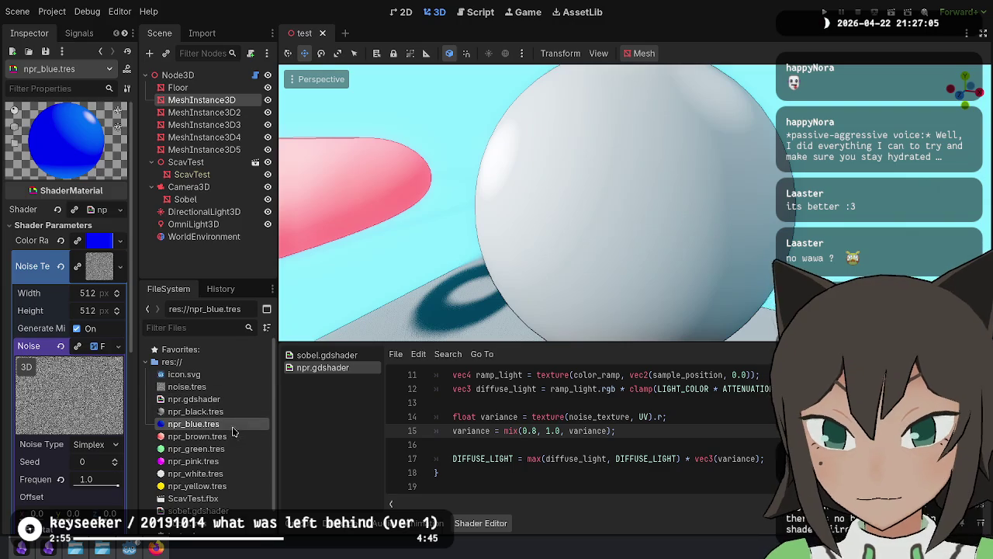
Step: Assign noise.tres as the Noise Texture of npr_black, npr_brown and npr_green
{"action": "left_click", "coordinate": [210, 412]}
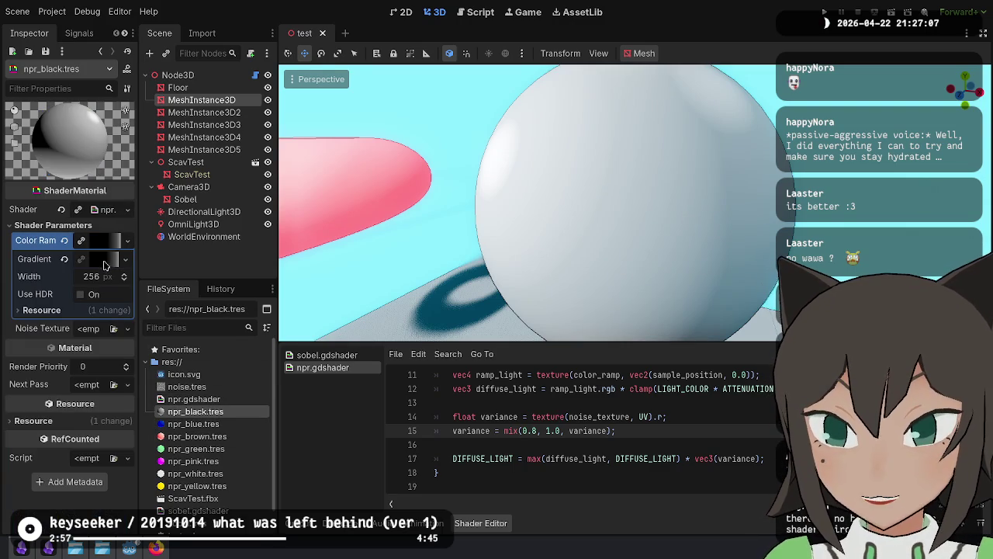
{"action": "left_click", "coordinate": [98, 238]}
{"action": "mouse_move", "coordinate": [186, 386]}
{"action": "left_mouse_down"}
{"action": "mouse_move", "coordinate": [116, 272]}
{"action": "mouse_move", "coordinate": [97, 258]}
{"action": "left_mouse_up"}
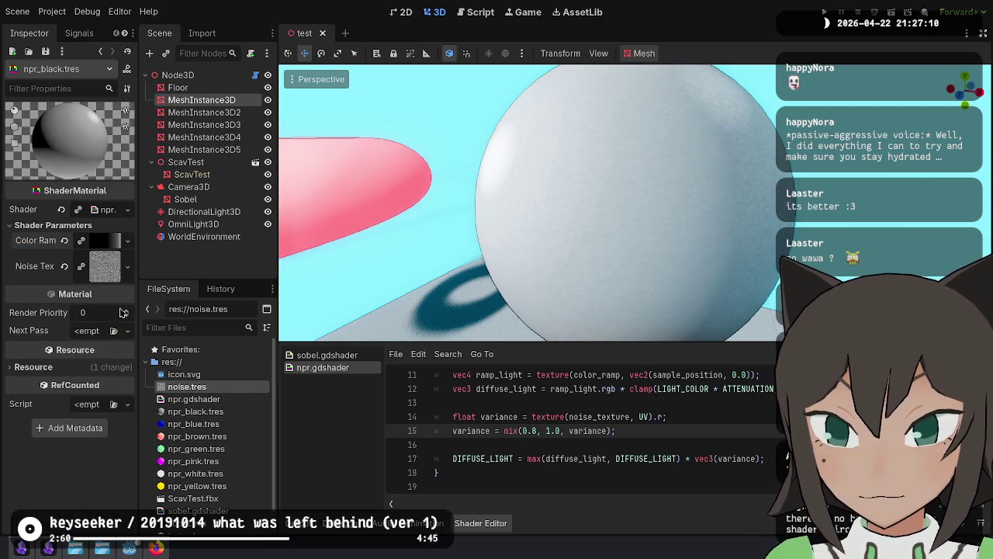
{"action": "left_click", "coordinate": [197, 436]}
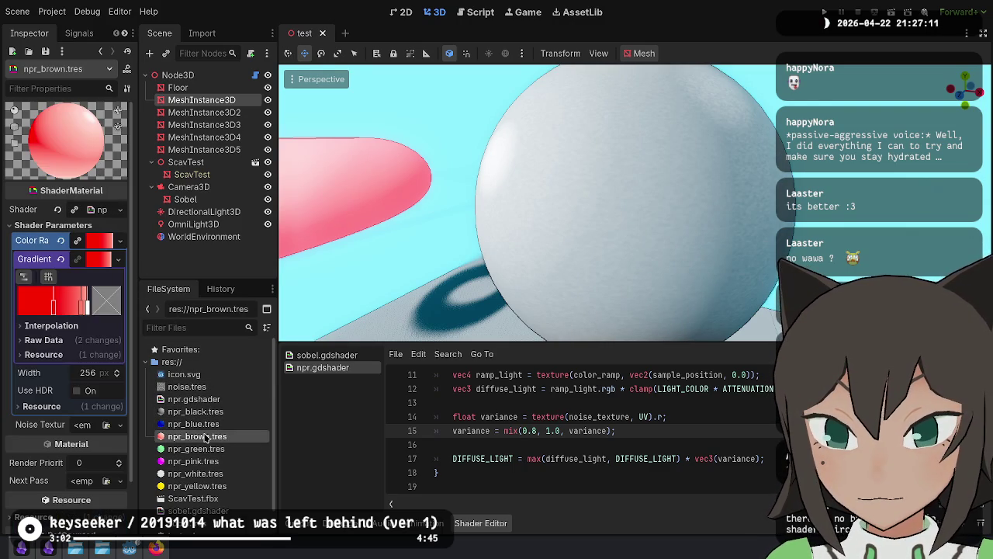
{"action": "left_click", "coordinate": [106, 258]}
{"action": "left_click", "coordinate": [104, 241]}
{"action": "mouse_move", "coordinate": [182, 386]}
{"action": "left_mouse_down"}
{"action": "mouse_move", "coordinate": [194, 392]}
{"action": "mouse_move", "coordinate": [166, 346]}
{"action": "left_mouse_up"}
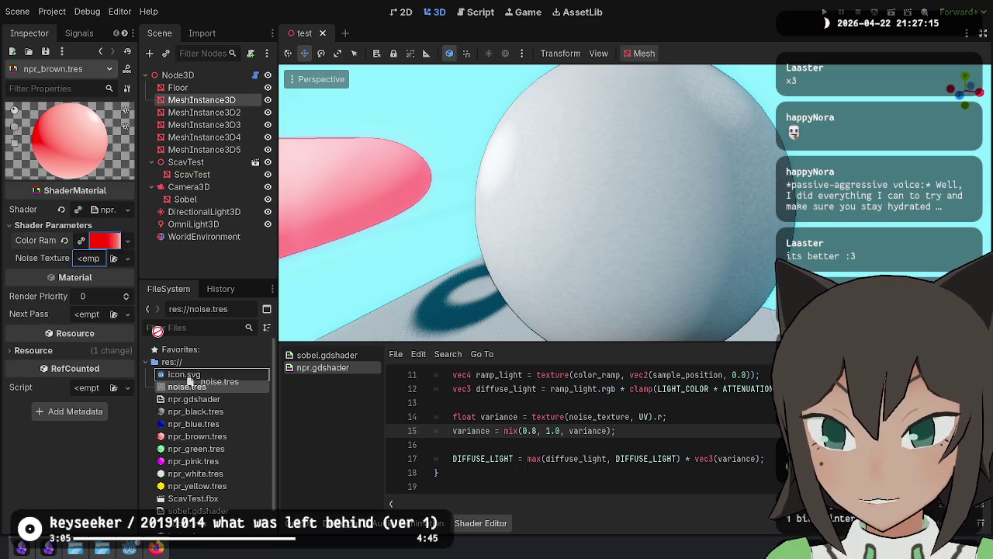
{"action": "left_click_drag", "start_coordinate": [90, 256], "coordinate": [93, 259]}
{"action": "left_click", "coordinate": [195, 448]}
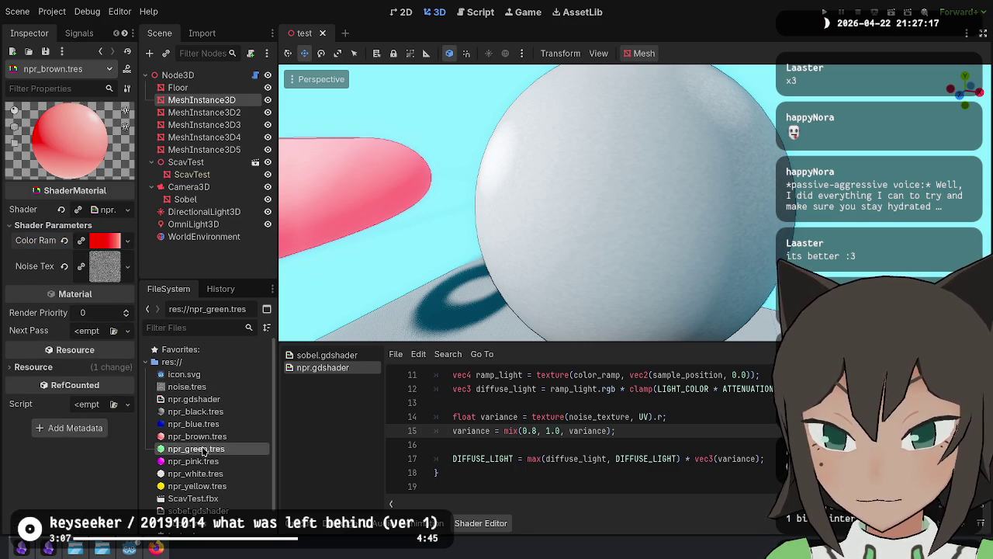
{"action": "left_click_drag", "start_coordinate": [186, 387], "coordinate": [88, 279]}
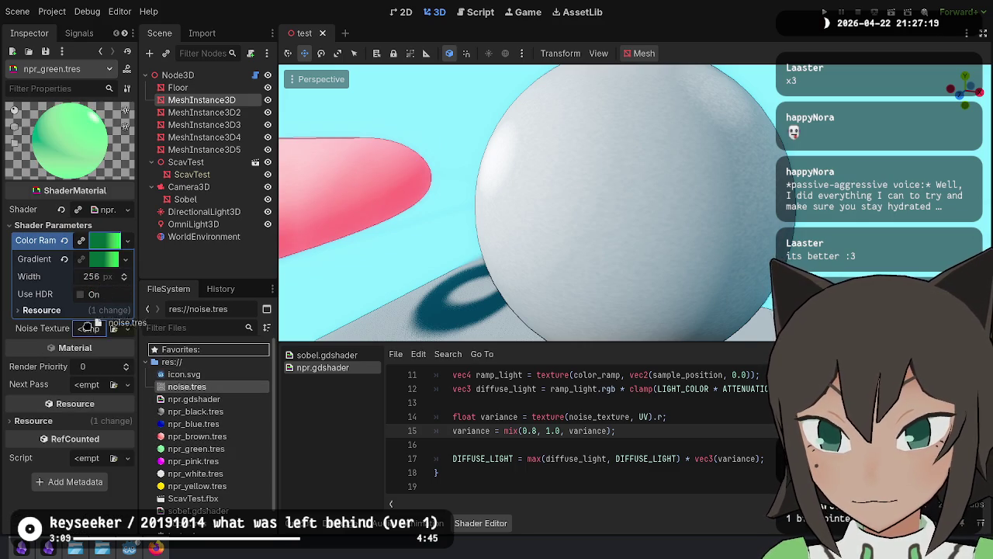
{"action": "left_click_drag", "start_coordinate": [87, 326], "coordinate": [90, 328]}
Step: Assign noise.tres to npr_pink, npr_white and npr_yellow, then save the scene
{"action": "left_click", "coordinate": [206, 461]}
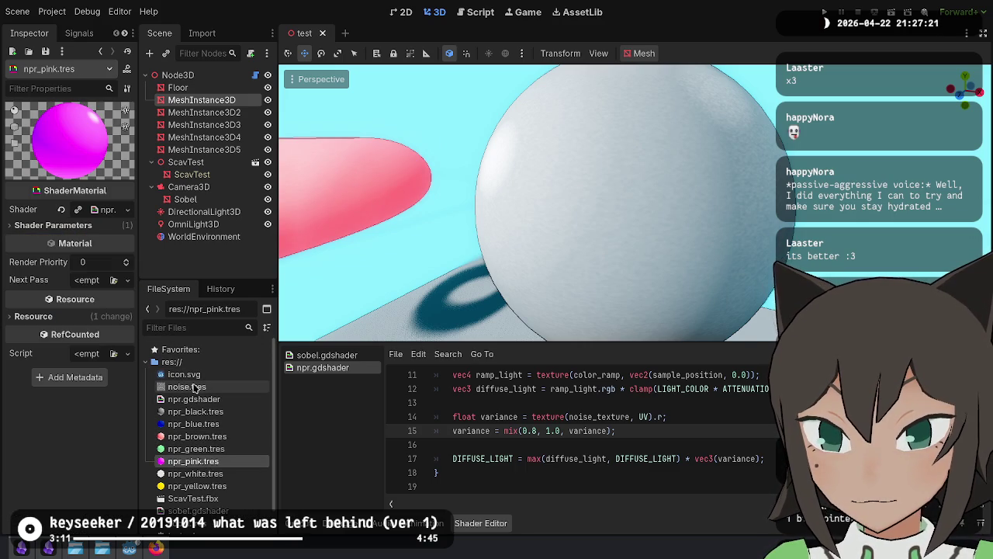
{"action": "left_click_drag", "start_coordinate": [194, 388], "coordinate": [85, 279]}
{"action": "left_click_drag", "start_coordinate": [99, 235], "coordinate": [113, 260]}
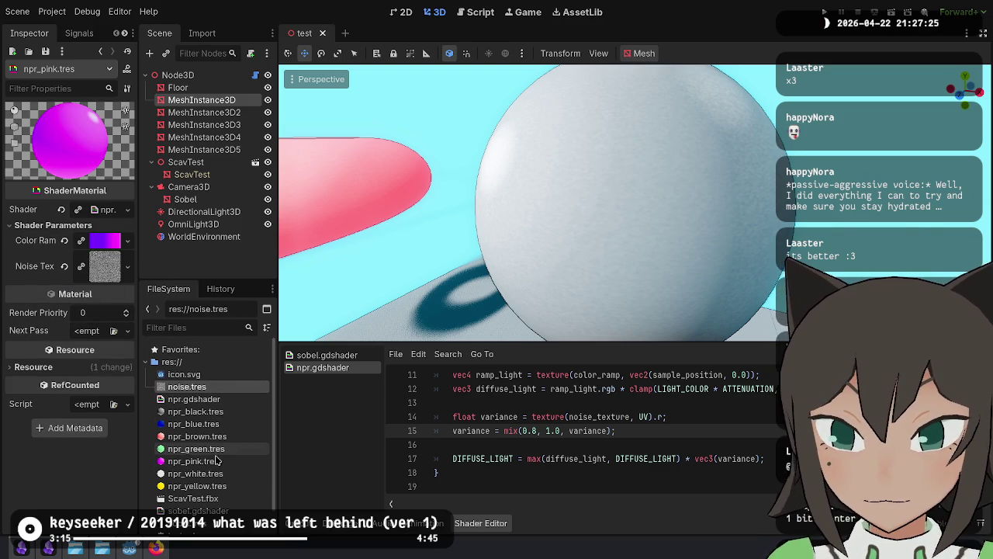
{"action": "left_click", "coordinate": [198, 473]}
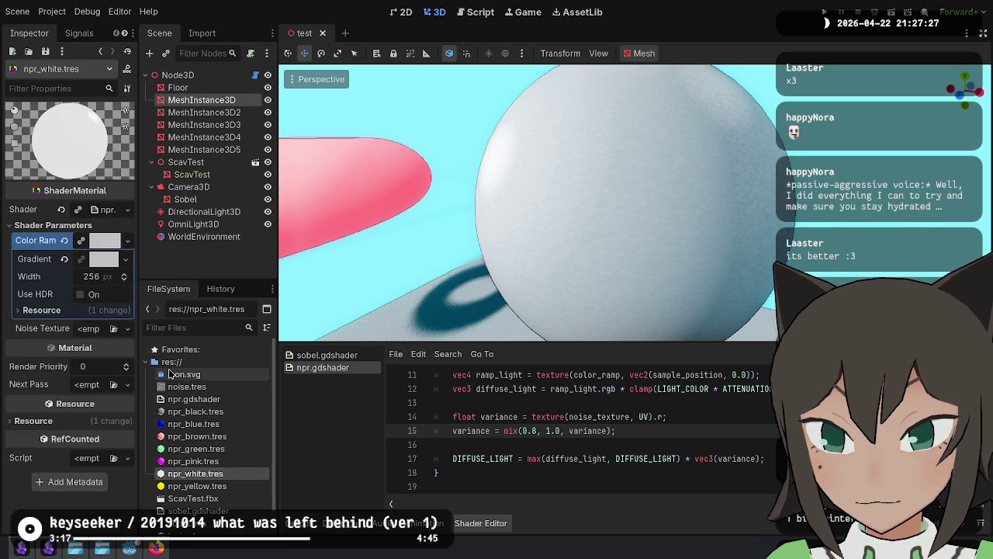
{"action": "left_click_drag", "start_coordinate": [184, 386], "coordinate": [101, 328]}
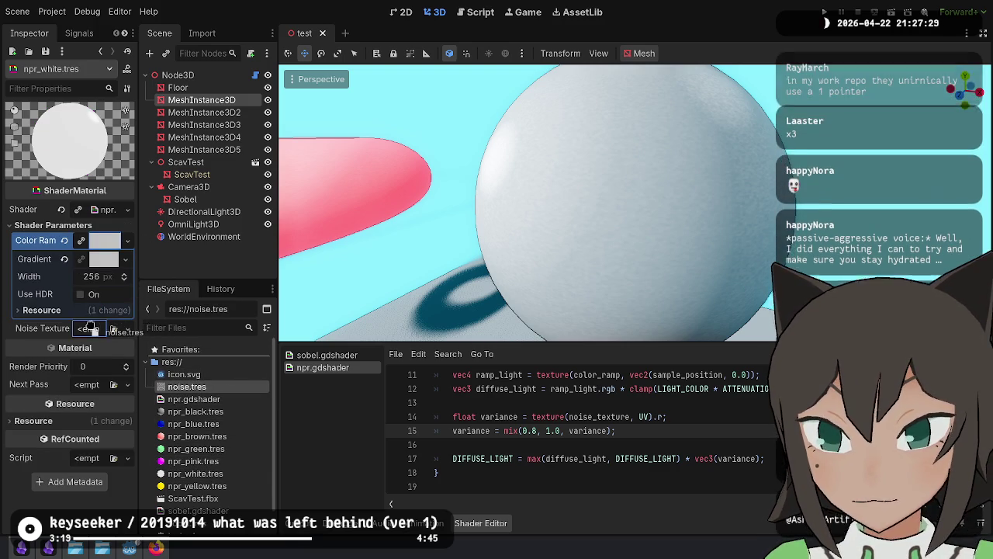
{"action": "left_click", "coordinate": [198, 486]}
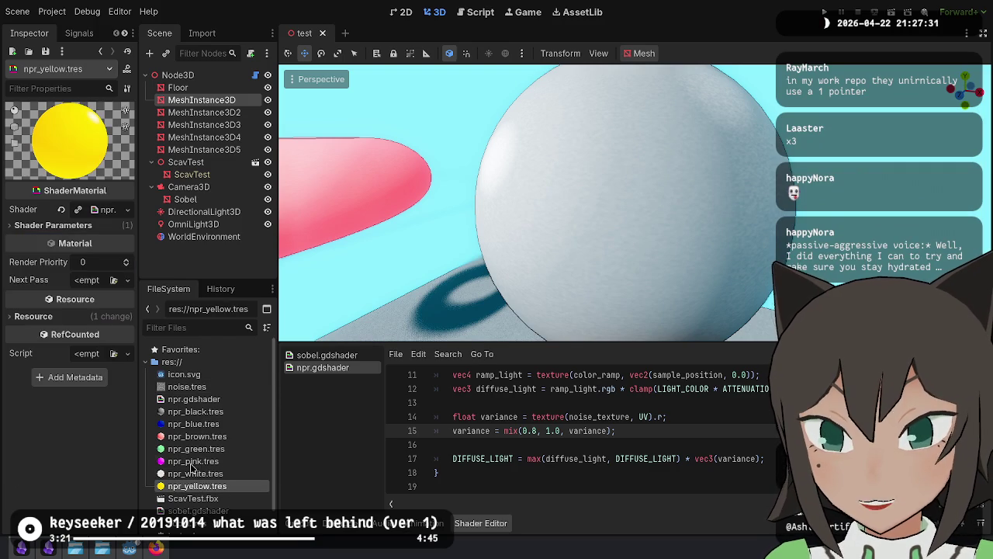
{"action": "left_click_drag", "start_coordinate": [187, 387], "coordinate": [83, 277]}
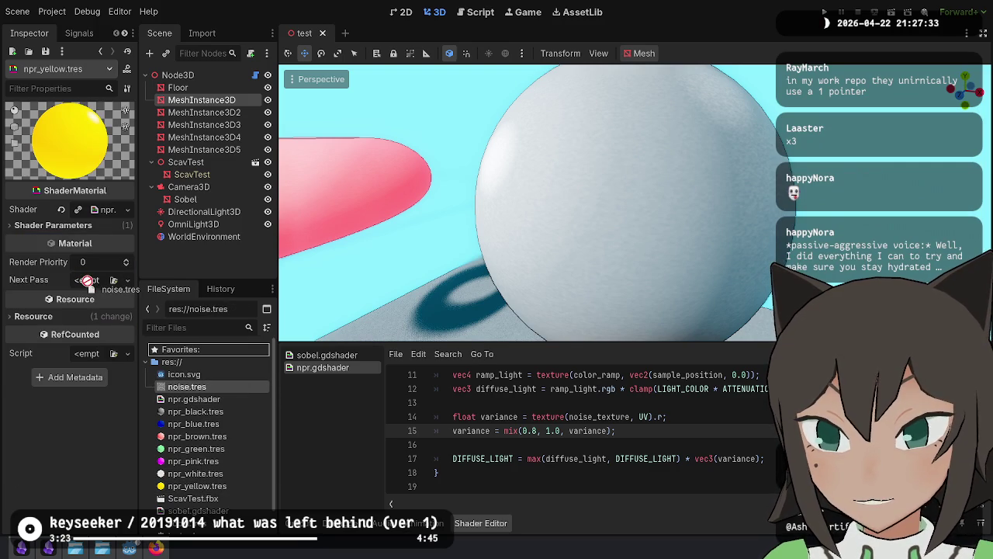
{"action": "left_click", "coordinate": [99, 228]}
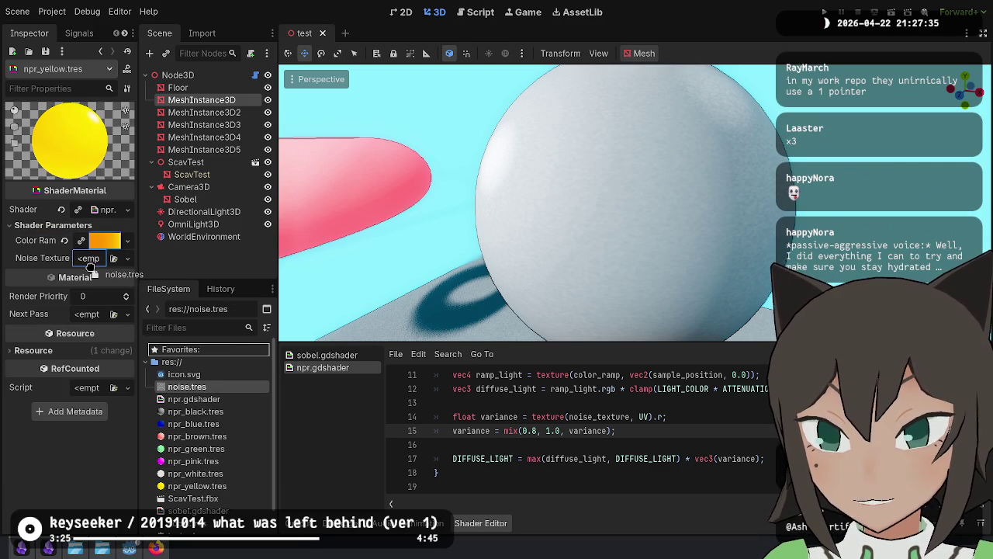
{"action": "left_click_drag", "start_coordinate": [91, 268], "coordinate": [90, 261]}
{"action": "key", "text": "ctrl+s"}
Step: Review the npr shader and the blue, black and brown materials' setup
{"action": "left_click", "coordinate": [198, 398]}
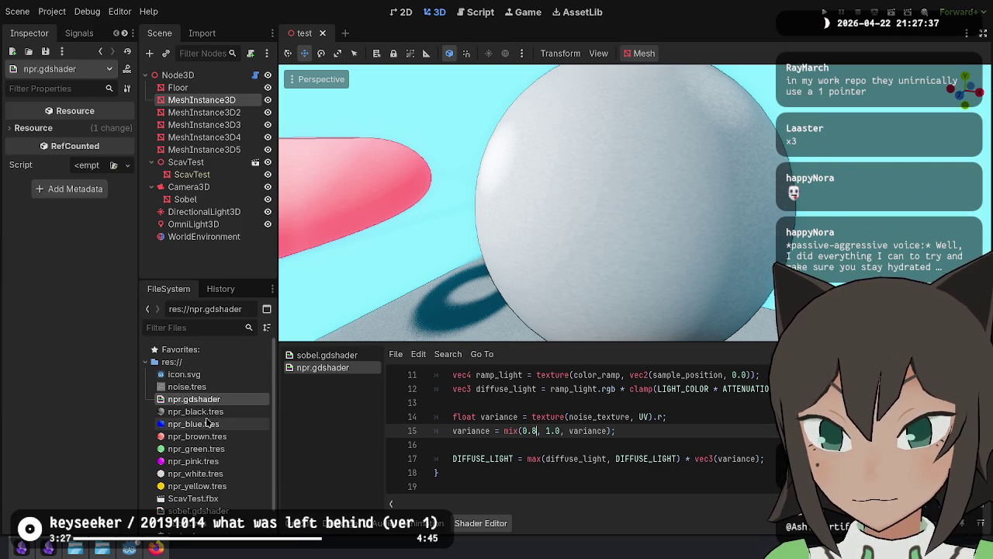
{"action": "left_click", "coordinate": [208, 422]}
{"action": "key", "text": "Up"}
{"action": "left_click", "coordinate": [213, 437]}
Step: Check the green, pink, white and yellow materials and scroll through the toon shader code
{"action": "left_click", "coordinate": [212, 450]}
{"action": "left_click", "coordinate": [211, 461]}
{"action": "left_click", "coordinate": [217, 475]}
{"action": "left_click", "coordinate": [228, 486]}
{"action": "scroll", "coordinate": [552, 225], "scroll_direction": "up", "scroll_amount": 5}
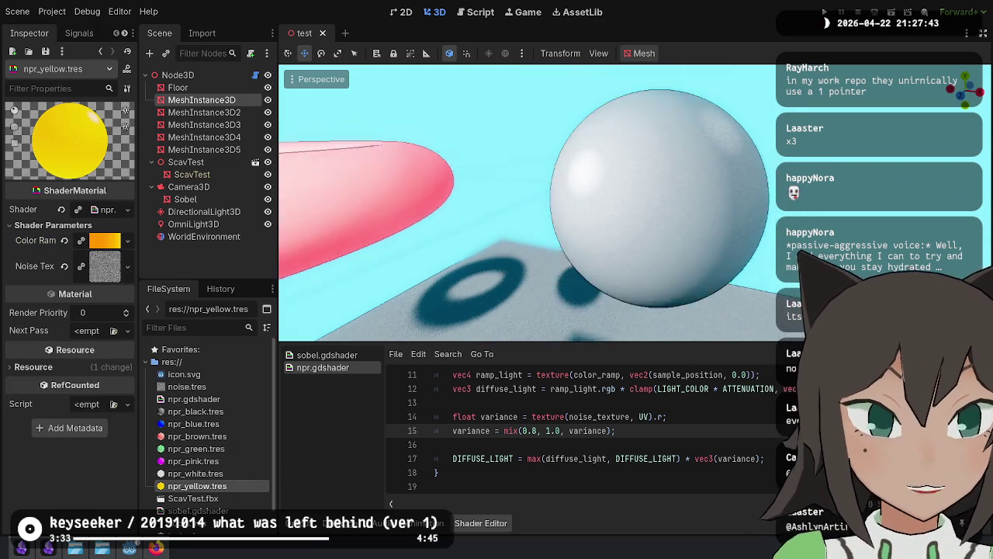
{"action": "scroll", "coordinate": [527, 202], "scroll_direction": "down", "scroll_amount": 3}
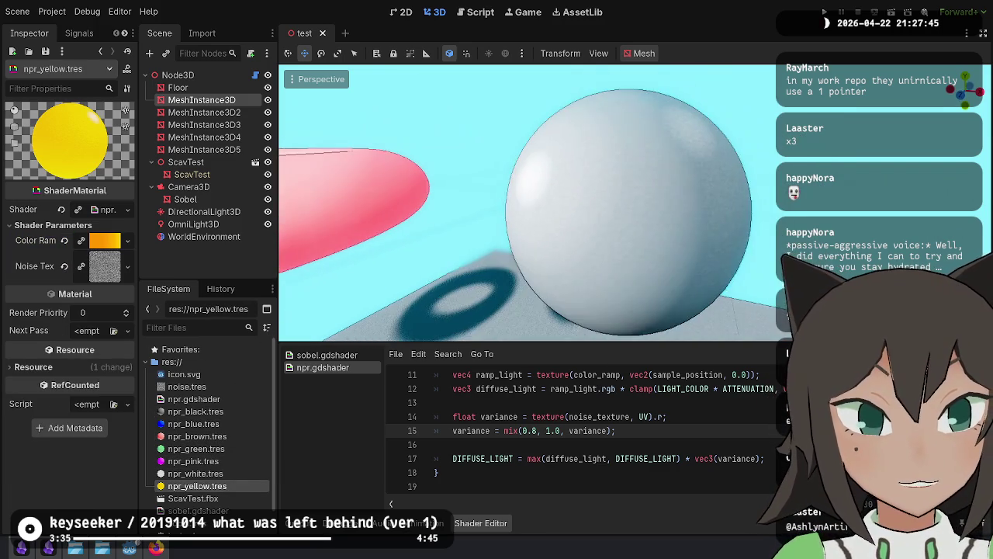
{"action": "scroll", "coordinate": [627, 138], "scroll_direction": "down", "scroll_amount": 3}
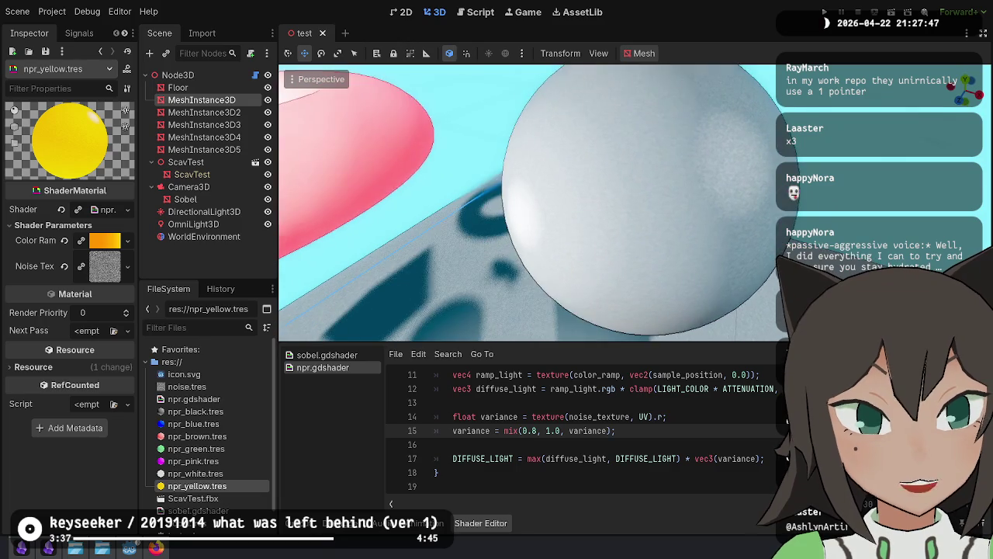
{"action": "scroll", "coordinate": [628, 143], "scroll_direction": "up", "scroll_amount": 4}
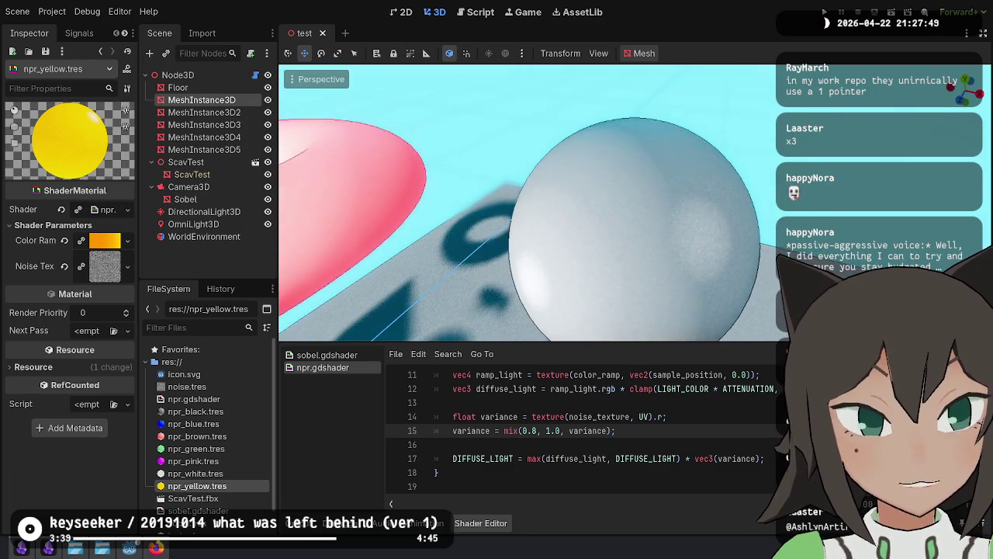
{"action": "scroll", "coordinate": [629, 143], "scroll_direction": "down", "scroll_amount": 3}
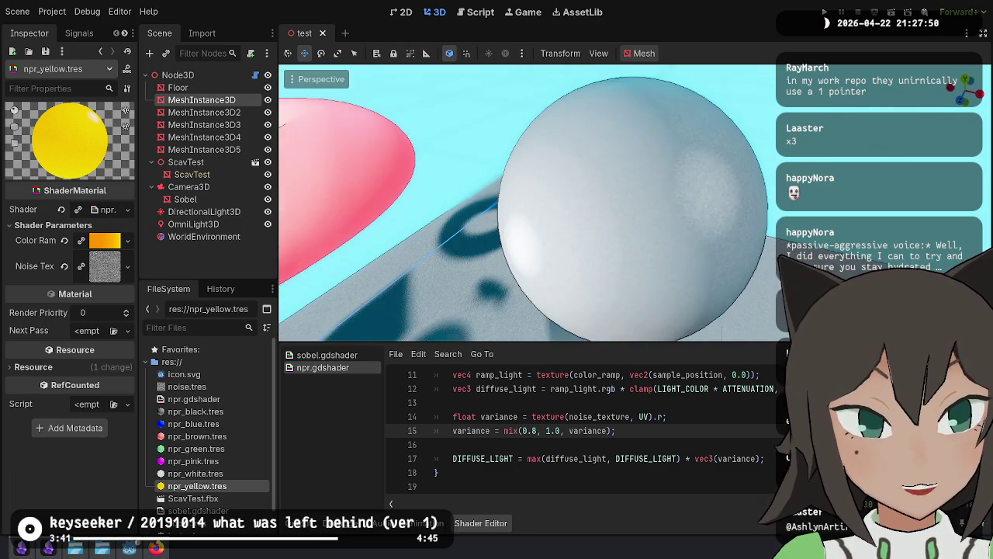
{"action": "scroll", "coordinate": [664, 184], "scroll_direction": "down", "scroll_amount": 2}
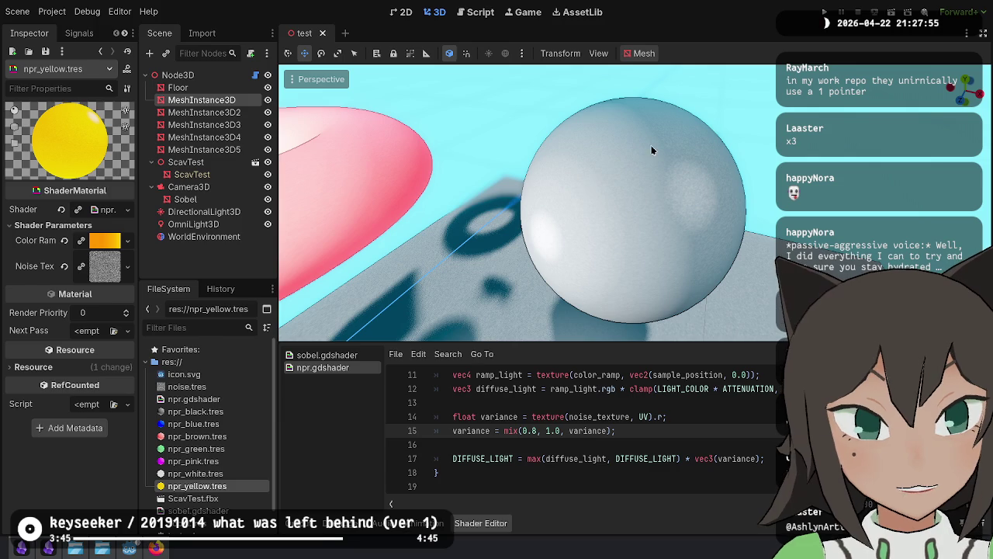
{"action": "scroll", "coordinate": [682, 252], "scroll_direction": "up", "scroll_amount": 4}
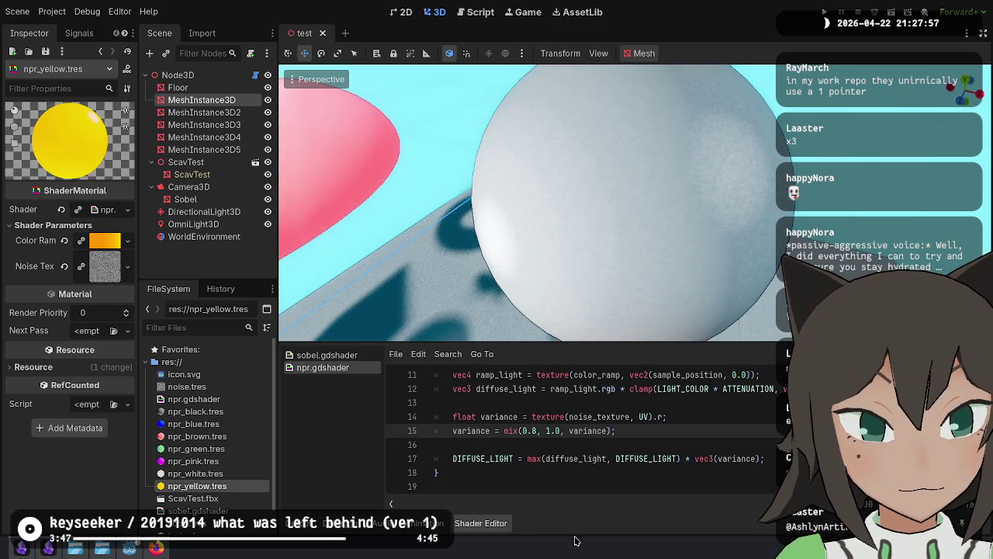
Step: Change line 15 to mix(0.9, 1.0, variance), save, and move the camera toward the sphere
{"action": "left_click", "coordinate": [717, 458]}
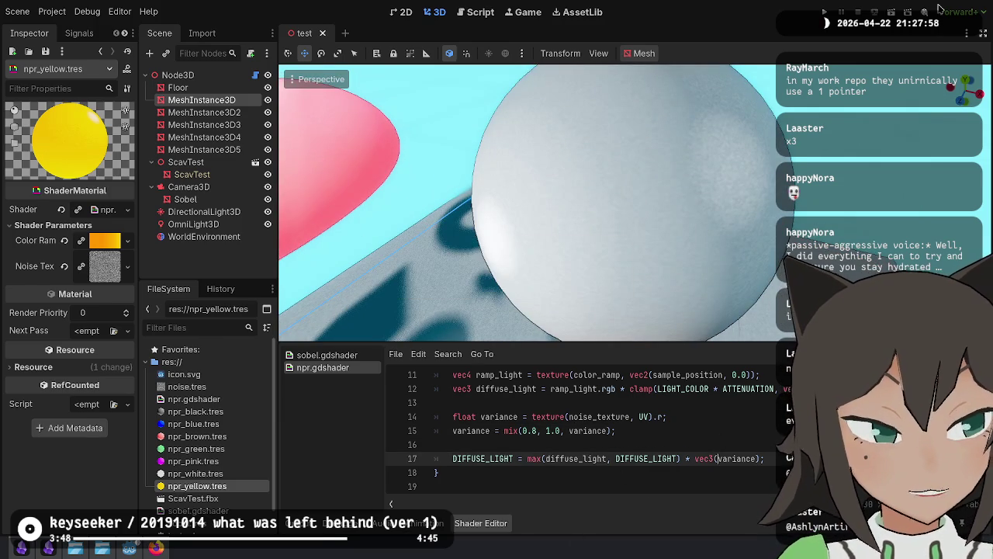
{"action": "left_click", "coordinate": [533, 419]}
{"action": "key", "text": "Down"}
{"action": "key", "text": "Right"}
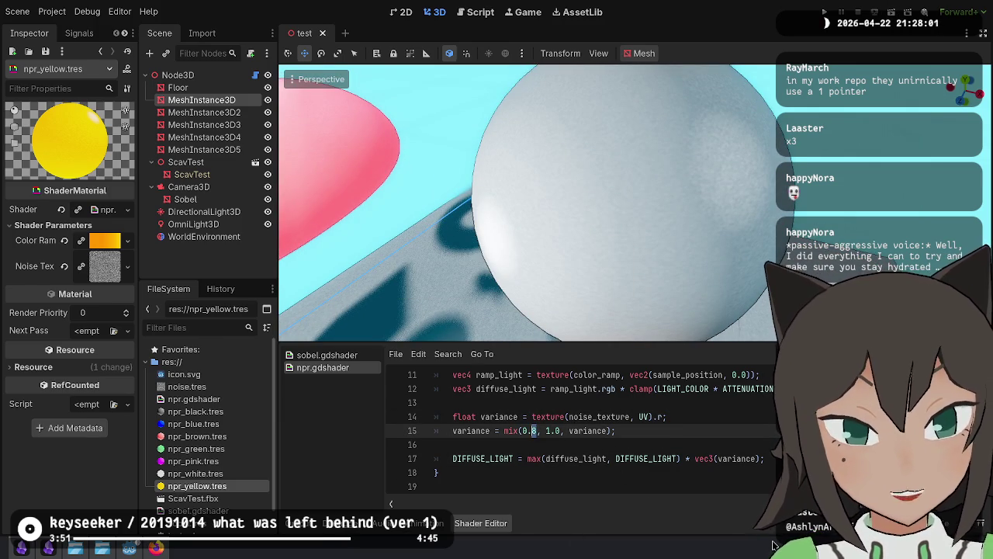
{"action": "key", "text": "ctrl+s"}
{"action": "key", "text": "Down"}
{"action": "key", "text": "Down"}
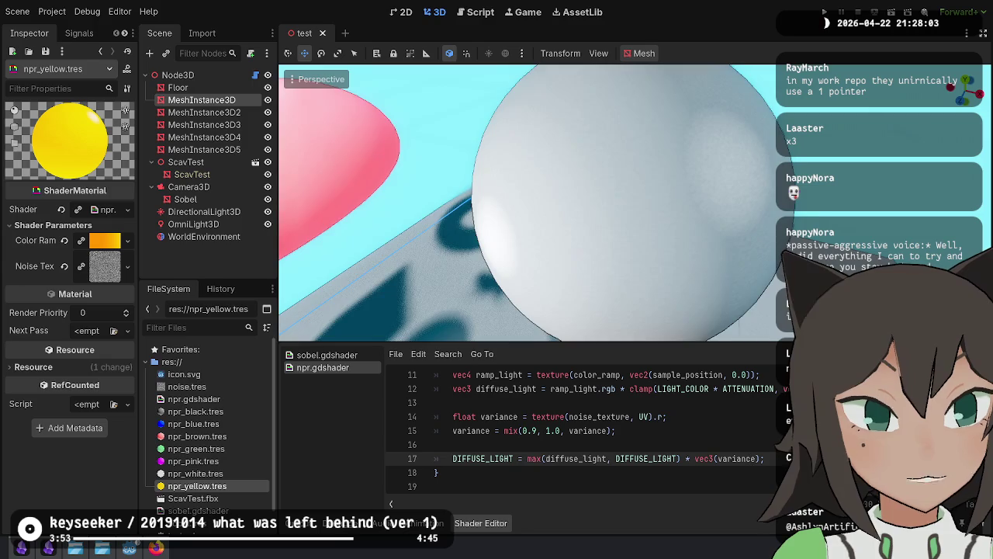
{"action": "left_click_drag", "start_coordinate": [360, 251], "coordinate": [359, 251]}
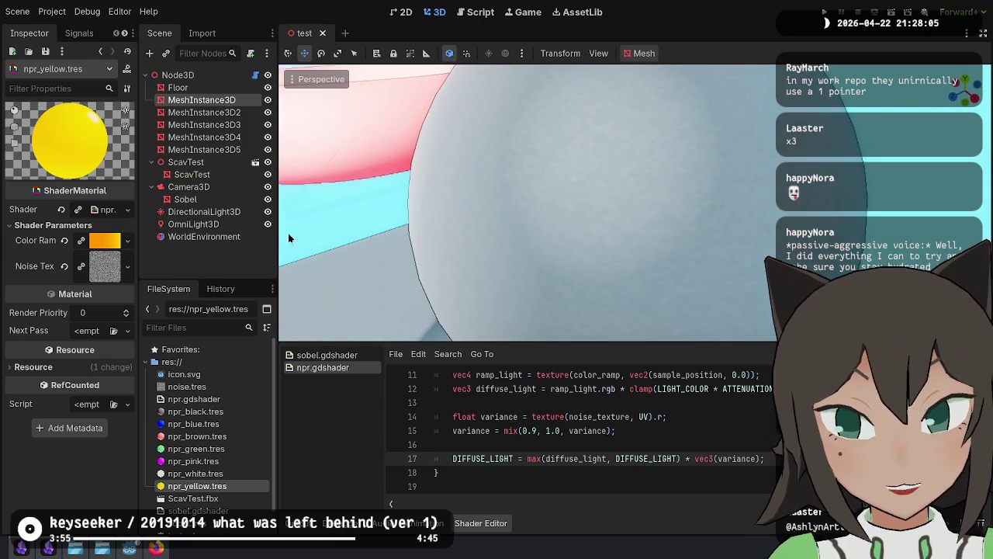
{"action": "left_click", "coordinate": [100, 266]}
Step: Drag the noise frequency to 0.9, keep Simplex, and look at the Fractal and Resource settings
{"action": "scroll", "coordinate": [48, 448], "scroll_direction": "down", "scroll_amount": 3}
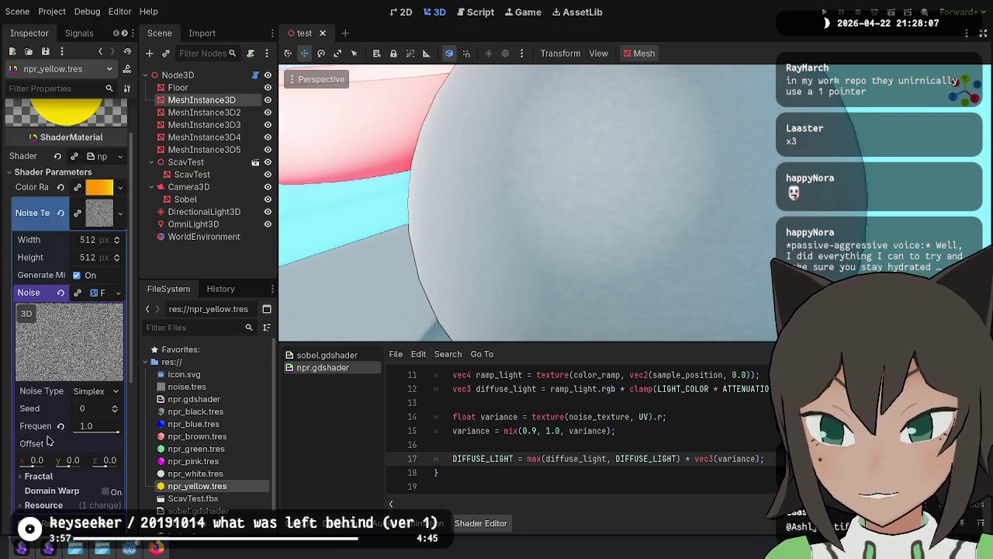
{"action": "left_click_drag", "start_coordinate": [118, 378], "coordinate": [118, 378]}
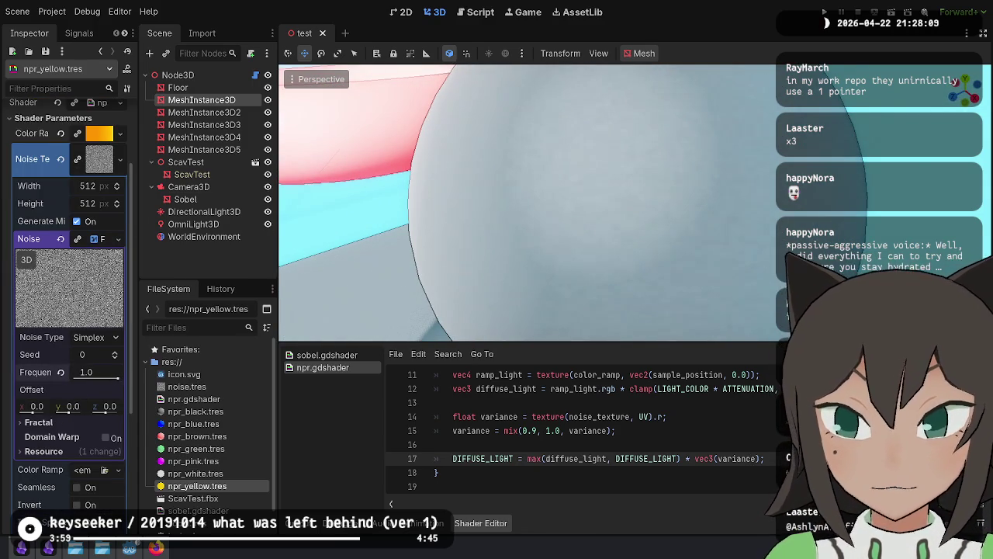
{"action": "left_click", "coordinate": [98, 339]}
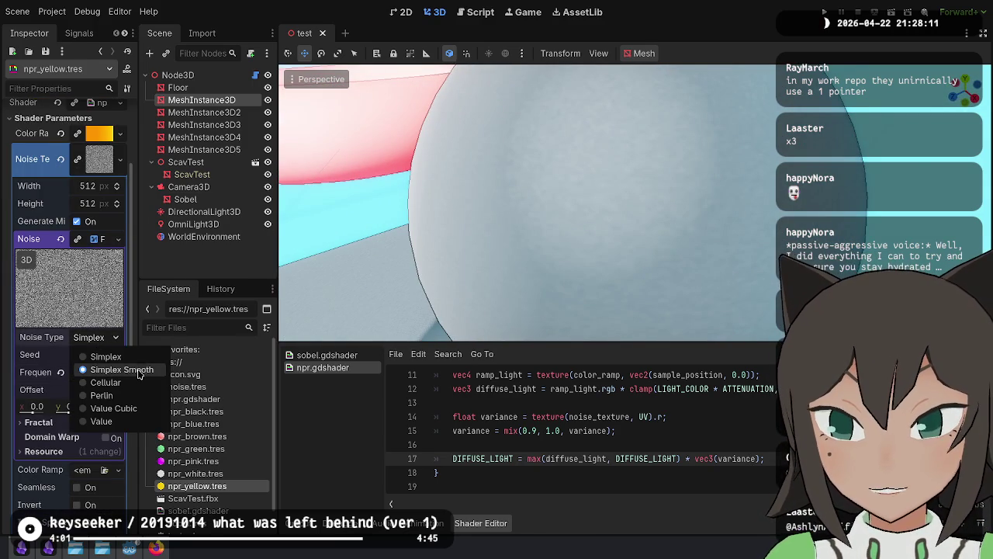
{"action": "left_click", "coordinate": [106, 356]}
{"action": "left_click", "coordinate": [67, 425]}
{"action": "left_click", "coordinate": [68, 425]}
{"action": "left_click", "coordinate": [44, 451]}
{"action": "left_click", "coordinate": [43, 451]}
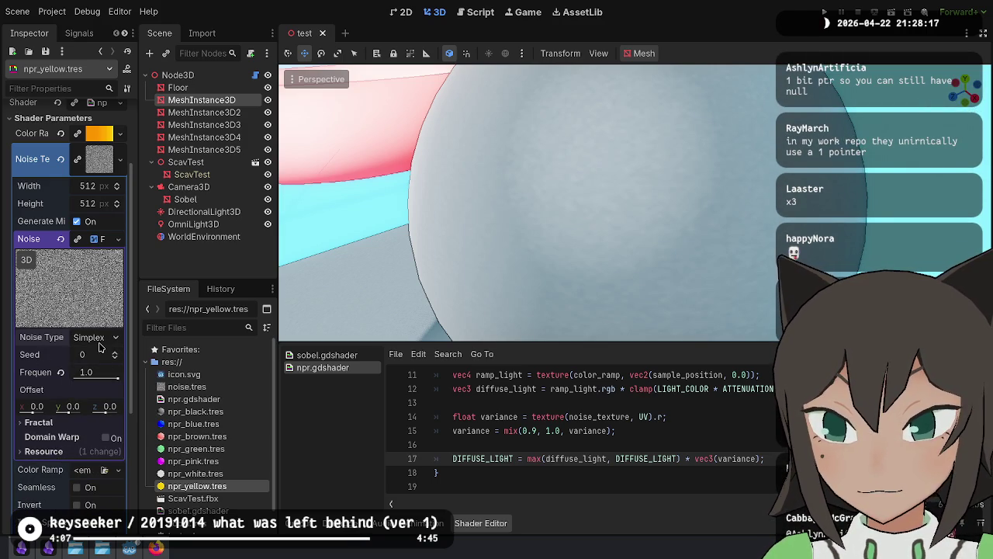
Step: Try the Simplex and Cellular noise types, settle on Perlin, and pull the camera back
{"action": "left_click", "coordinate": [93, 337]}
{"action": "left_click", "coordinate": [97, 357]}
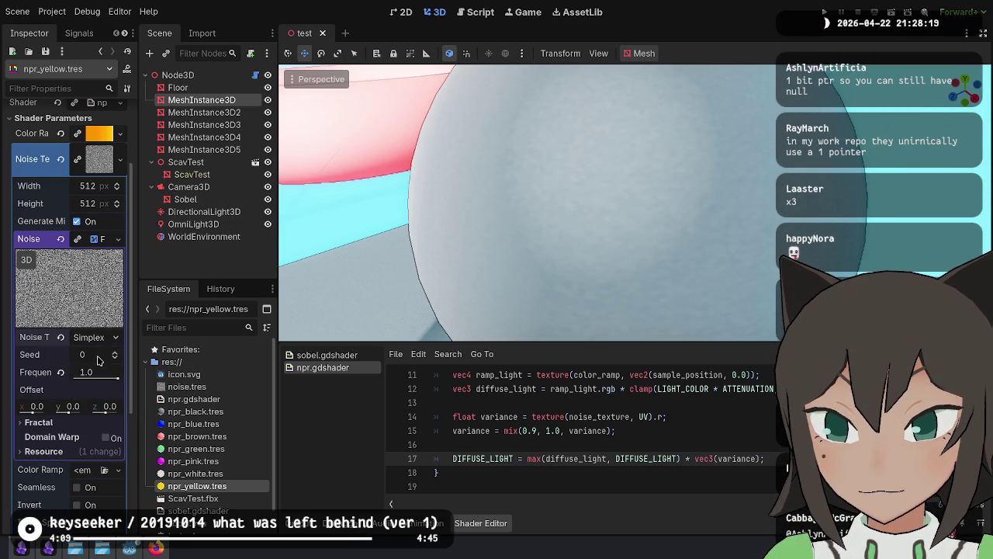
{"action": "left_click", "coordinate": [100, 344]}
{"action": "left_click", "coordinate": [87, 356]}
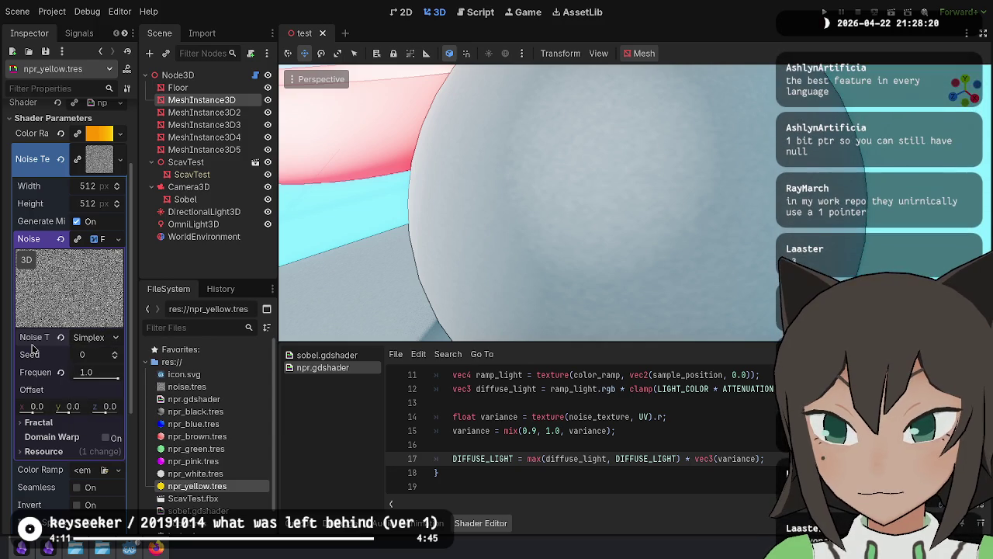
{"action": "left_click", "coordinate": [87, 340]}
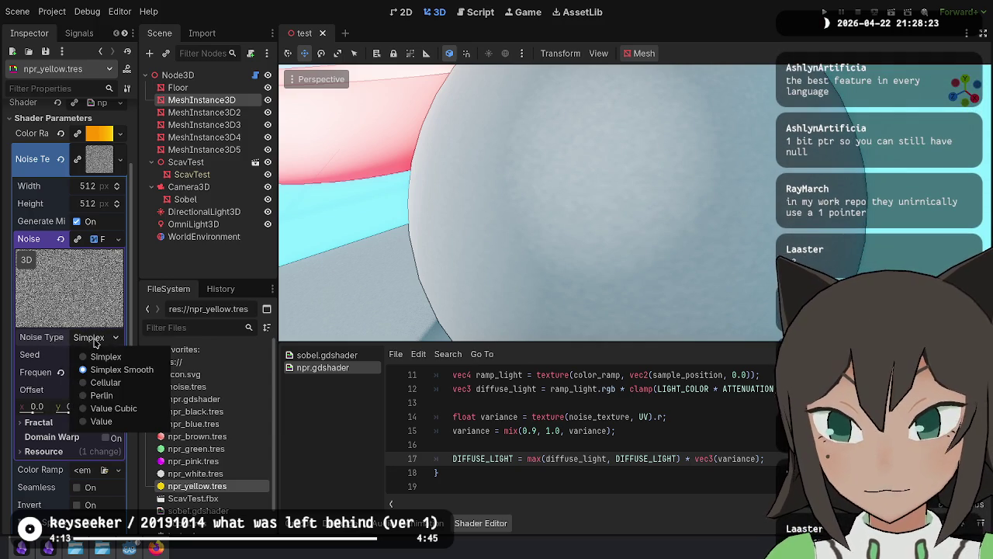
{"action": "left_click", "coordinate": [104, 382]}
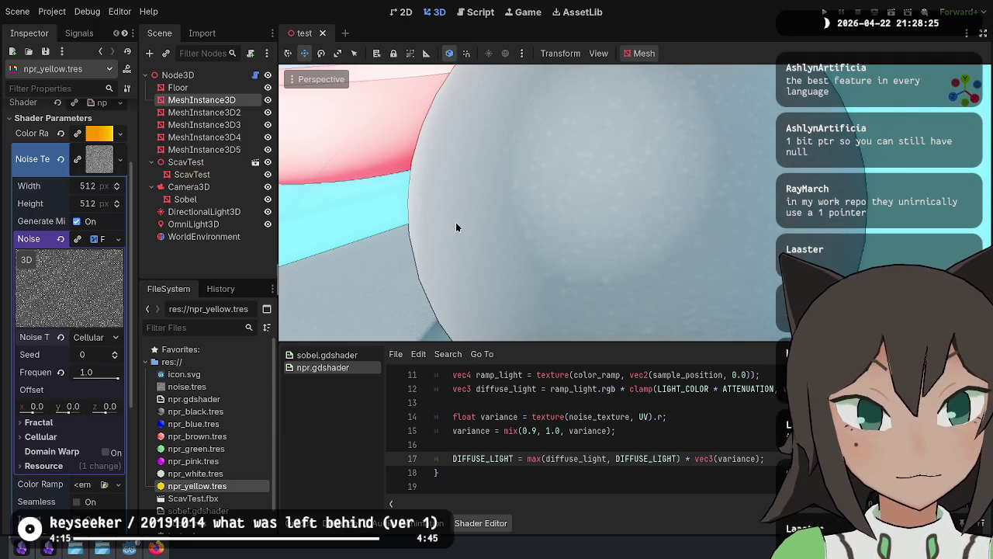
{"action": "scroll", "coordinate": [303, 270], "scroll_direction": "down", "scroll_amount": 5}
{"action": "scroll", "coordinate": [303, 270], "scroll_direction": "up", "scroll_amount": 5}
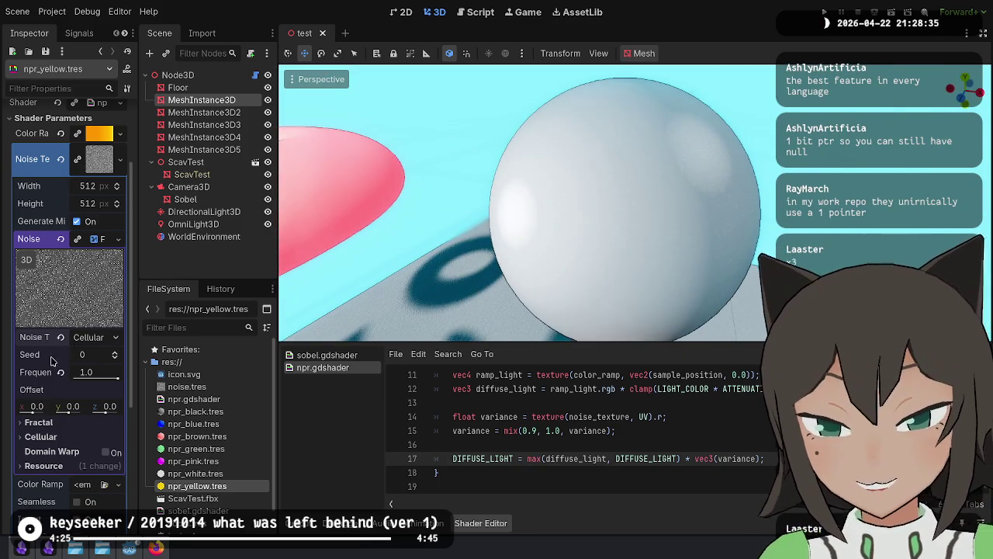
{"action": "left_click", "coordinate": [113, 395]}
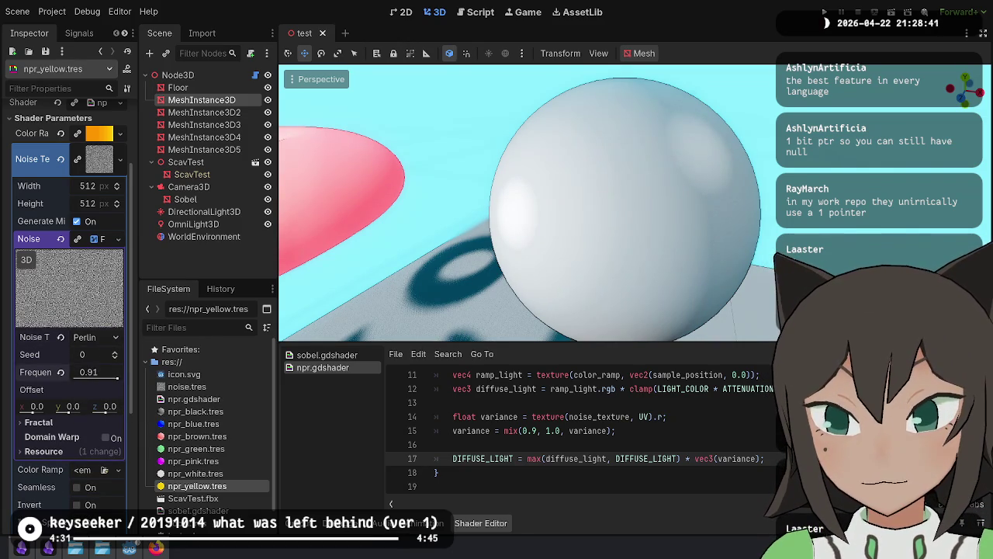
{"action": "scroll", "coordinate": [460, 292], "scroll_direction": "up", "scroll_amount": 3}
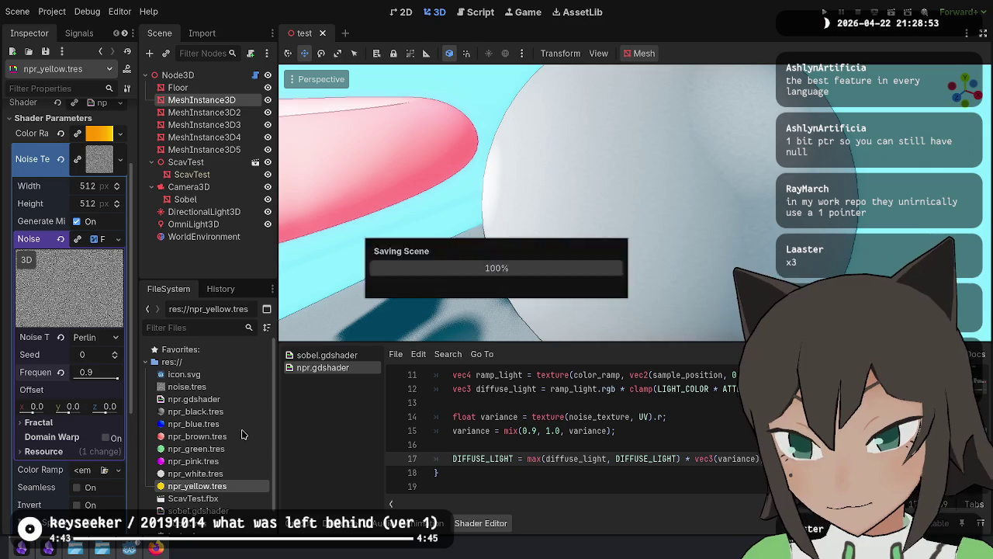
{"action": "left_click_drag", "start_coordinate": [504, 202], "coordinate": [412, 171]}
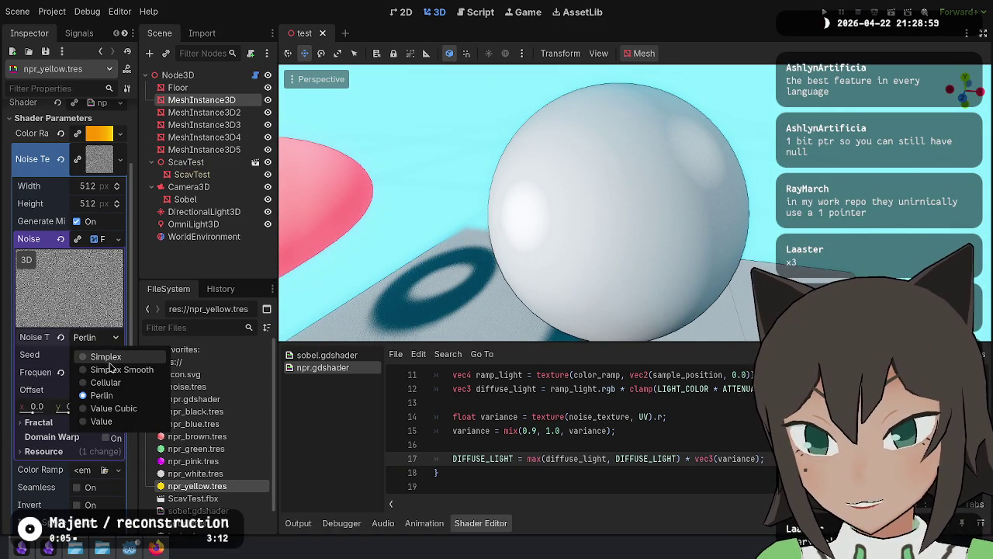
Step: Switch the noise back to Simplex, back the camera away, and run the current test scene
{"action": "left_click", "coordinate": [110, 371]}
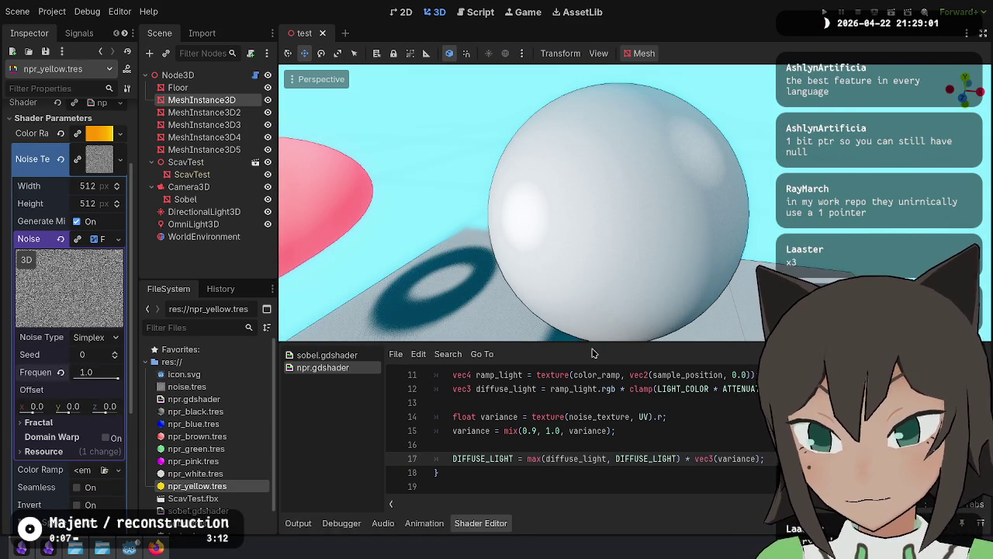
{"action": "left_click_drag", "start_coordinate": [527, 201], "coordinate": [465, 186]}
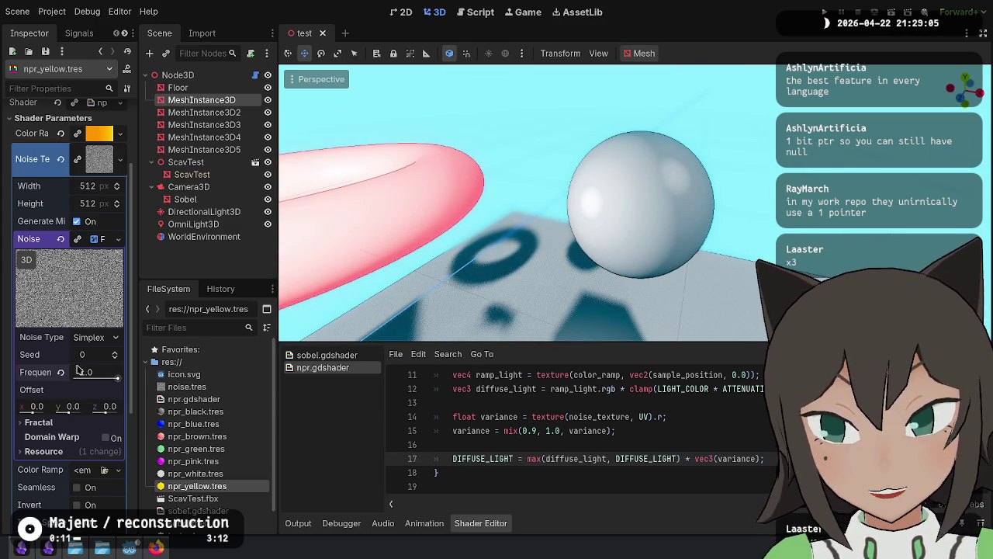
{"action": "left_click", "coordinate": [892, 13]}
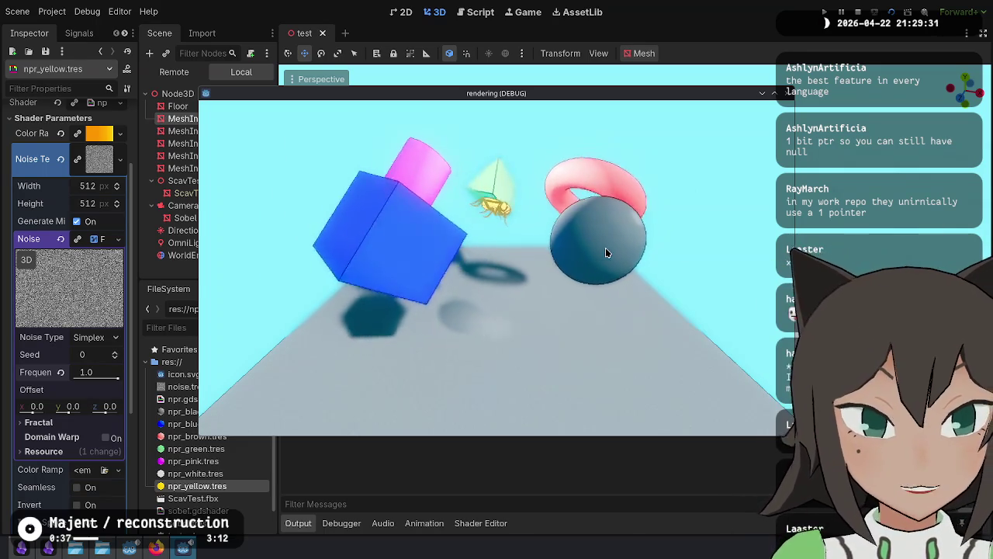
Step: Lift the sphere in the game, restart the scene with F5, and select the ScavTest node
{"action": "mouse_move", "coordinate": [534, 269]}
{"action": "left_mouse_down"}
{"action": "mouse_move", "coordinate": [396, 261]}
{"action": "mouse_move", "coordinate": [375, 237]}
{"action": "left_mouse_up"}
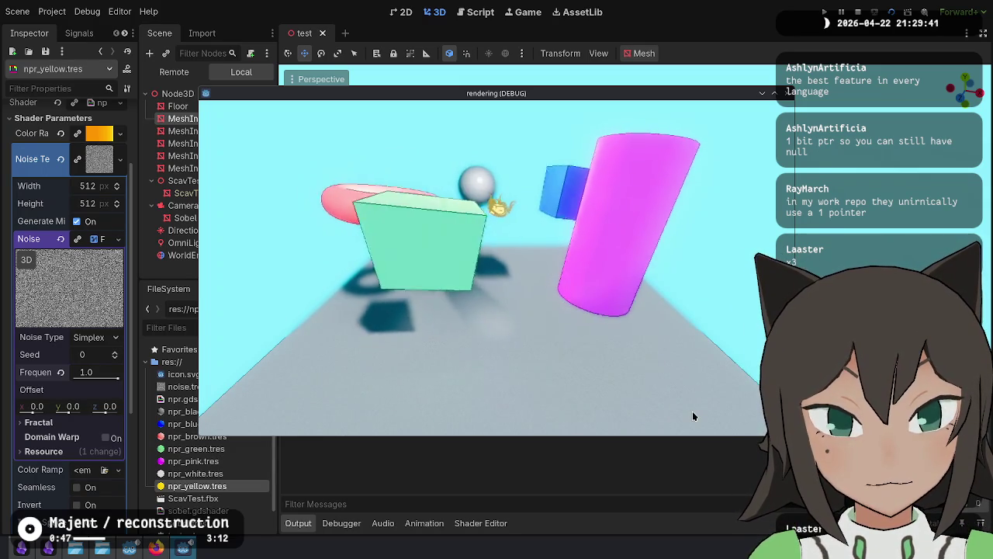
{"action": "key", "text": "F5"}
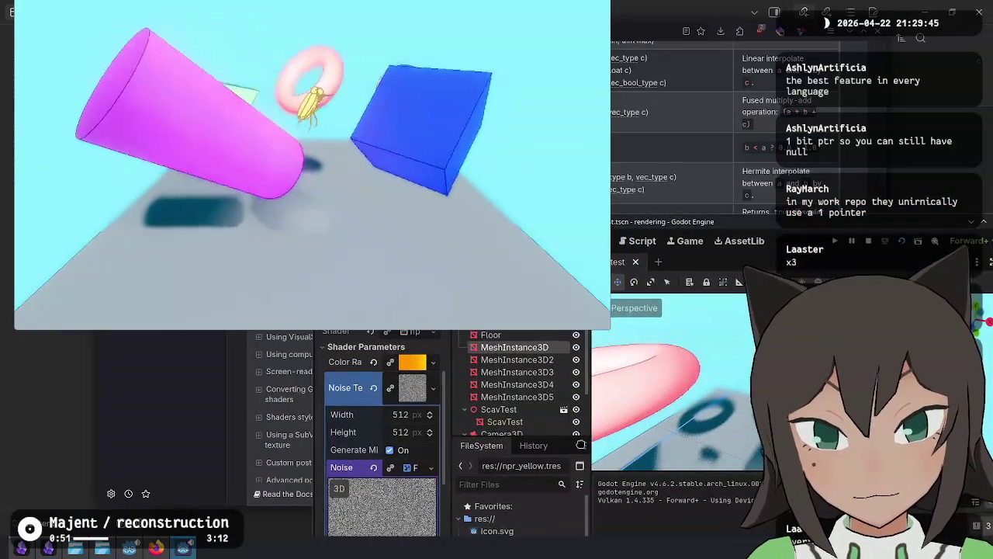
{"action": "left_click", "coordinate": [513, 423]}
{"action": "left_click", "coordinate": [501, 409]}
{"action": "scroll", "coordinate": [543, 419], "scroll_direction": "down", "scroll_amount": 1}
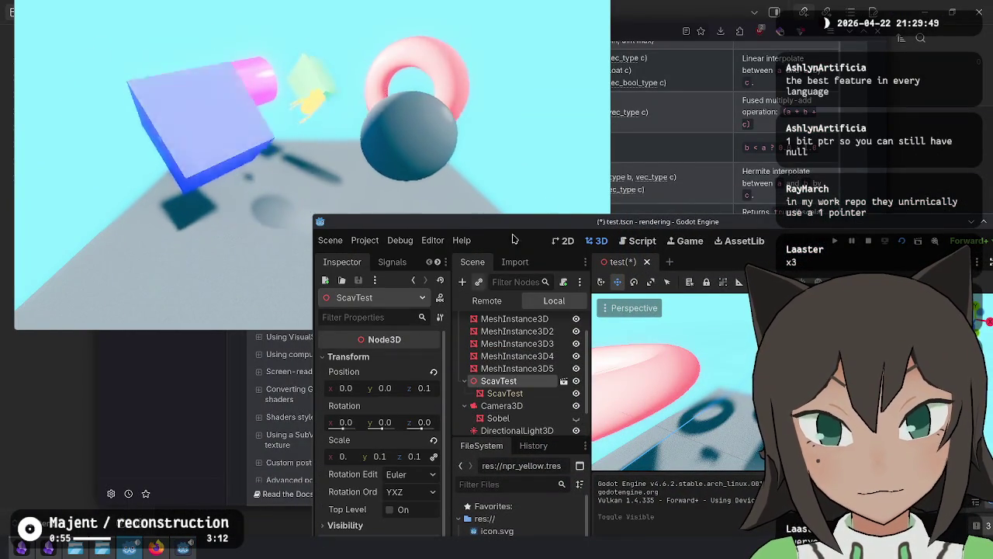
Step: Move the editor window up-left, toggle game fullscreen with F11, and place the game top-left
{"action": "left_click", "coordinate": [382, 206]}
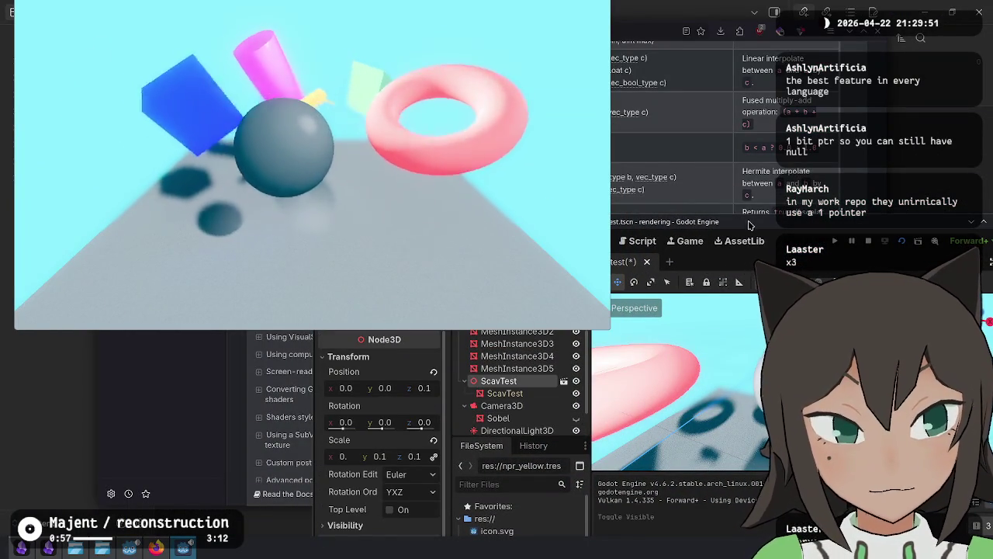
{"action": "left_click_drag", "start_coordinate": [747, 221], "coordinate": [591, 88]}
{"action": "left_click", "coordinate": [386, 64]}
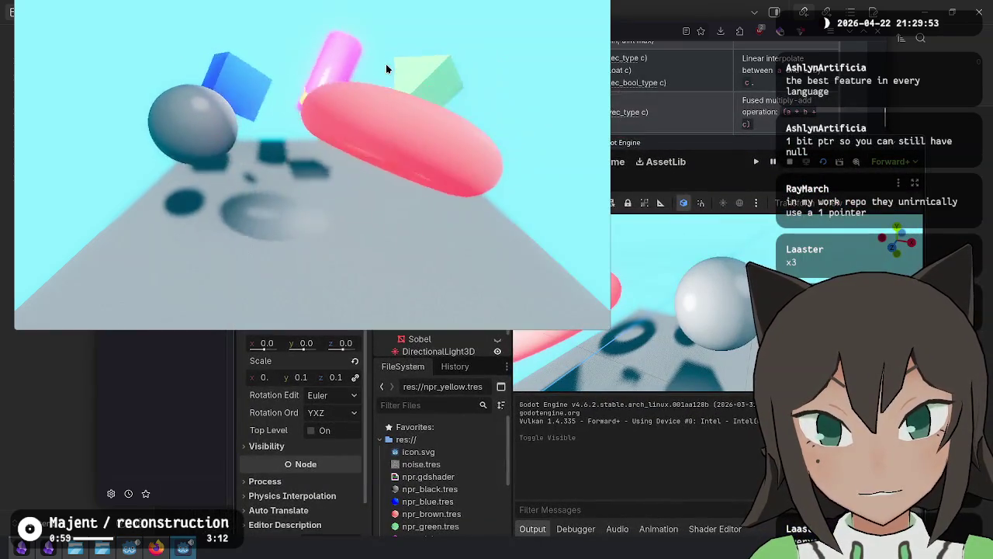
{"action": "key", "text": "F11"}
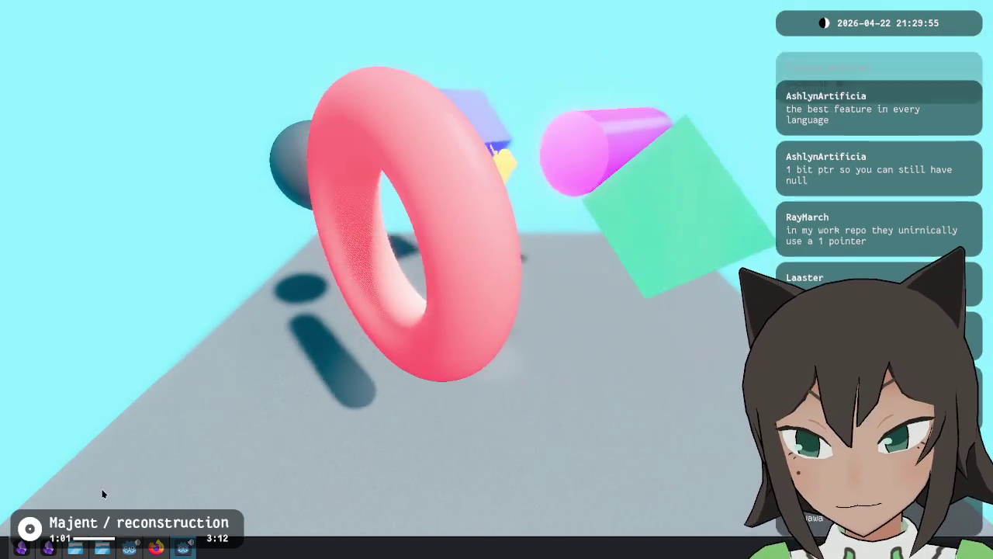
{"action": "key", "text": "F11"}
{"action": "left_click_drag", "start_coordinate": [377, 248], "coordinate": [333, 166]}
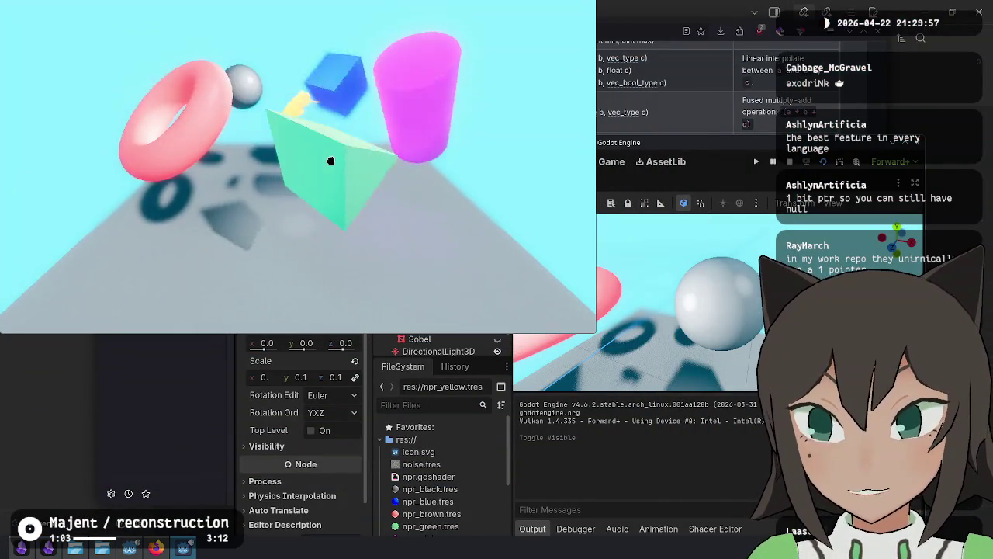
{"action": "left_click", "coordinate": [54, 551]}
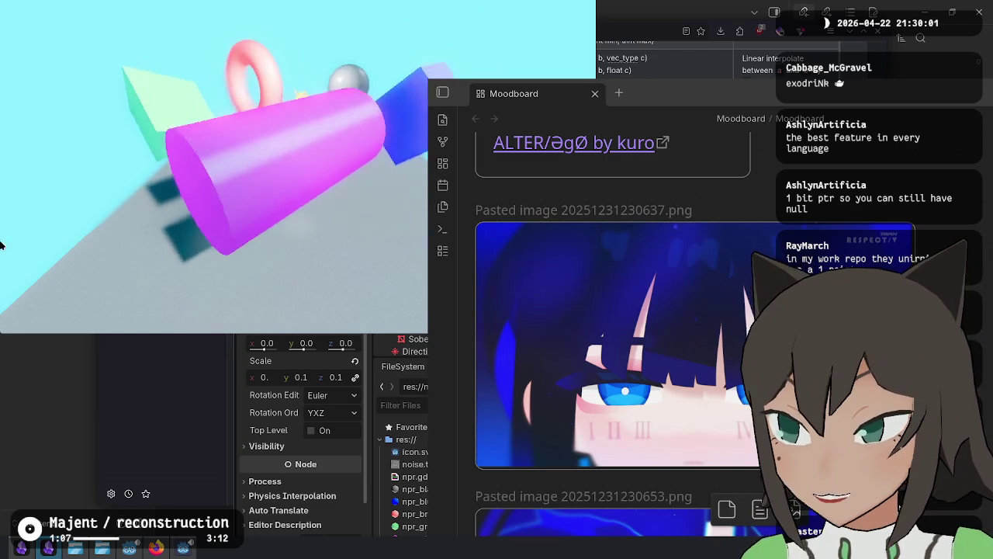
Step: Move the Moodboard window down-left, scroll to the blurred anime reference, then raise the game and editor
{"action": "mouse_move", "coordinate": [816, 317]}
{"action": "left_mouse_down"}
{"action": "mouse_move", "coordinate": [670, 306]}
{"action": "mouse_move", "coordinate": [657, 330]}
{"action": "mouse_move", "coordinate": [665, 365]}
{"action": "mouse_move", "coordinate": [676, 368]}
{"action": "mouse_move", "coordinate": [673, 356]}
{"action": "left_mouse_up"}
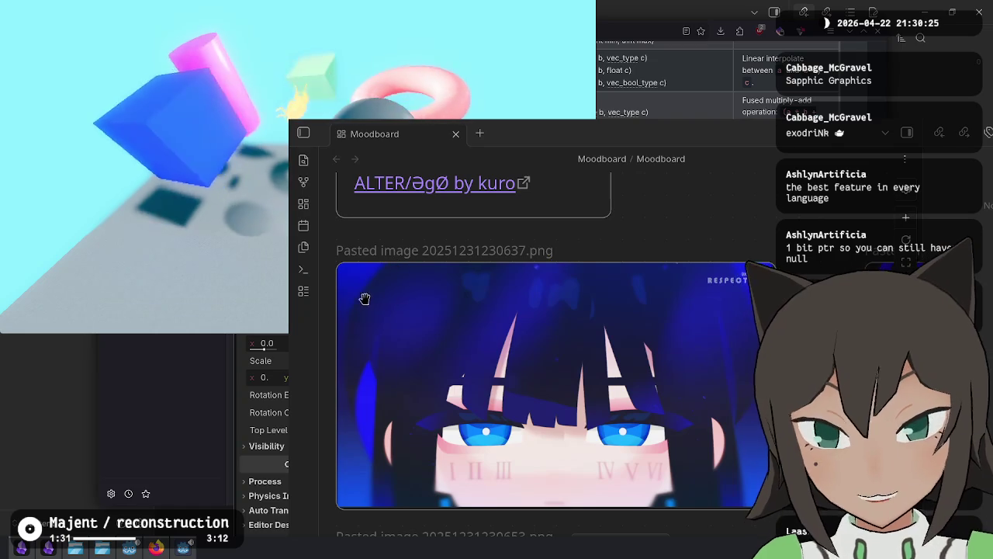
{"action": "scroll", "coordinate": [581, 310], "scroll_direction": "down", "scroll_amount": 10}
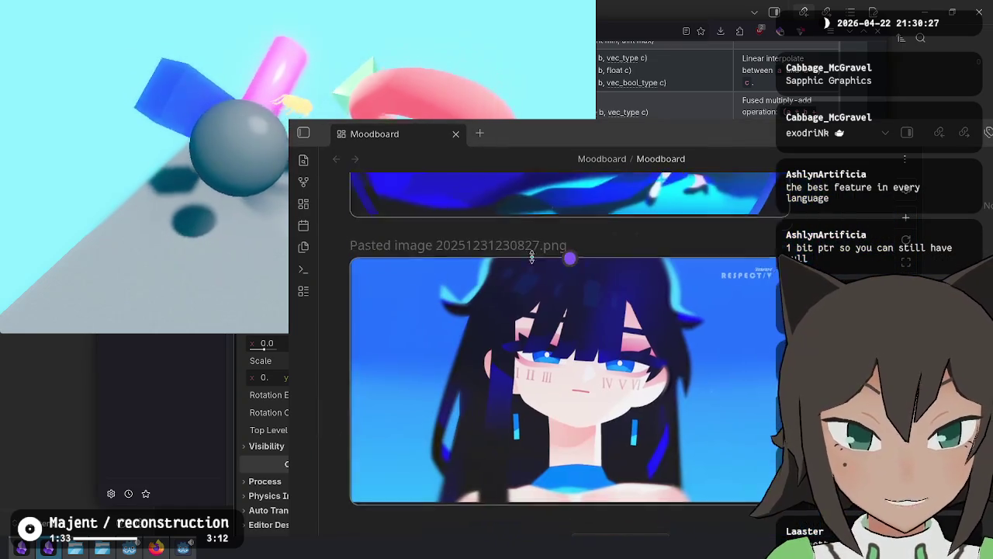
{"action": "scroll", "coordinate": [505, 293], "scroll_direction": "up", "scroll_amount": 2}
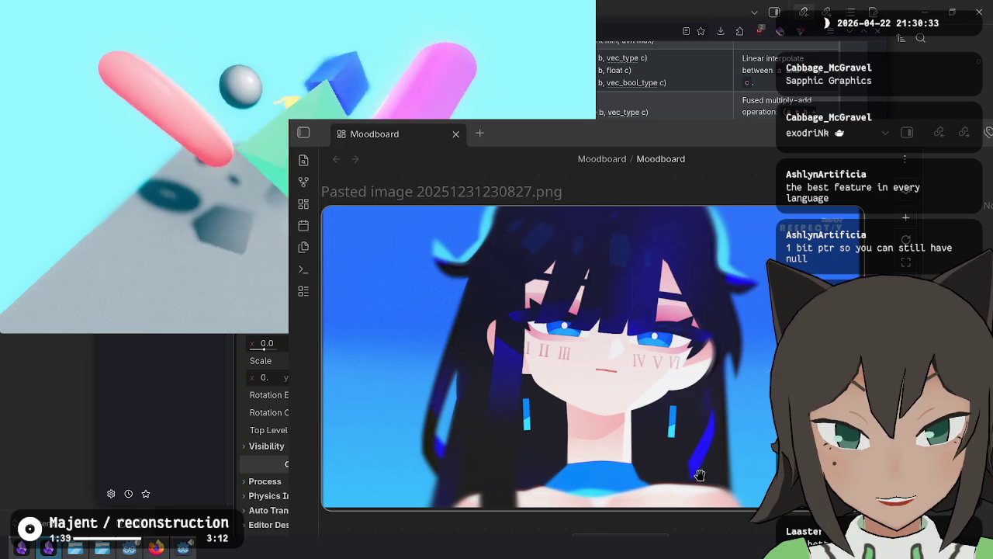
{"action": "left_click", "coordinate": [333, 102]}
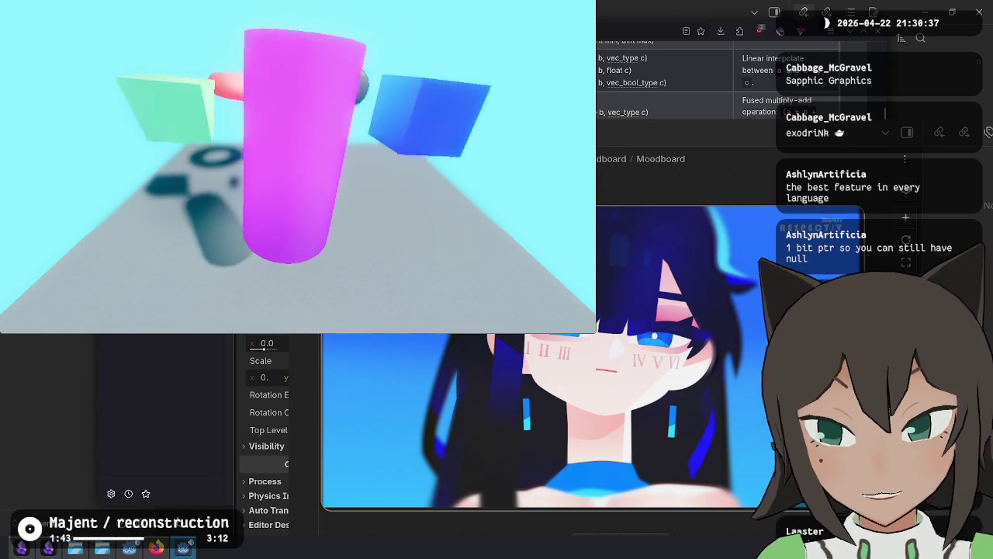
{"action": "left_click", "coordinate": [130, 549]}
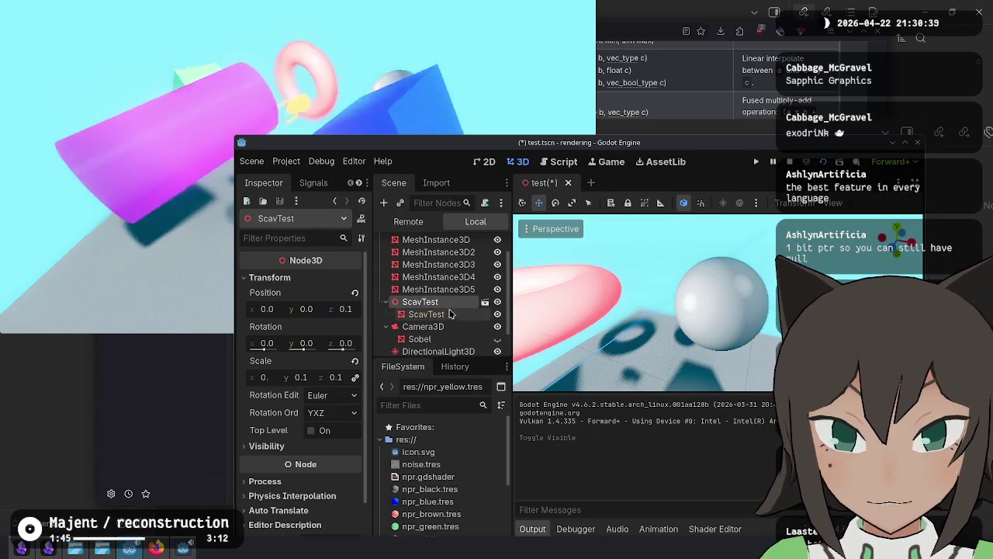
Step: Select WorldEnvironment and enable DOF Blur Near Enable in the Inspector
{"action": "left_click", "coordinate": [423, 326]}
{"action": "scroll", "coordinate": [353, 309], "scroll_direction": "down", "scroll_amount": 5}
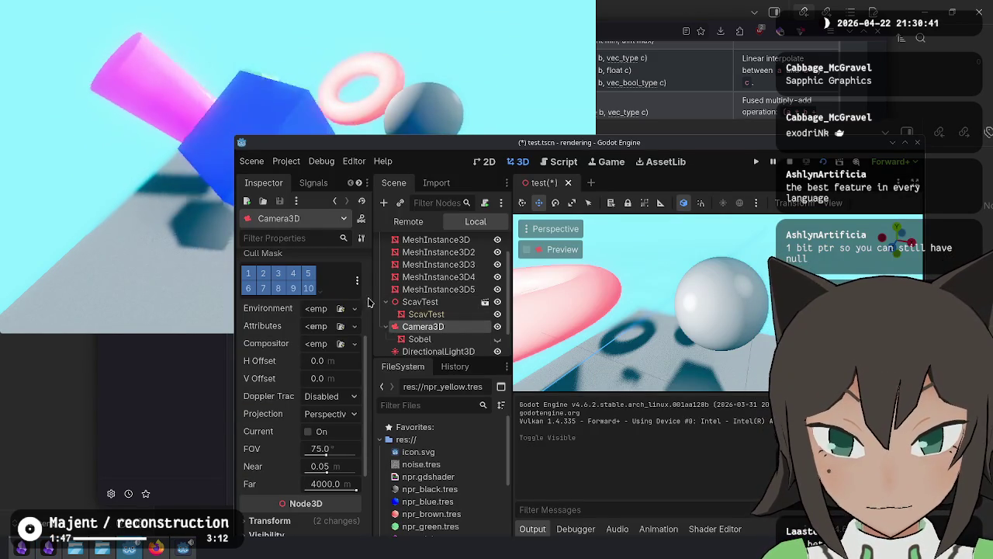
{"action": "scroll", "coordinate": [419, 333], "scroll_direction": "down", "scroll_amount": 2}
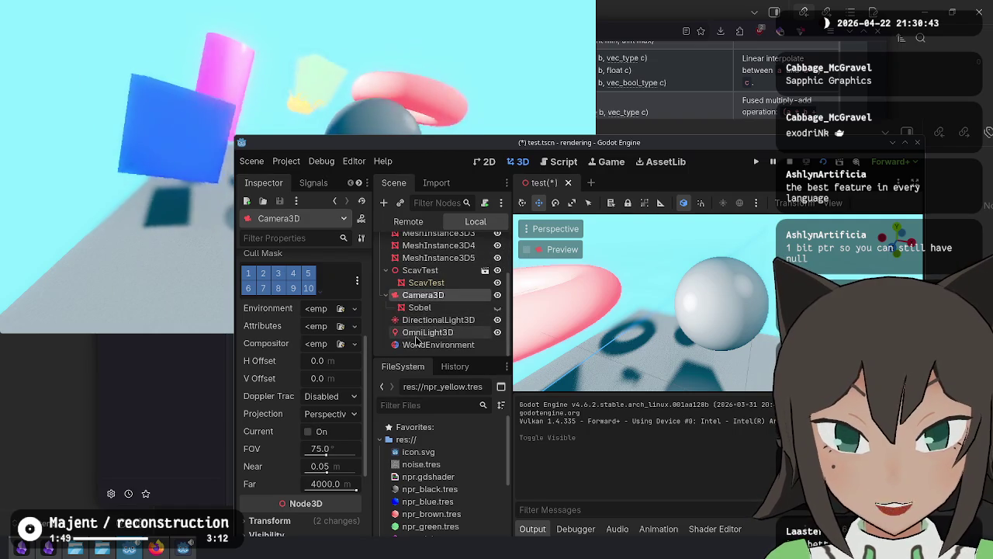
{"action": "left_click", "coordinate": [408, 346]}
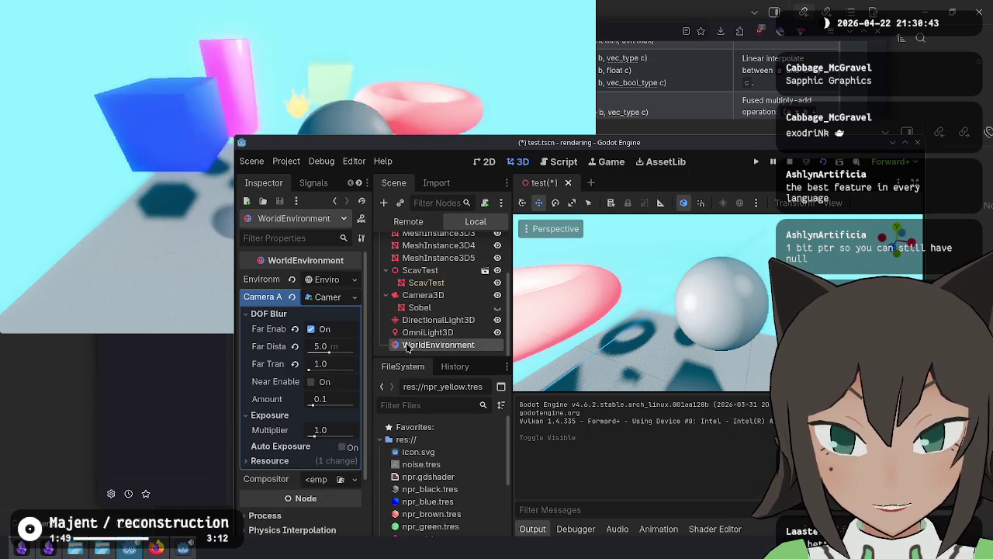
{"action": "left_click", "coordinate": [310, 381]}
Step: Switch between the running game, the editor and the shader documentation to check the blur
{"action": "left_click", "coordinate": [459, 67]}
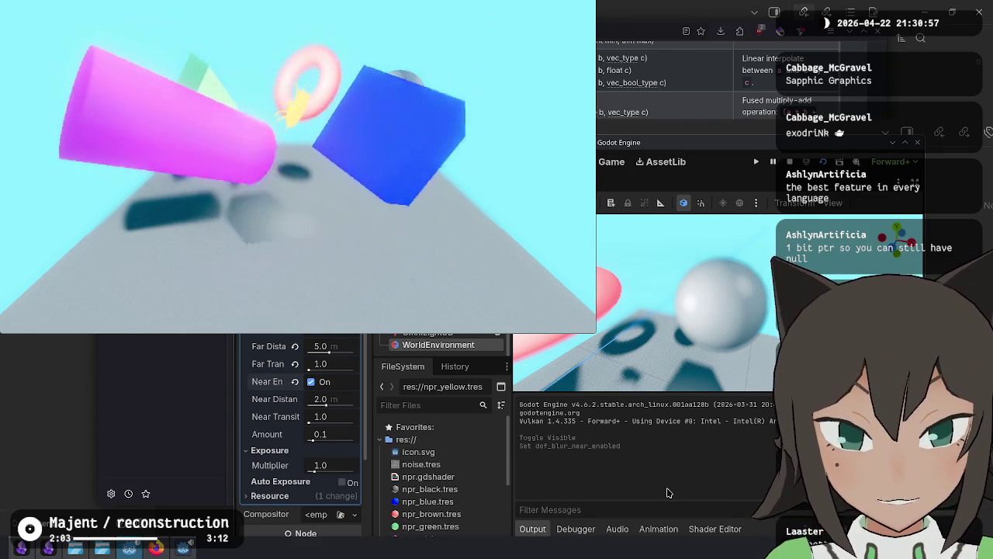
{"action": "left_click", "coordinate": [530, 530]}
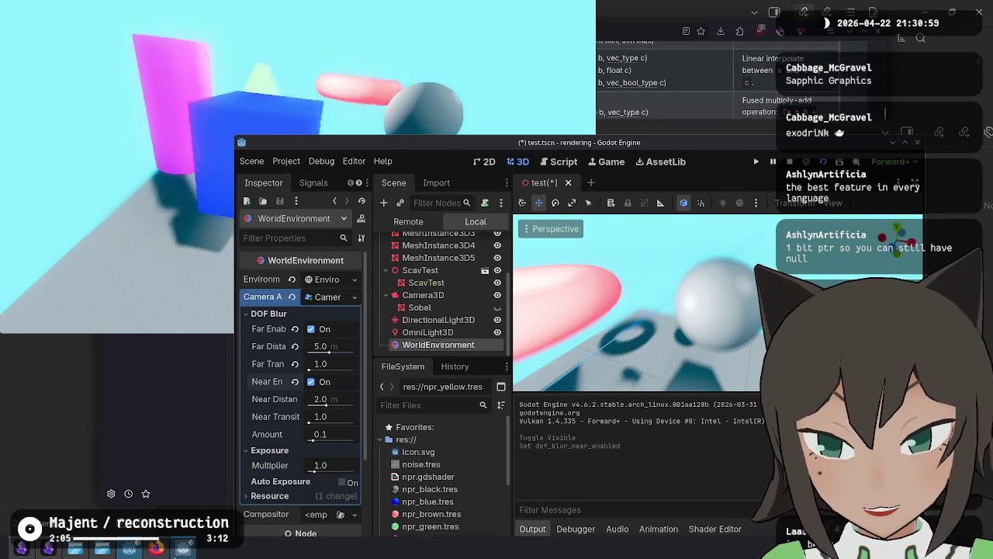
{"action": "left_click", "coordinate": [183, 547]}
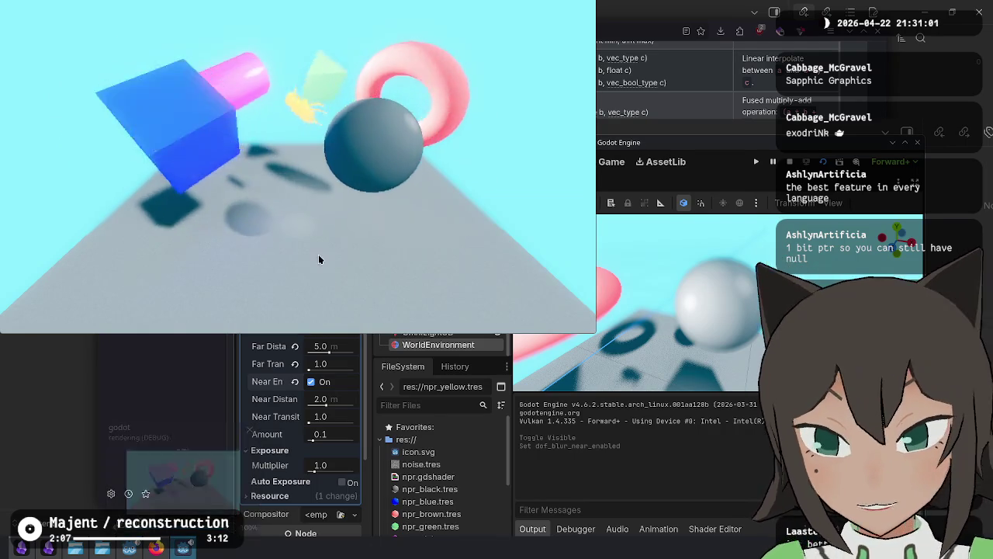
{"action": "left_click", "coordinate": [131, 551]}
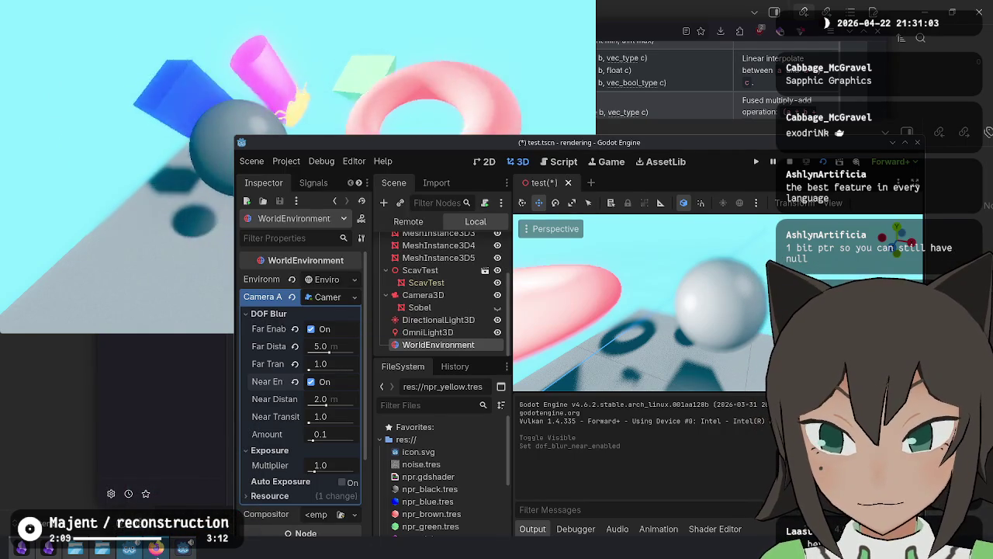
{"action": "left_click", "coordinate": [155, 547]}
{"action": "left_click", "coordinate": [24, 268]}
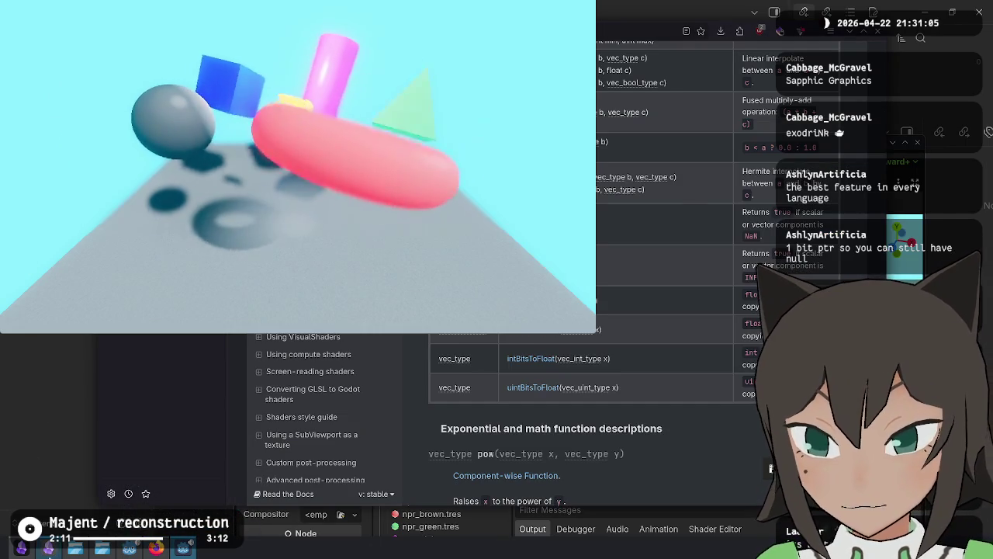
Step: Raise the Moodboard canvas and scroll through the blue anime references, then bring the game forward
{"action": "left_click", "coordinate": [48, 547]}
{"action": "left_click", "coordinate": [512, 263]}
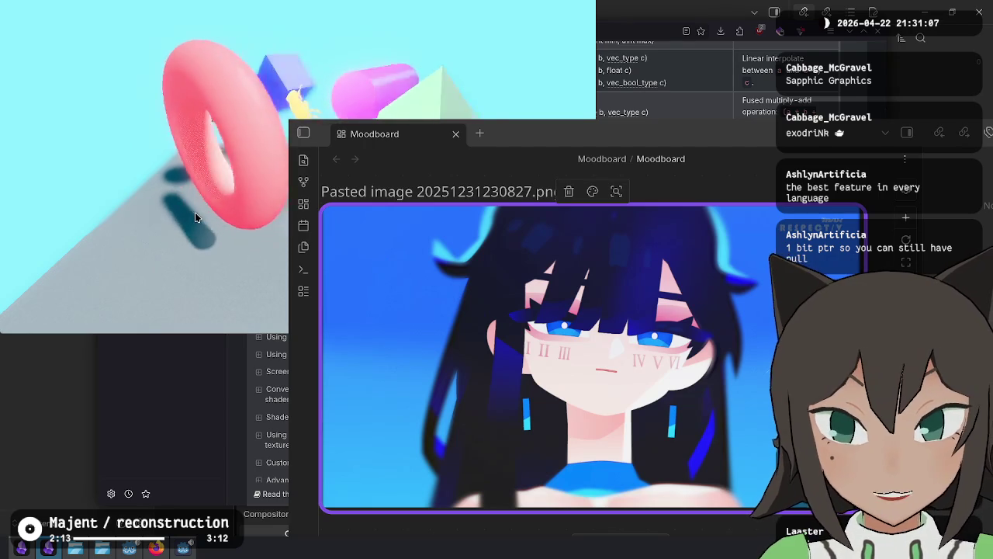
{"action": "scroll", "coordinate": [444, 247], "scroll_direction": "down", "scroll_amount": 5}
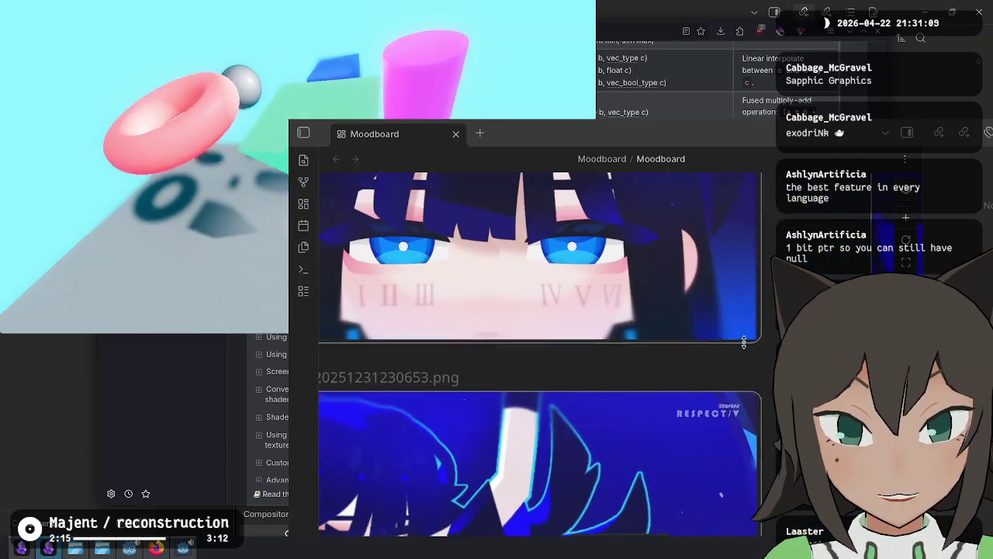
{"action": "scroll", "coordinate": [666, 269], "scroll_direction": "down", "scroll_amount": 2}
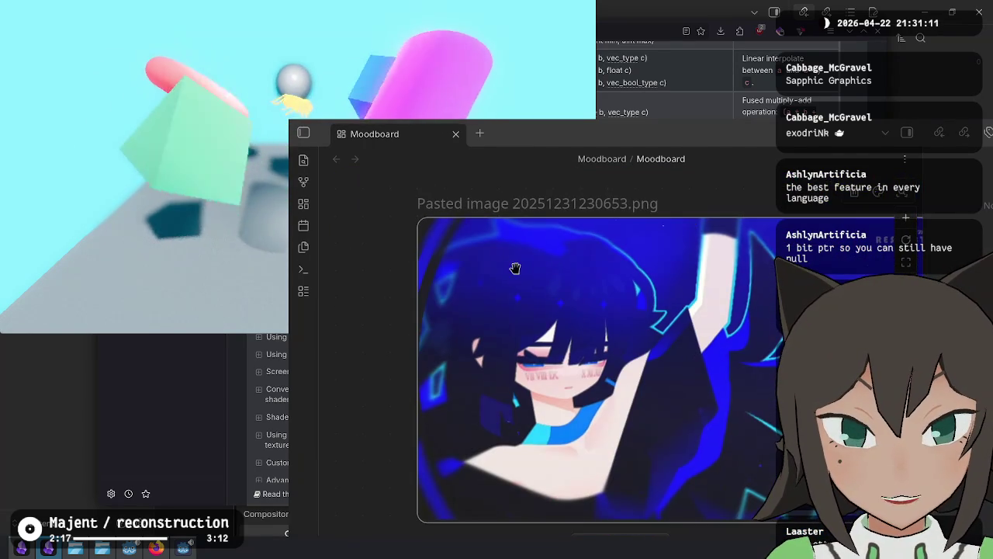
{"action": "scroll", "coordinate": [515, 250], "scroll_direction": "up", "scroll_amount": 10}
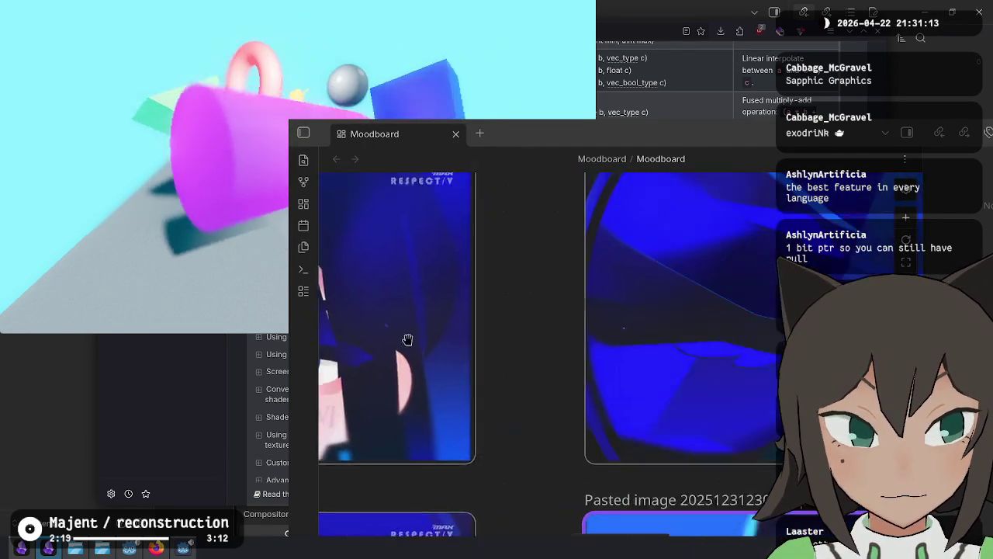
{"action": "scroll", "coordinate": [509, 337], "scroll_direction": "up", "scroll_amount": 2}
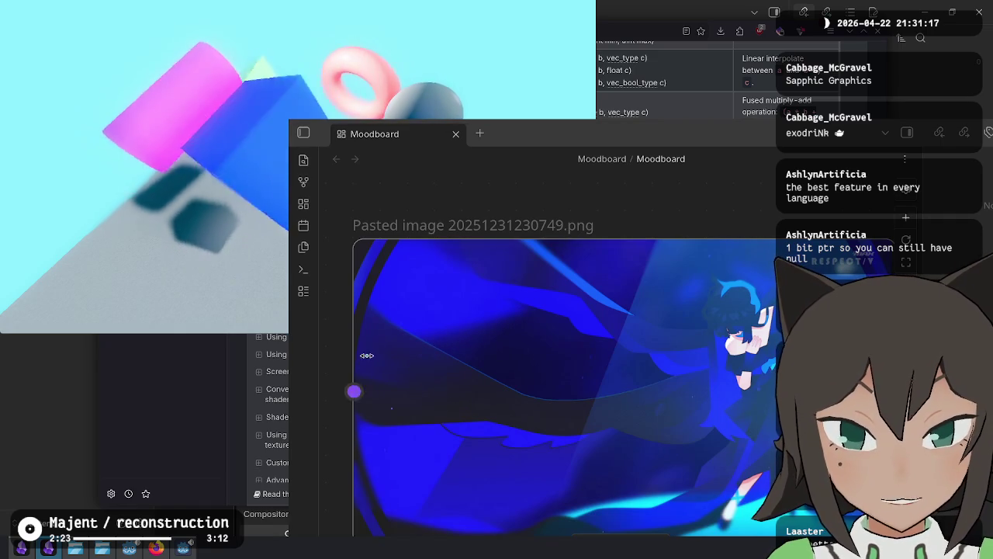
{"action": "left_click", "coordinate": [171, 186]}
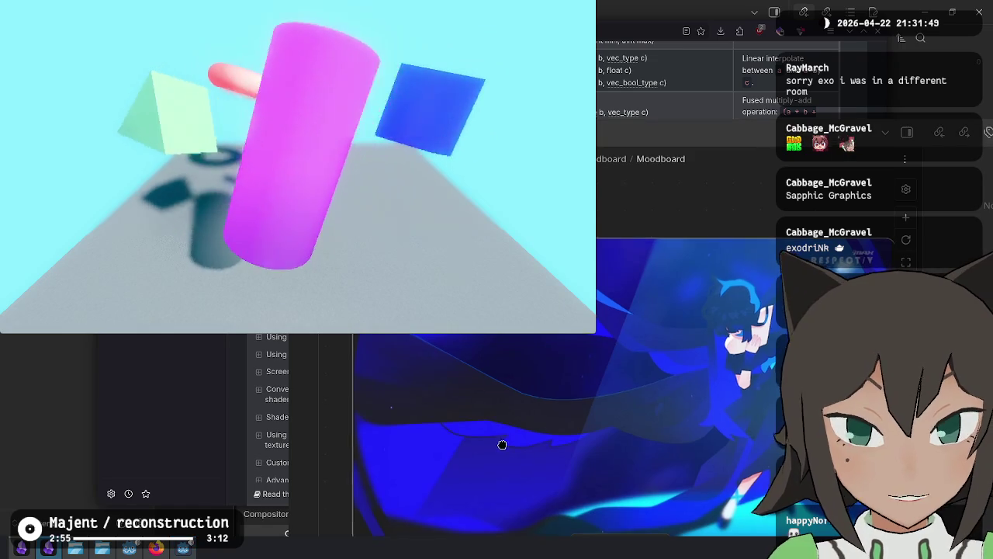
Step: Bring the Moodboard back in front and pan through its images to the architectural render
{"action": "scroll", "coordinate": [738, 302], "scroll_direction": "down", "scroll_amount": 3}
{"action": "left_click", "coordinate": [546, 441]}
{"action": "scroll", "coordinate": [560, 424], "scroll_direction": "up", "scroll_amount": 3}
{"action": "scroll", "coordinate": [561, 424], "scroll_direction": "down", "scroll_amount": 3}
{"action": "scroll", "coordinate": [560, 424], "scroll_direction": "left", "scroll_amount": 2}
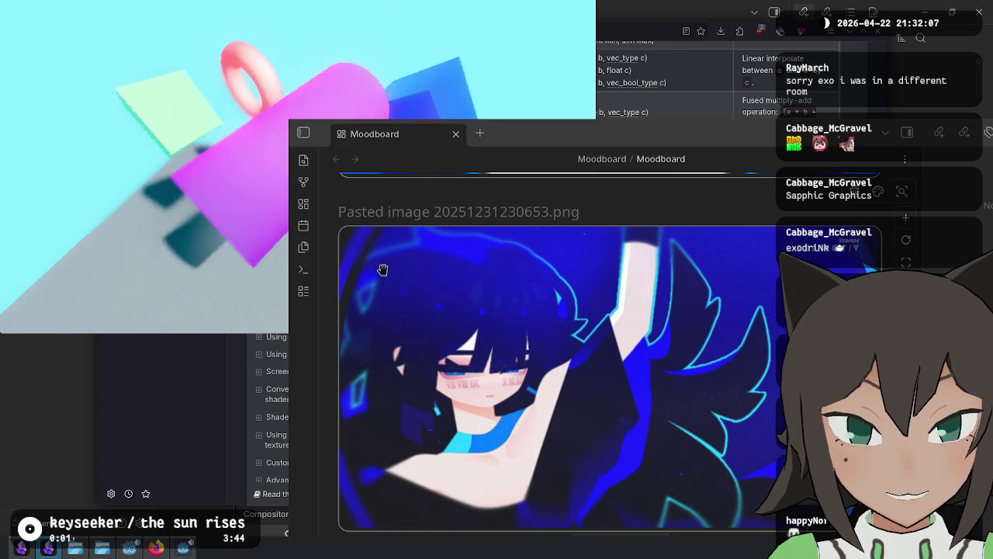
{"action": "scroll", "coordinate": [583, 432], "scroll_direction": "up", "scroll_amount": 5}
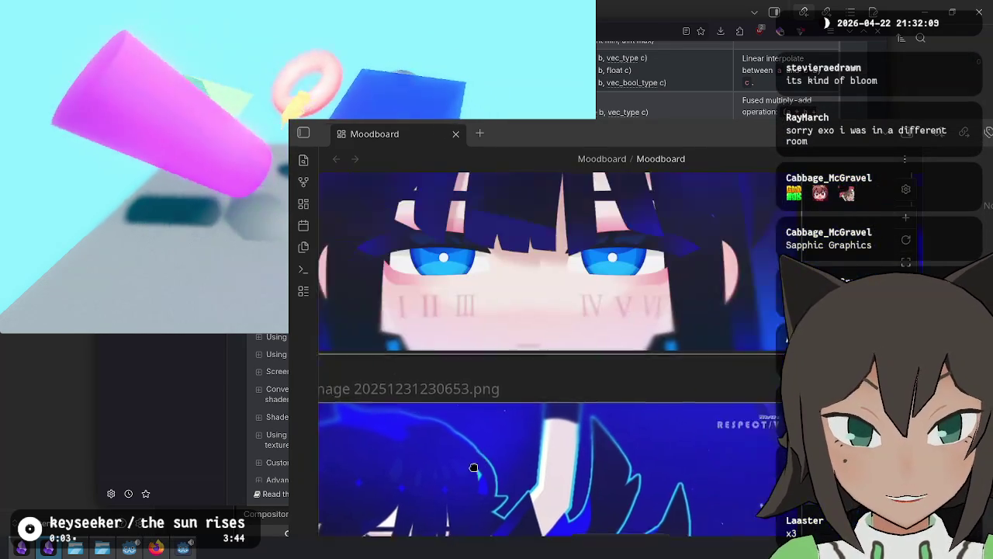
{"action": "scroll", "coordinate": [583, 432], "scroll_direction": "left", "scroll_amount": 3}
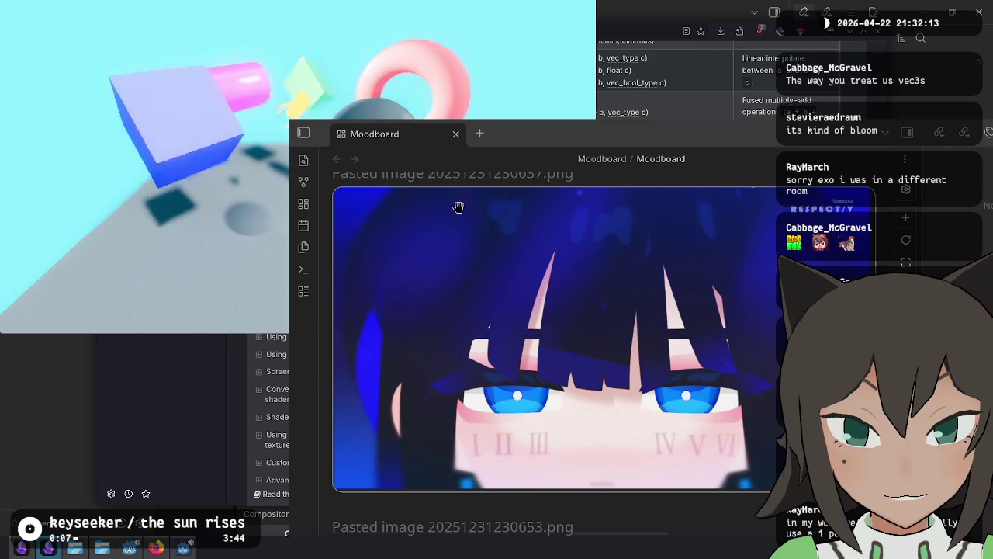
{"action": "scroll", "coordinate": [429, 437], "scroll_direction": "down", "scroll_amount": 5}
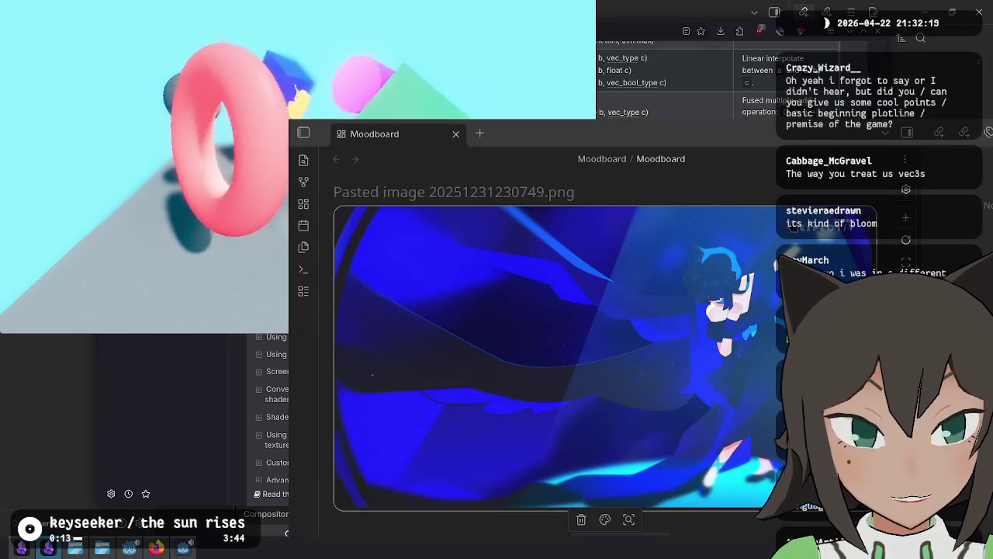
{"action": "scroll", "coordinate": [493, 290], "scroll_direction": "down", "scroll_amount": 10}
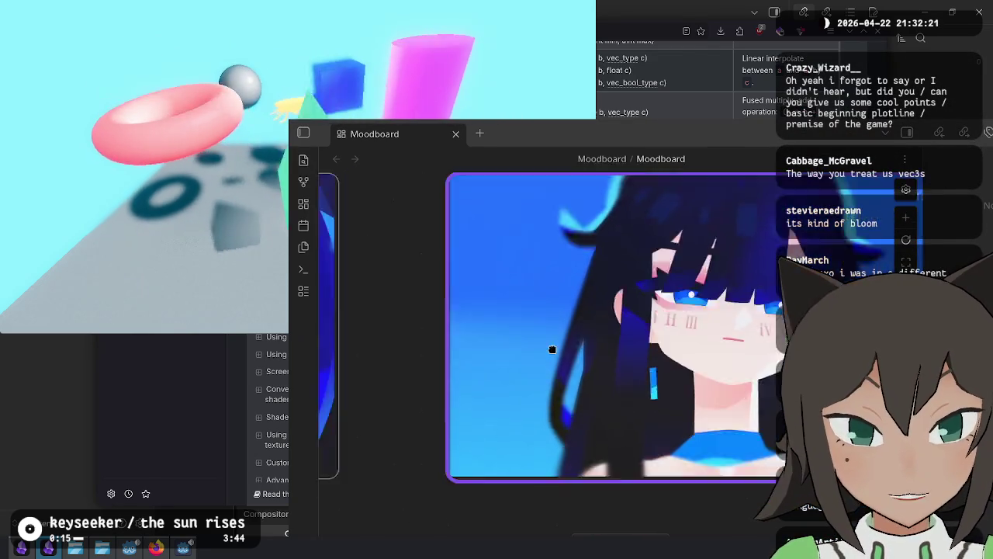
{"action": "scroll", "coordinate": [554, 394], "scroll_direction": "down", "scroll_amount": 15}
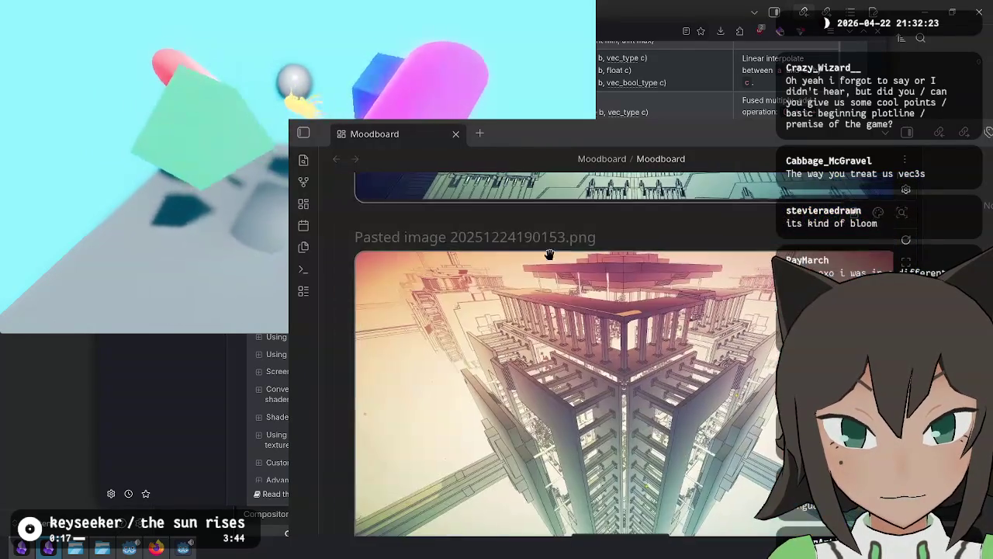
{"action": "scroll", "coordinate": [554, 393], "scroll_direction": "up", "scroll_amount": 3, "text": "ctrl"}
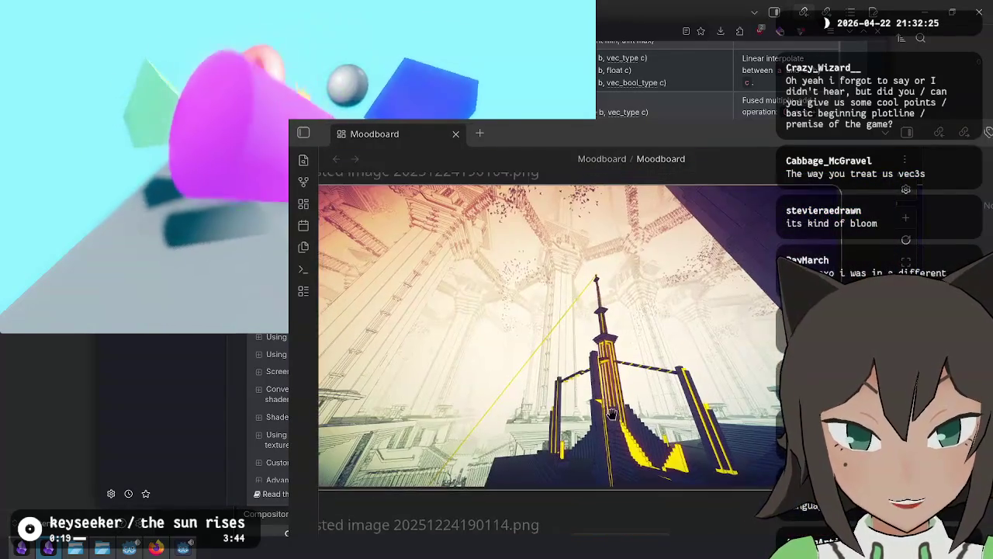
{"action": "scroll", "coordinate": [600, 413], "scroll_direction": "down", "scroll_amount": 3}
{"action": "scroll", "coordinate": [503, 270], "scroll_direction": "down", "scroll_amount": 2, "text": "ctrl"}
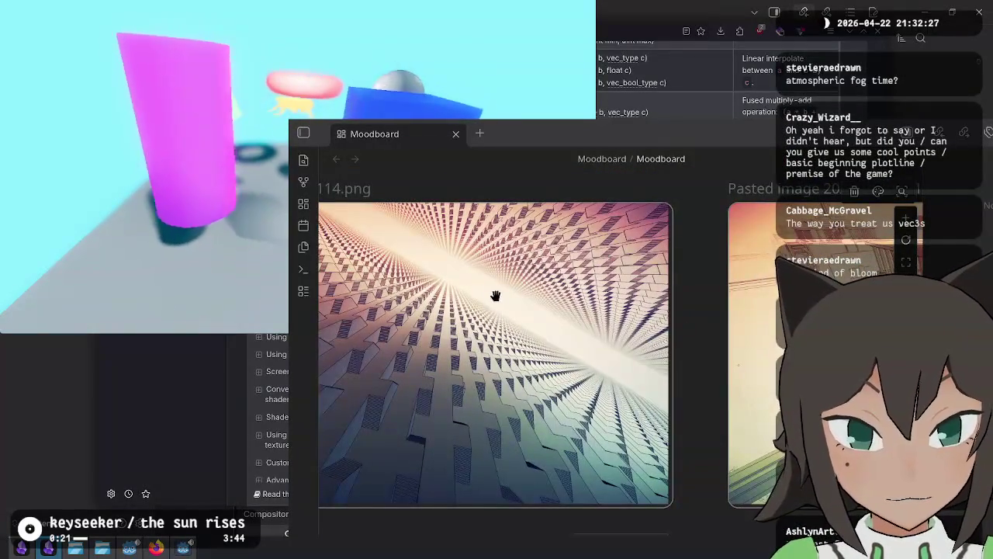
{"action": "scroll", "coordinate": [602, 301], "scroll_direction": "up", "scroll_amount": 2, "text": "ctrl"}
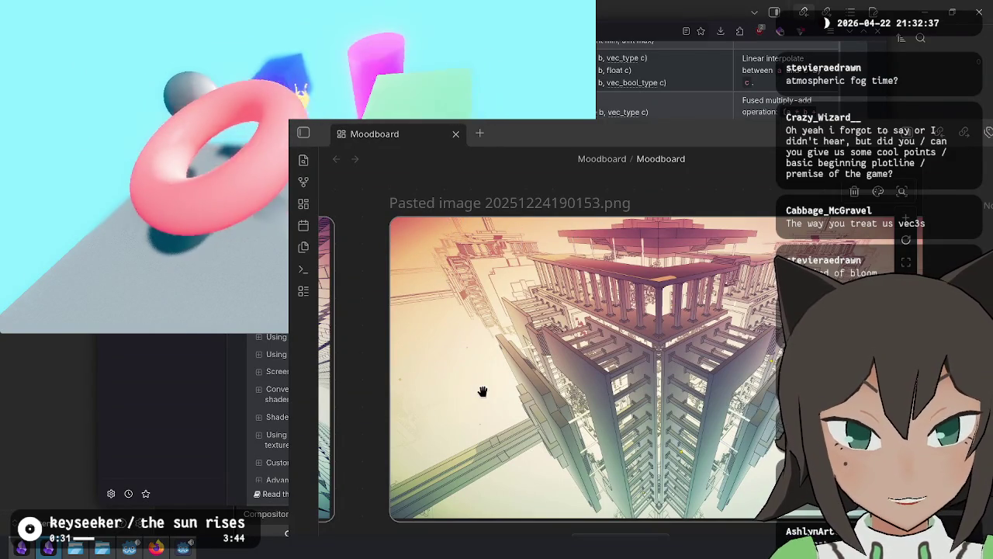
{"action": "scroll", "coordinate": [563, 251], "scroll_direction": "up", "scroll_amount": 5}
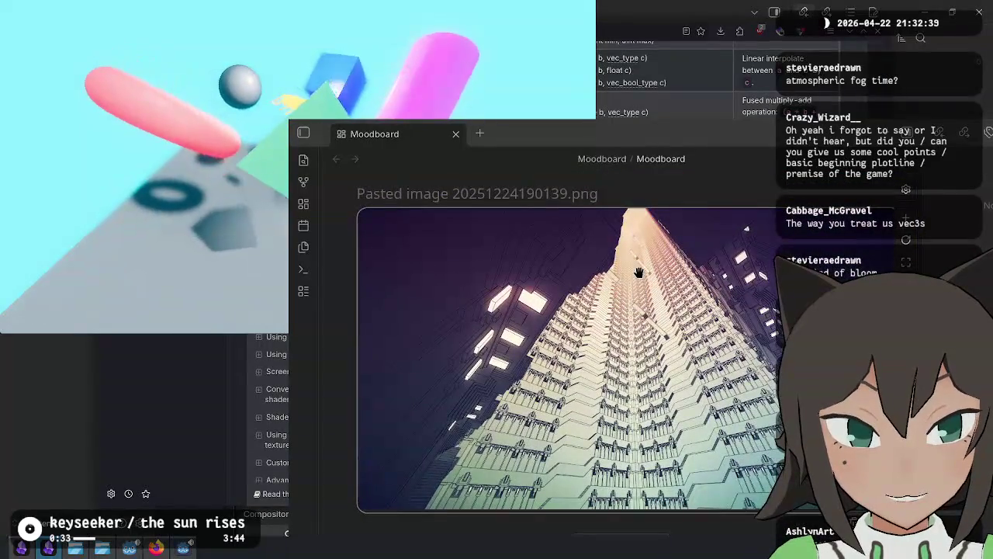
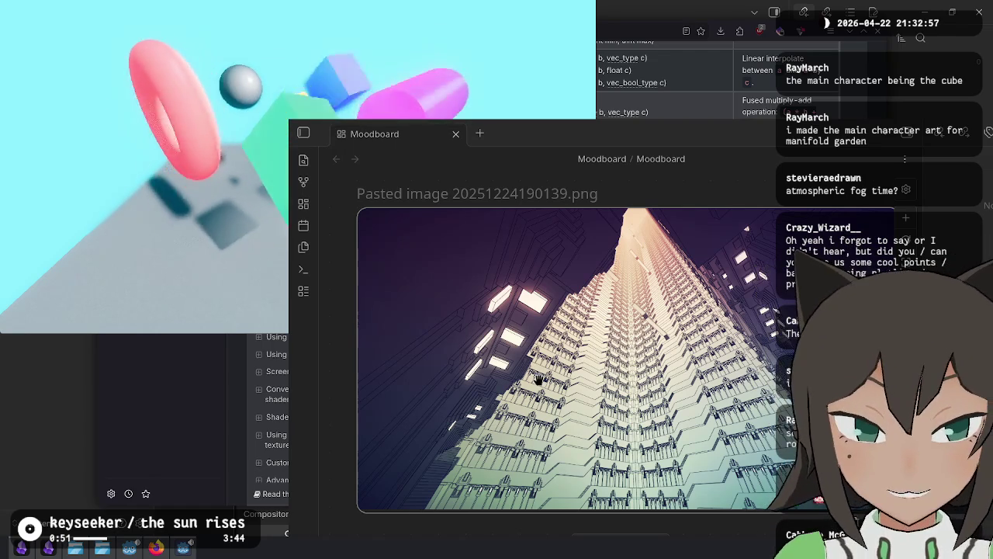
Step: Pan and scroll the Moodboard canvas through the pasted reference images
{"action": "mouse_move", "coordinate": [466, 391]}
{"action": "left_mouse_down"}
{"action": "mouse_move", "coordinate": [556, 284]}
{"action": "mouse_move", "coordinate": [522, 399]}
{"action": "mouse_move", "coordinate": [662, 251]}
{"action": "mouse_move", "coordinate": [572, 203]}
{"action": "left_mouse_up"}
{"action": "scroll", "coordinate": [571, 202], "scroll_direction": "right", "scroll_amount": 10}
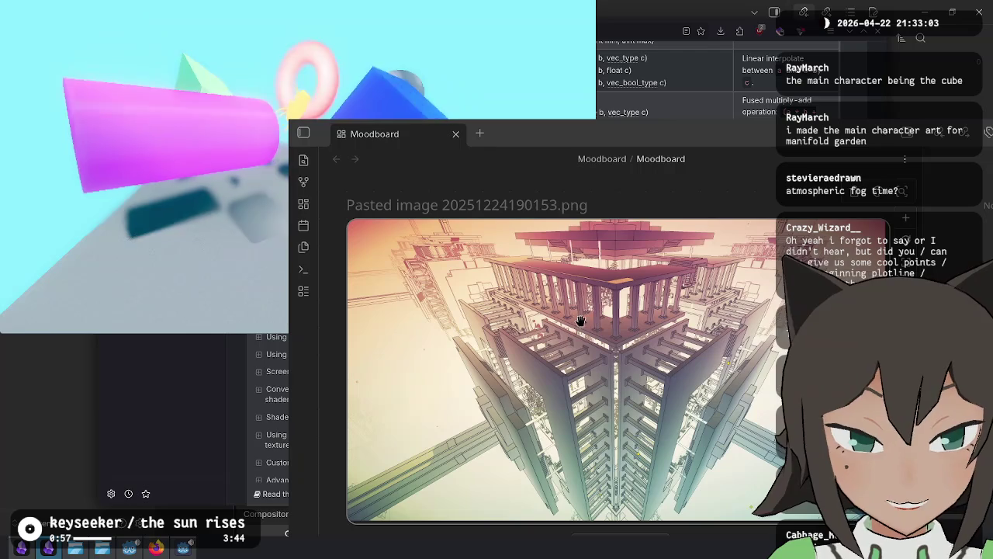
{"action": "scroll", "coordinate": [609, 279], "scroll_direction": "up", "scroll_amount": 5}
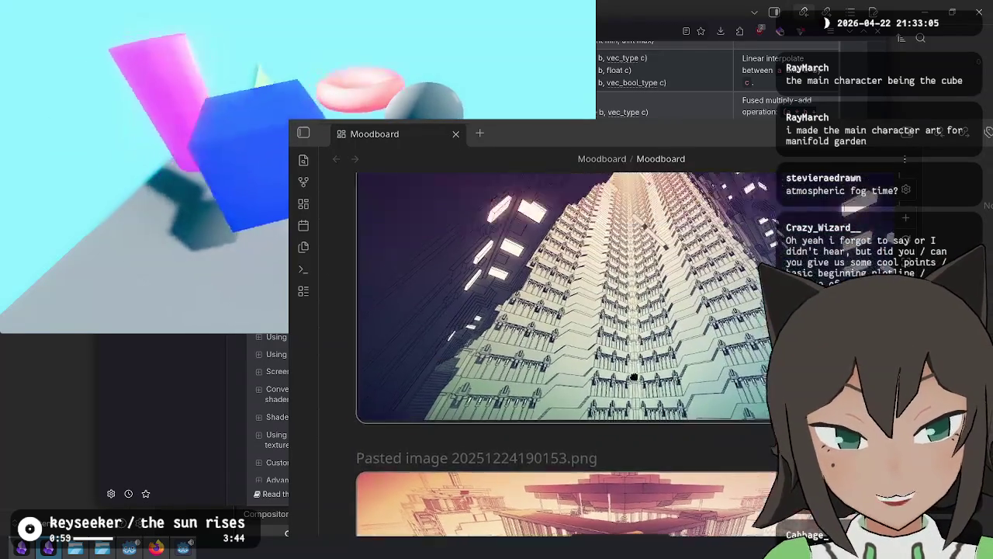
{"action": "scroll", "coordinate": [625, 311], "scroll_direction": "down", "scroll_amount": 3}
{"action": "scroll", "coordinate": [552, 385], "scroll_direction": "down", "scroll_amount": 10}
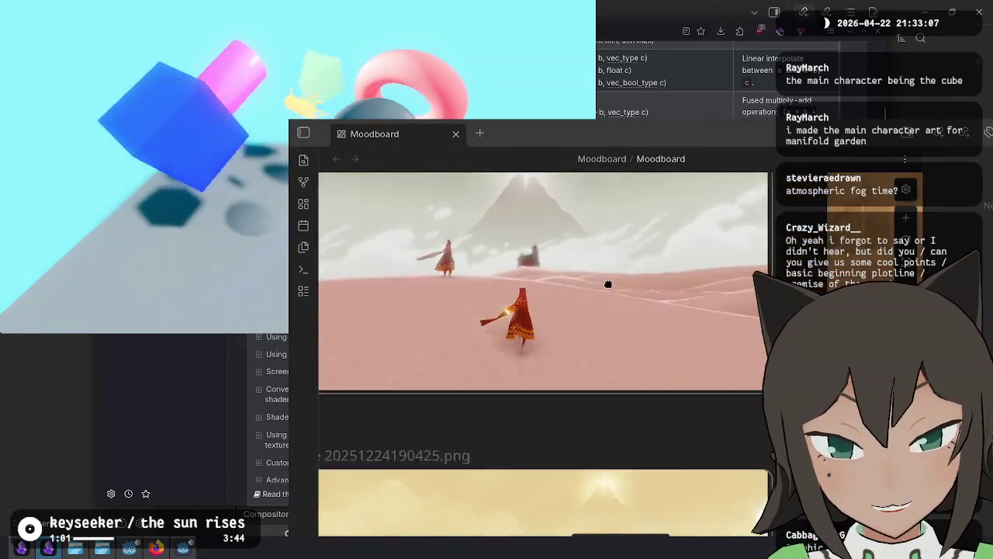
{"action": "scroll", "coordinate": [676, 440], "scroll_direction": "down", "scroll_amount": 5}
{"action": "scroll", "coordinate": [674, 277], "scroll_direction": "up", "scroll_amount": 1}
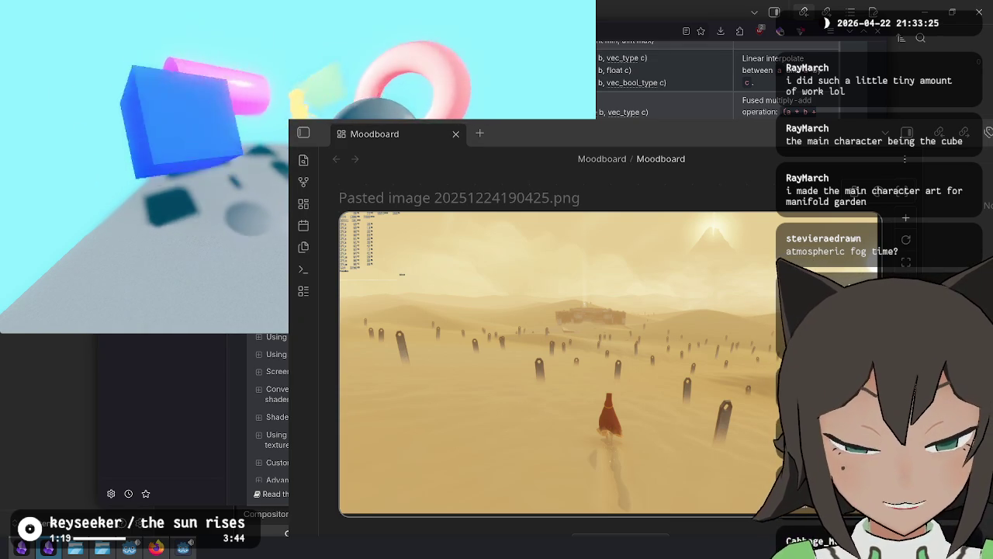
{"action": "scroll", "coordinate": [370, 308], "scroll_direction": "right", "scroll_amount": 10}
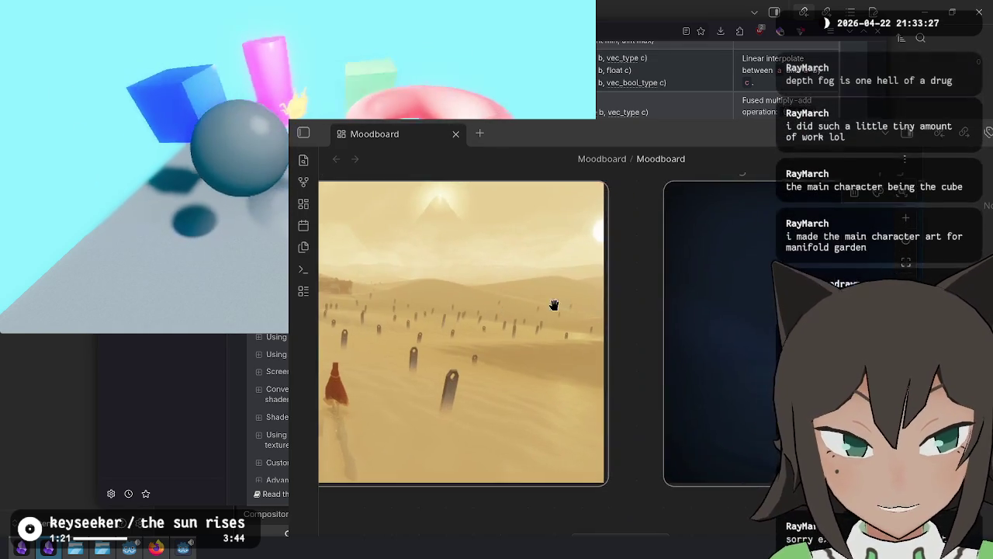
{"action": "scroll", "coordinate": [546, 268], "scroll_direction": "up", "scroll_amount": 2}
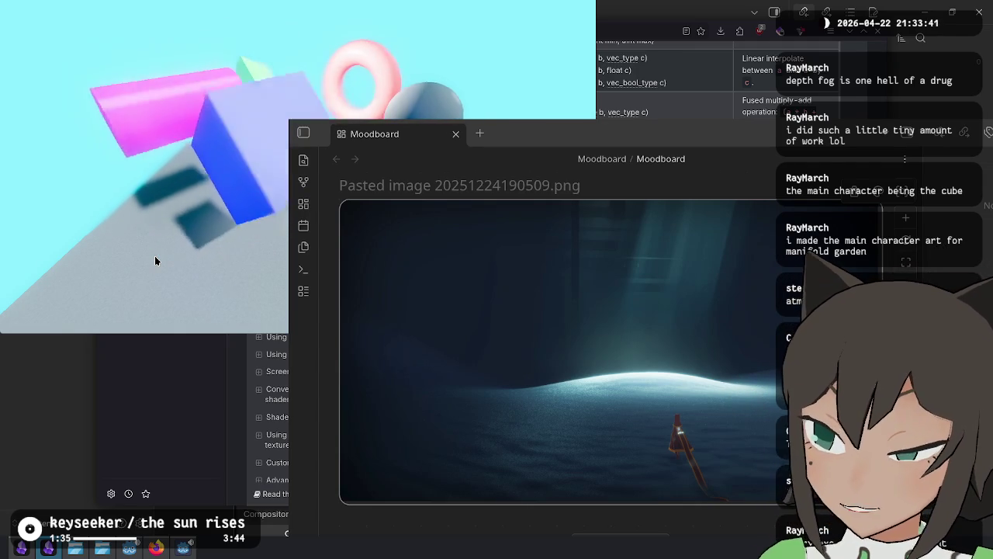
Step: Select the dark blue cave reference image, deselect it, and return to the running game
{"action": "left_click", "coordinate": [549, 272]}
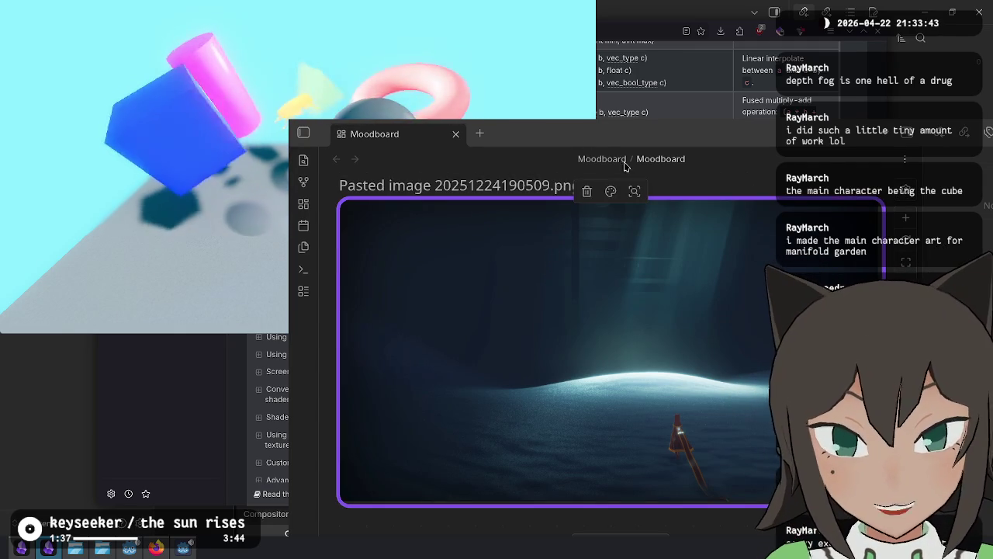
{"action": "key", "text": "Escape"}
{"action": "left_click", "coordinate": [223, 166]}
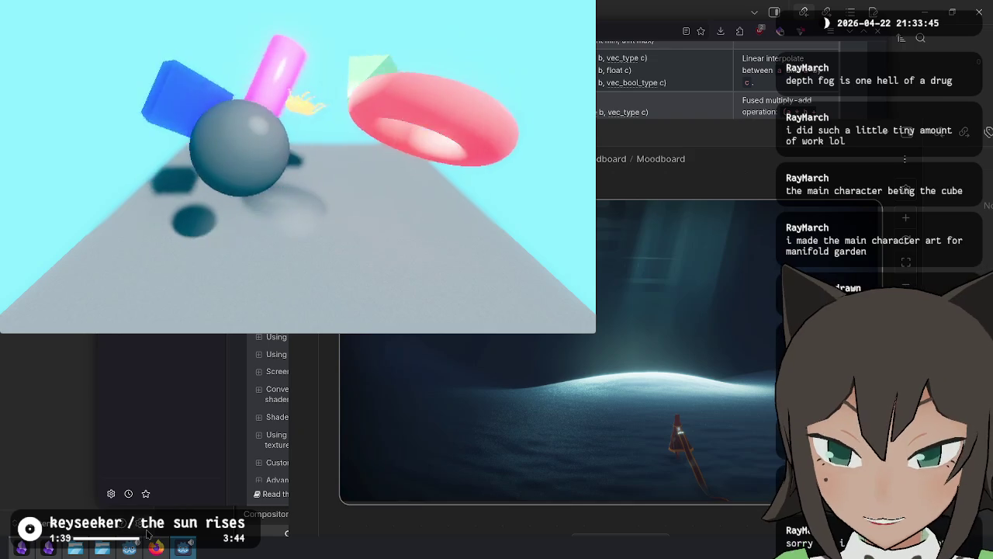
Step: In the Godot editor, collapse DOF Blur and Camera Attributes, then enable Volumetric Fog under Environment
{"action": "left_click", "coordinate": [157, 548]}
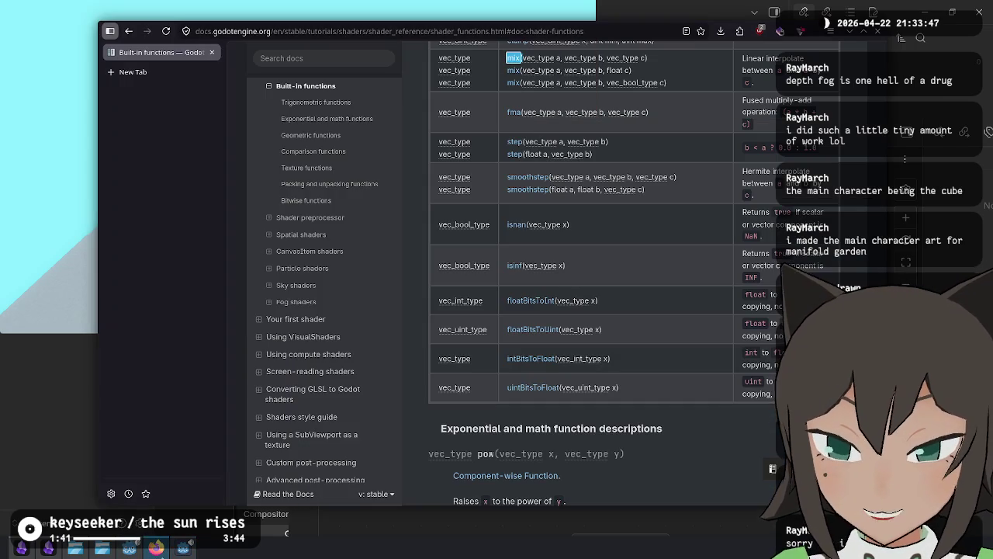
{"action": "key", "text": "super+Down"}
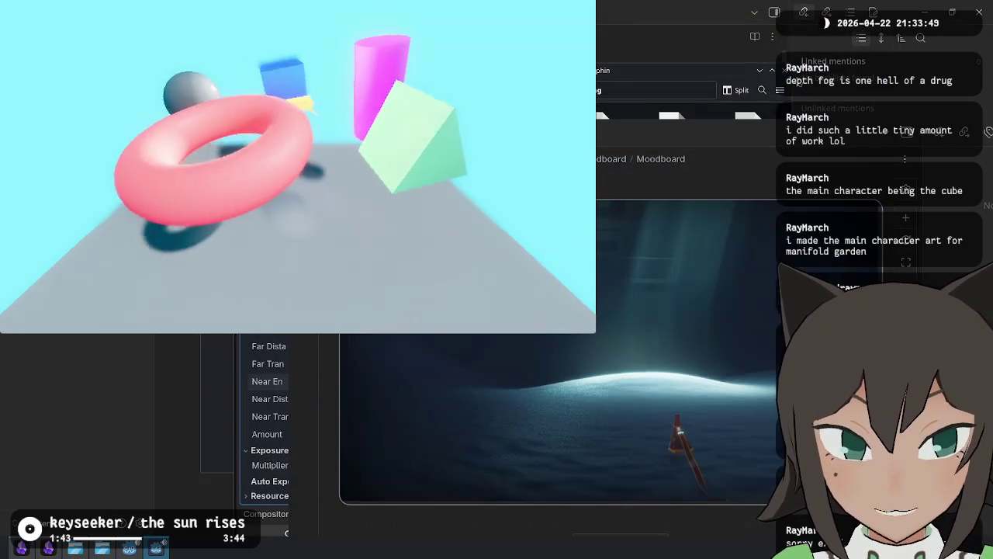
{"action": "left_click", "coordinate": [286, 351]}
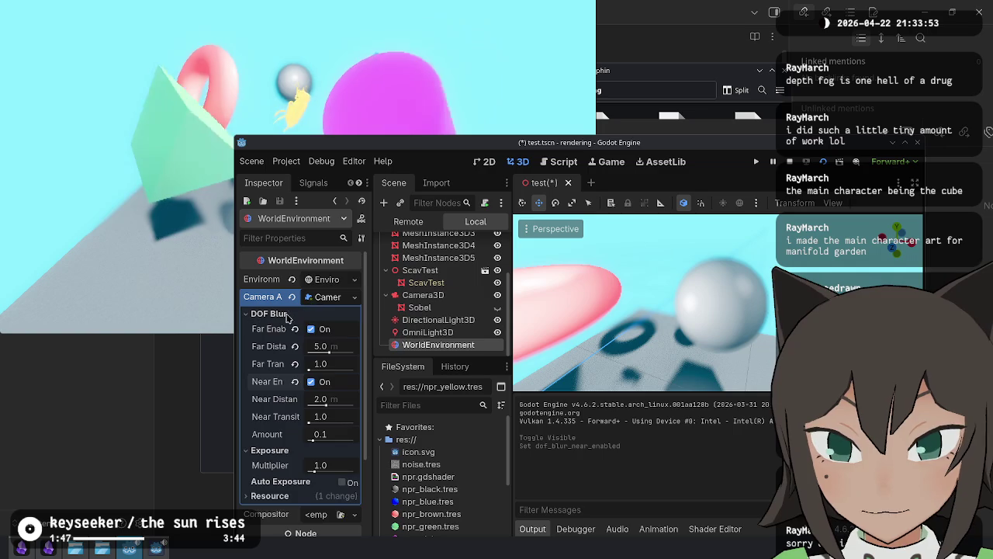
{"action": "left_click", "coordinate": [284, 315]}
{"action": "left_click", "coordinate": [333, 297]}
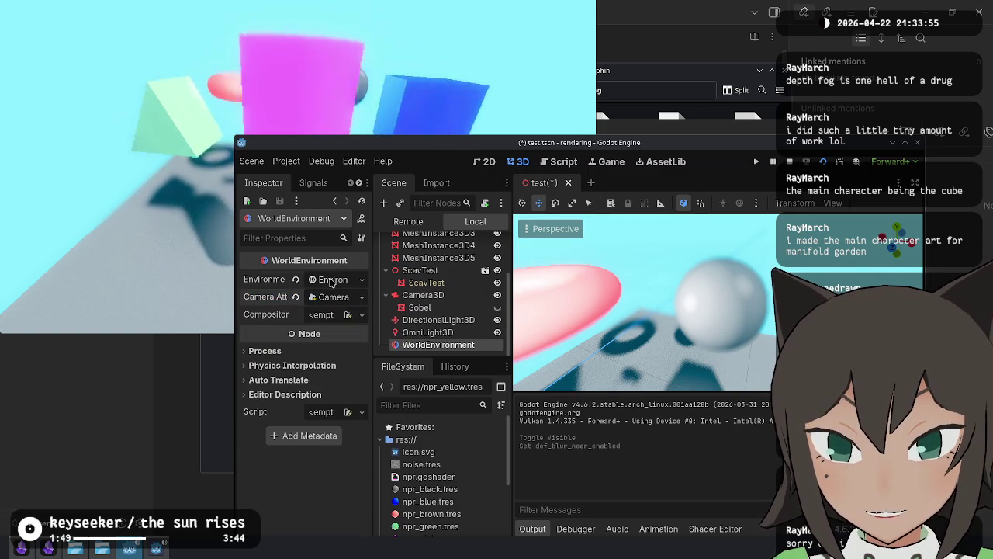
{"action": "left_click", "coordinate": [331, 281]}
{"action": "scroll", "coordinate": [338, 403], "scroll_direction": "down", "scroll_amount": 10}
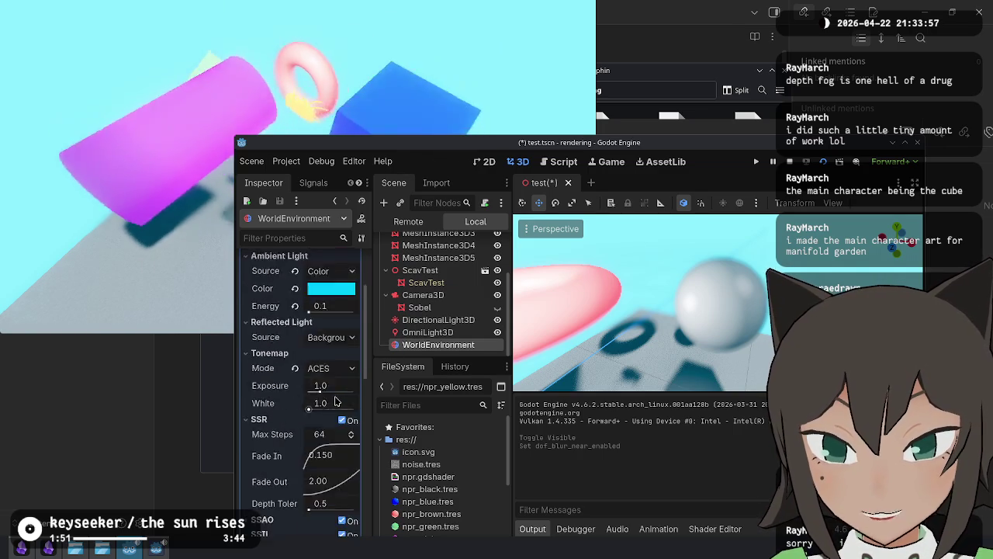
{"action": "scroll", "coordinate": [293, 370], "scroll_direction": "down", "scroll_amount": 5}
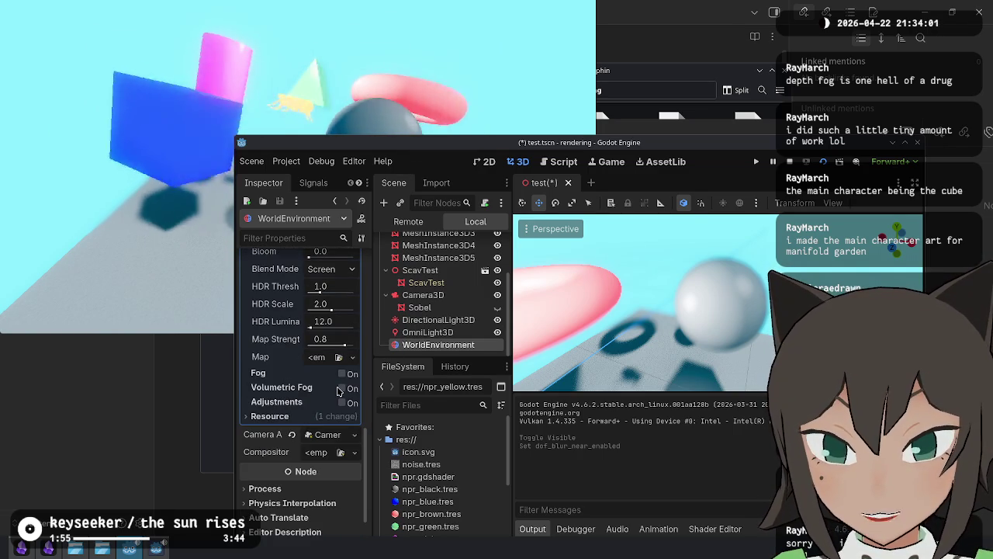
{"action": "left_click", "coordinate": [341, 389]}
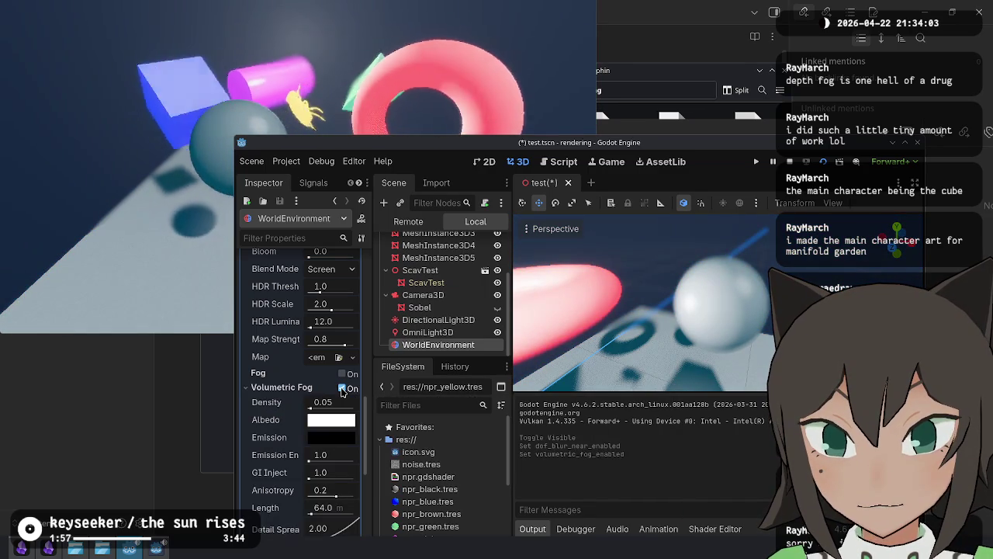
Step: Rearrange the editor and game windows so both are visible side by side
{"action": "mouse_move", "coordinate": [456, 152]}
{"action": "left_mouse_down"}
{"action": "mouse_move", "coordinate": [664, 38]}
{"action": "mouse_move", "coordinate": [727, 109]}
{"action": "mouse_move", "coordinate": [657, 126]}
{"action": "mouse_move", "coordinate": [654, 111]}
{"action": "left_mouse_up"}
{"action": "mouse_move", "coordinate": [330, 121]}
{"action": "left_mouse_down"}
{"action": "mouse_move", "coordinate": [377, 102]}
{"action": "mouse_move", "coordinate": [361, 119]}
{"action": "mouse_move", "coordinate": [347, 99]}
{"action": "left_mouse_up"}
{"action": "mouse_move", "coordinate": [631, 281]}
{"action": "left_mouse_down"}
{"action": "mouse_move", "coordinate": [630, 204]}
{"action": "mouse_move", "coordinate": [679, 204]}
{"action": "left_mouse_up"}
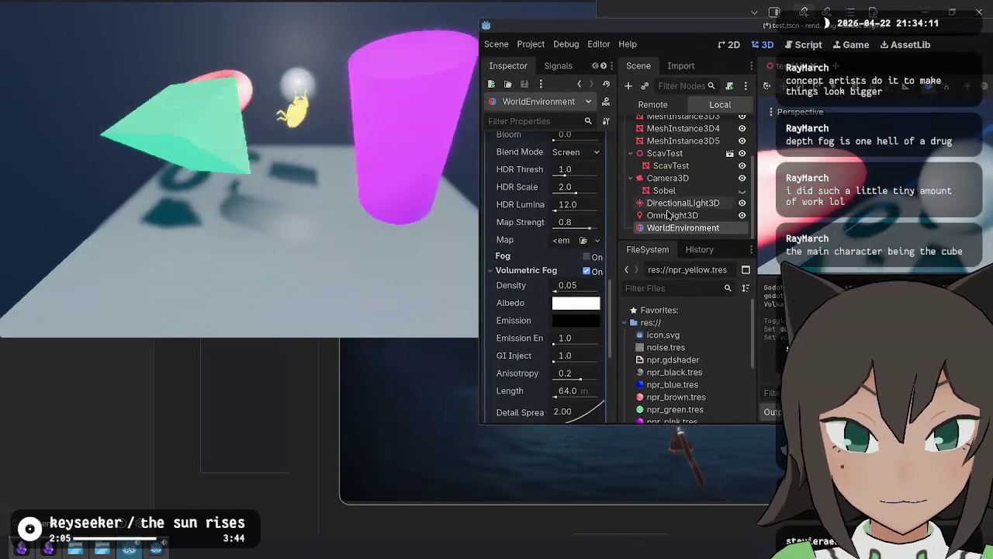
{"action": "left_click", "coordinate": [571, 324]}
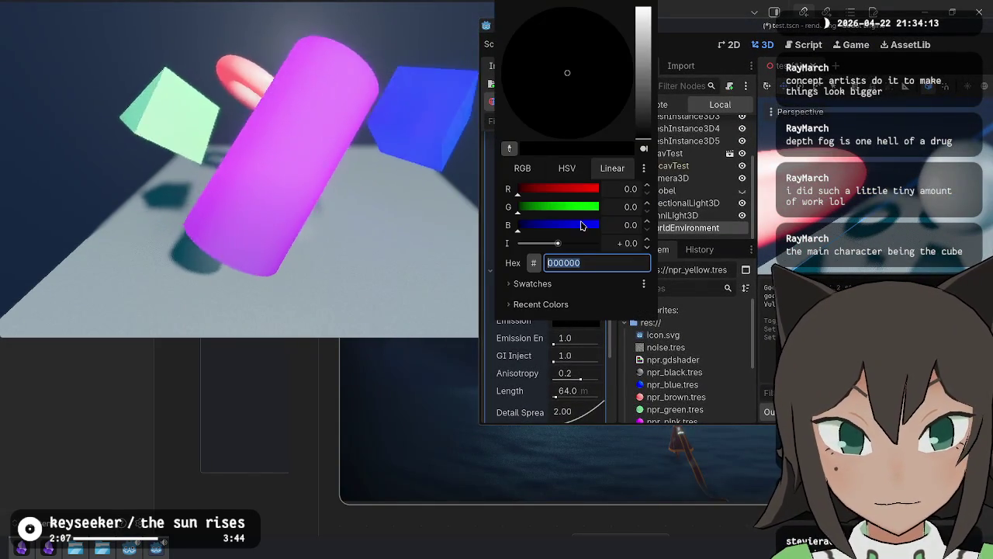
Step: Try pure blue, black and light blue as the volumetric fog emission colour
{"action": "left_click_drag", "start_coordinate": [581, 222], "coordinate": [665, 224]}
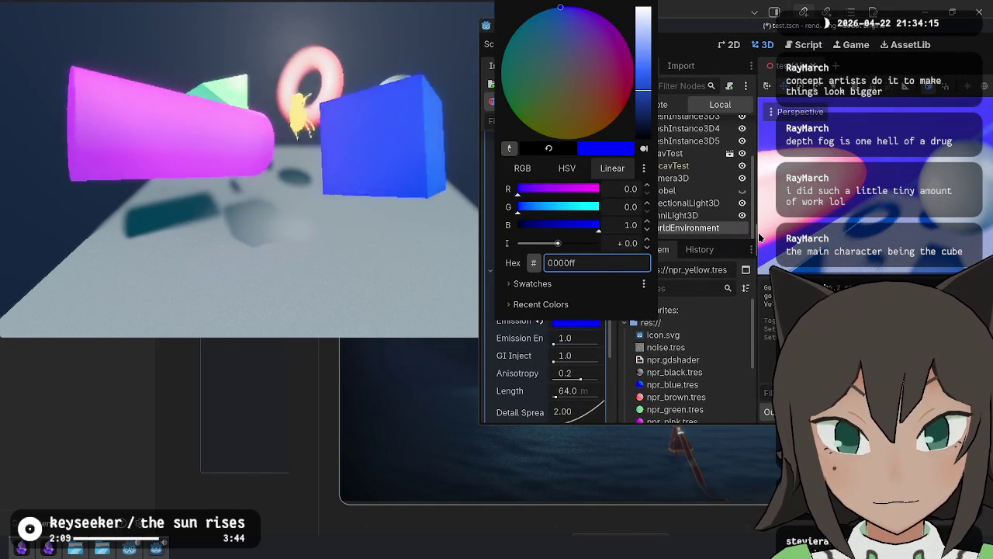
{"action": "left_click", "coordinate": [612, 350]}
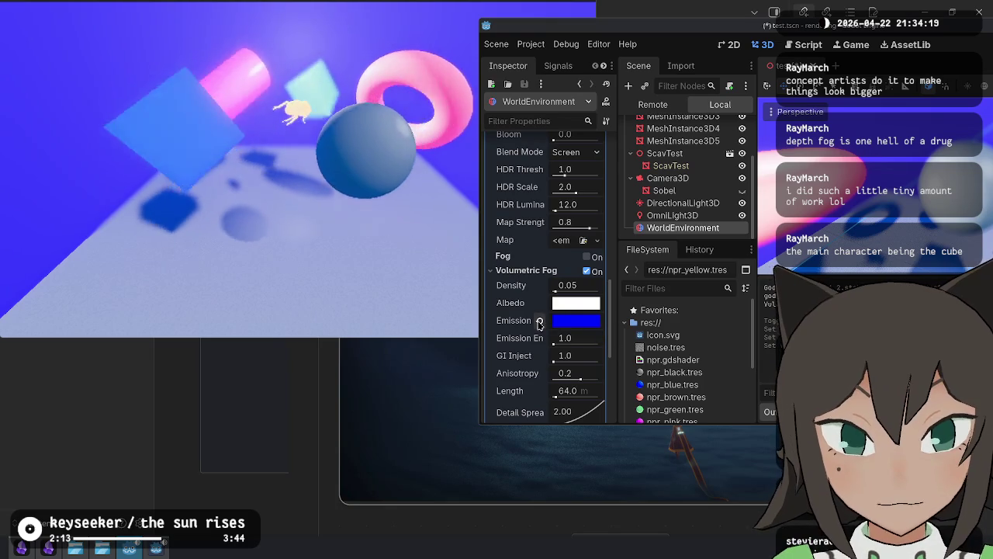
{"action": "left_click", "coordinate": [539, 321]}
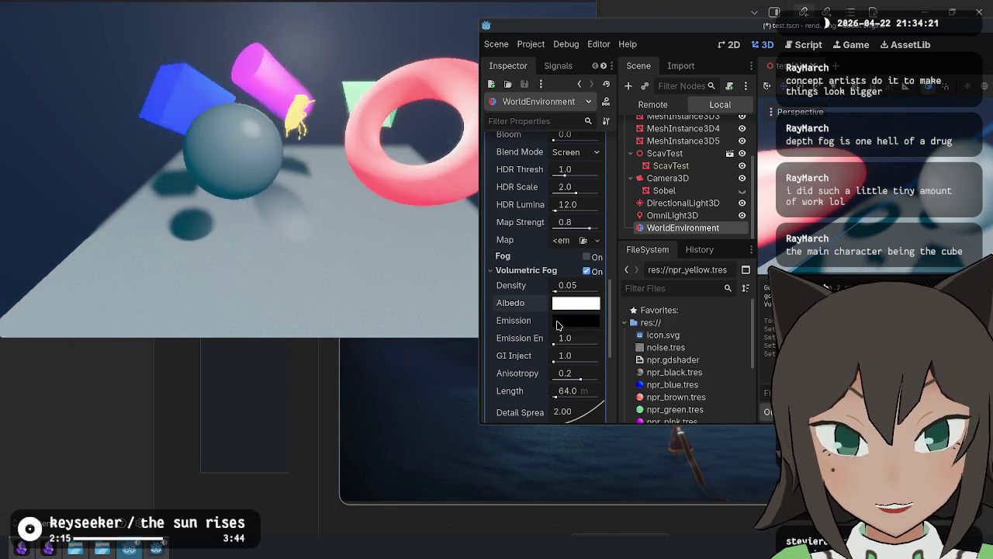
{"action": "left_click", "coordinate": [557, 325]}
{"action": "left_click_drag", "start_coordinate": [644, 128], "coordinate": [647, 48]}
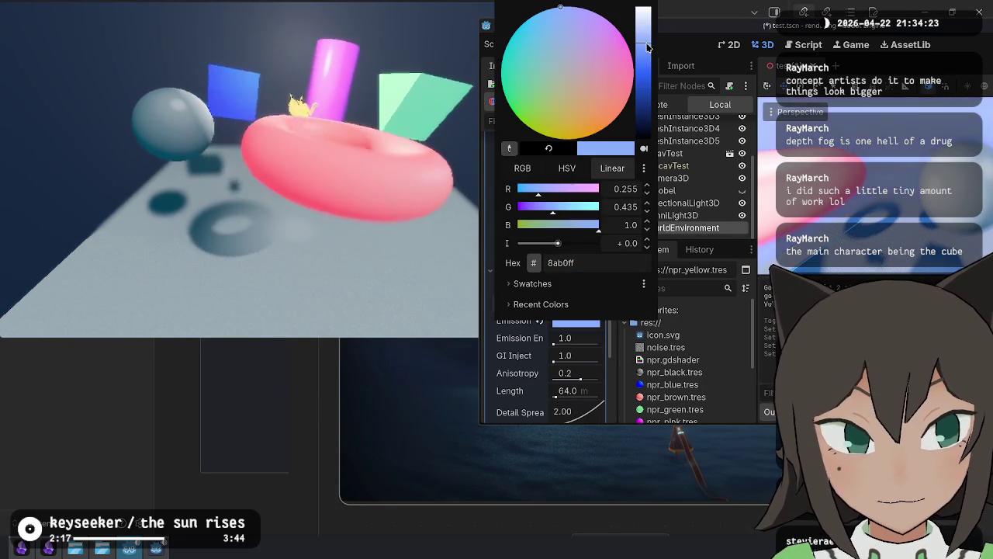
{"action": "left_click", "coordinate": [564, 322]}
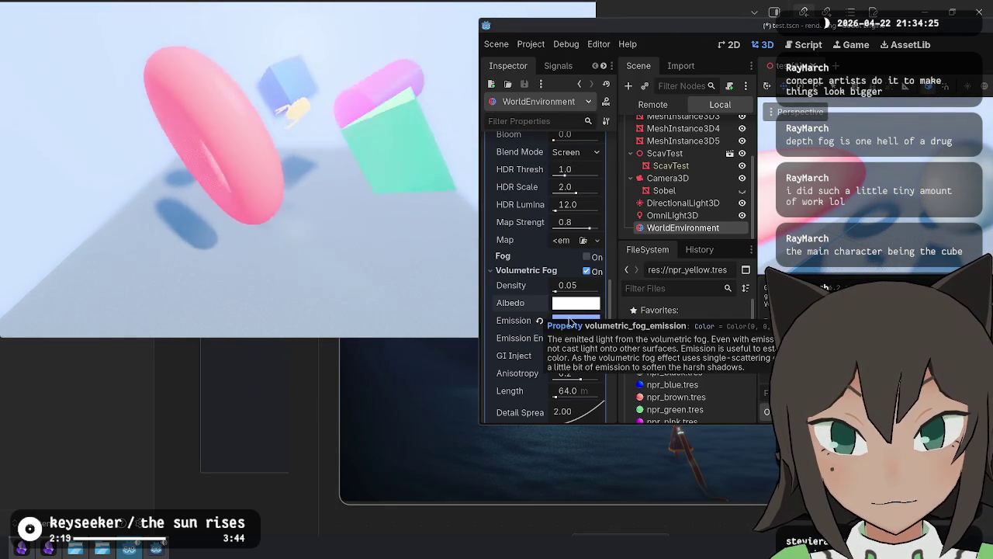
Step: Darken the fog emission to deep navy 000530 and raise emission energy to 12.64
{"action": "left_click", "coordinate": [583, 318]}
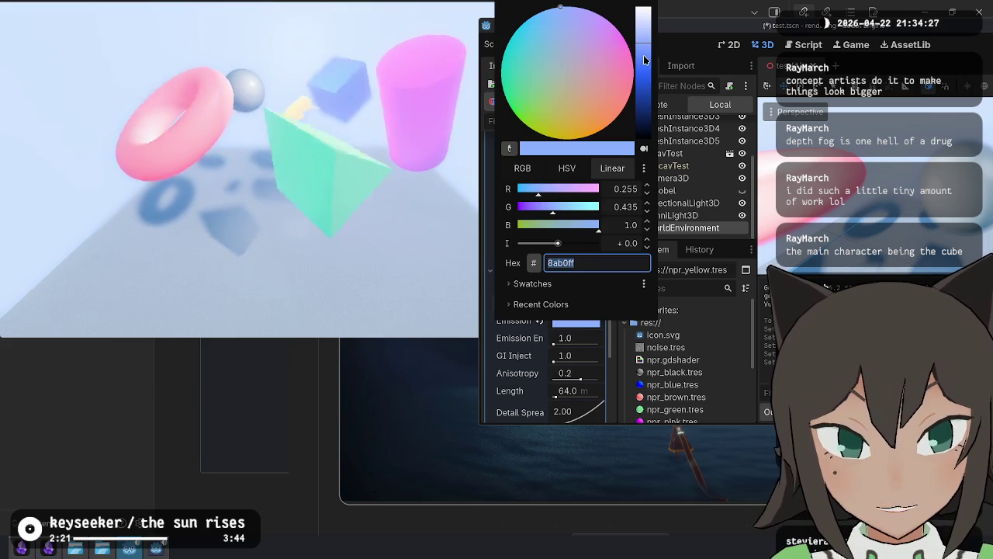
{"action": "left_click_drag", "start_coordinate": [645, 54], "coordinate": [643, 107]}
{"action": "left_click", "coordinate": [519, 360]}
{"action": "left_click", "coordinate": [564, 315]}
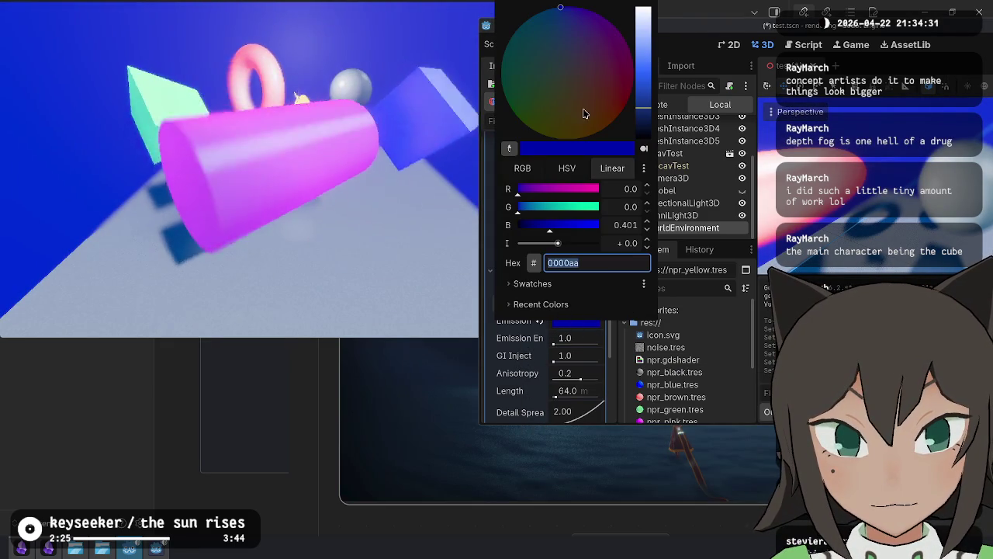
{"action": "left_click_drag", "start_coordinate": [645, 129], "coordinate": [644, 133]}
{"action": "left_click", "coordinate": [525, 347]}
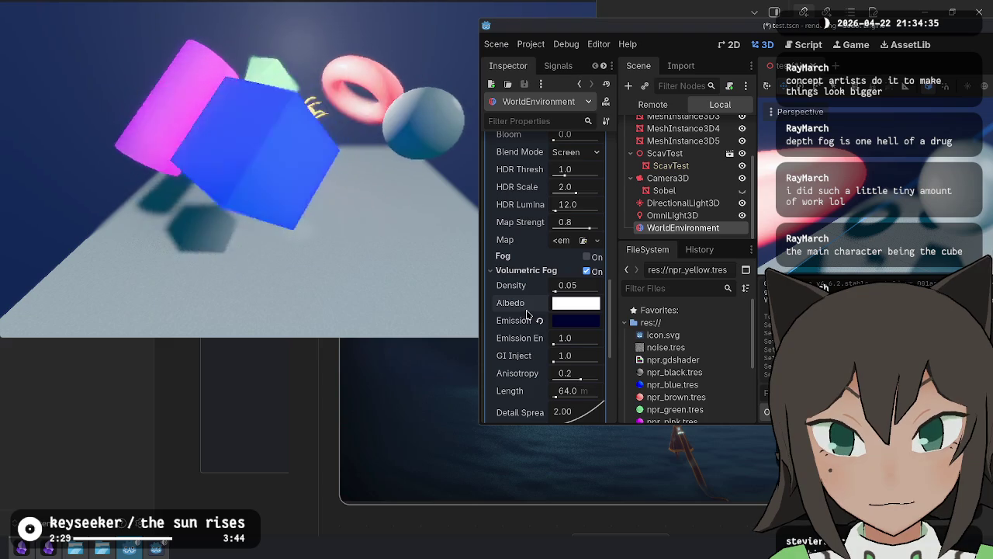
{"action": "left_click", "coordinate": [591, 322]}
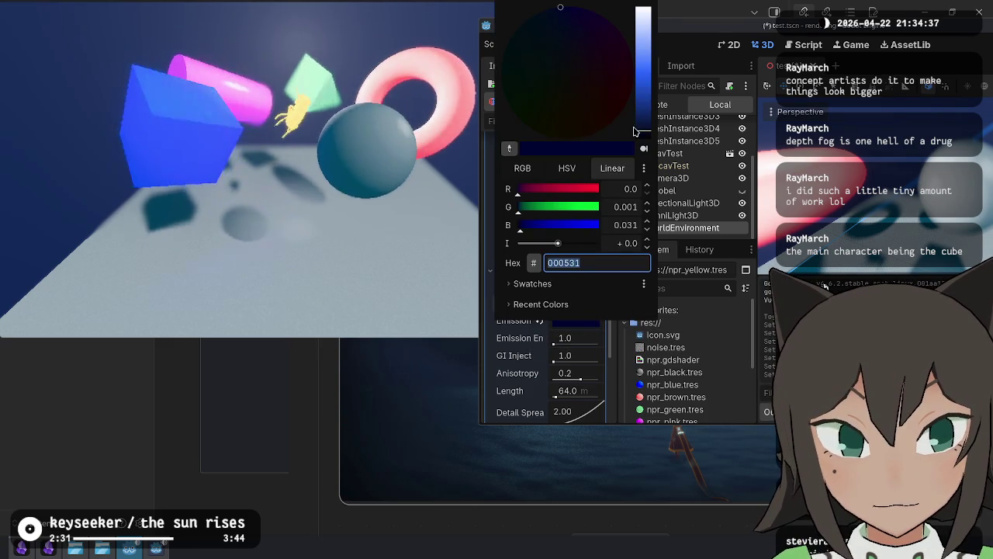
{"action": "left_click_drag", "start_coordinate": [643, 128], "coordinate": [647, 136]}
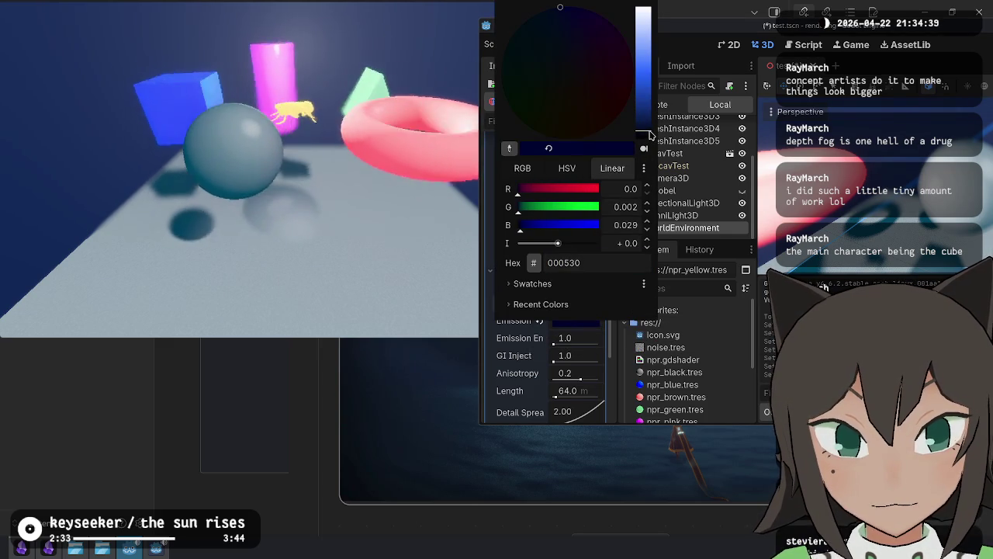
{"action": "left_click", "coordinate": [553, 347]}
{"action": "mouse_move", "coordinate": [553, 348]}
{"action": "left_mouse_down"}
{"action": "mouse_move", "coordinate": [607, 349]}
{"action": "mouse_move", "coordinate": [556, 353]}
{"action": "mouse_move", "coordinate": [545, 343]}
{"action": "left_mouse_up"}
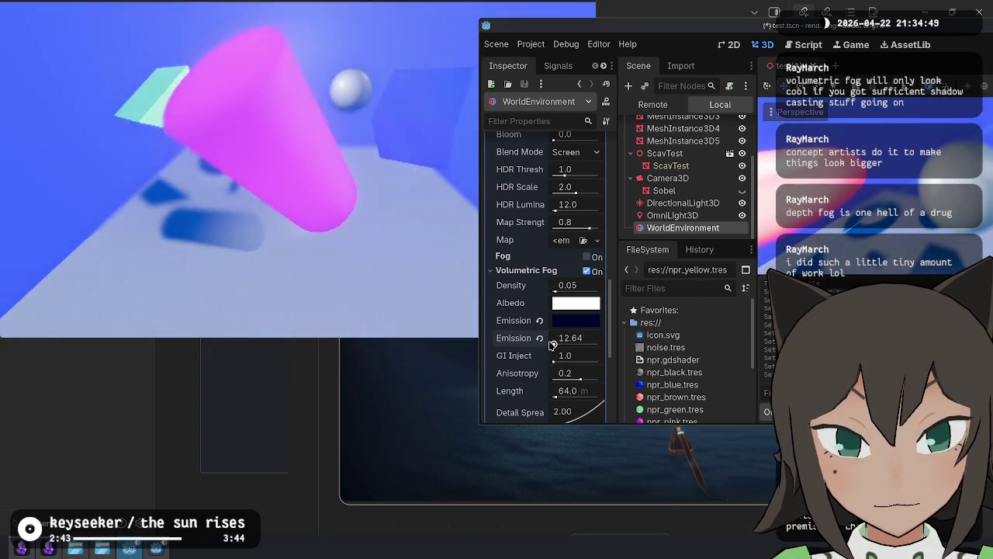
Step: Test fog emission energy at 47.55 and 24.27 in the game, reverting each to 1.0
{"action": "left_click", "coordinate": [457, 301]}
{"action": "mouse_move", "coordinate": [371, 148]}
{"action": "left_mouse_down"}
{"action": "mouse_move", "coordinate": [403, 224]}
{"action": "mouse_move", "coordinate": [370, 171]}
{"action": "left_mouse_up"}
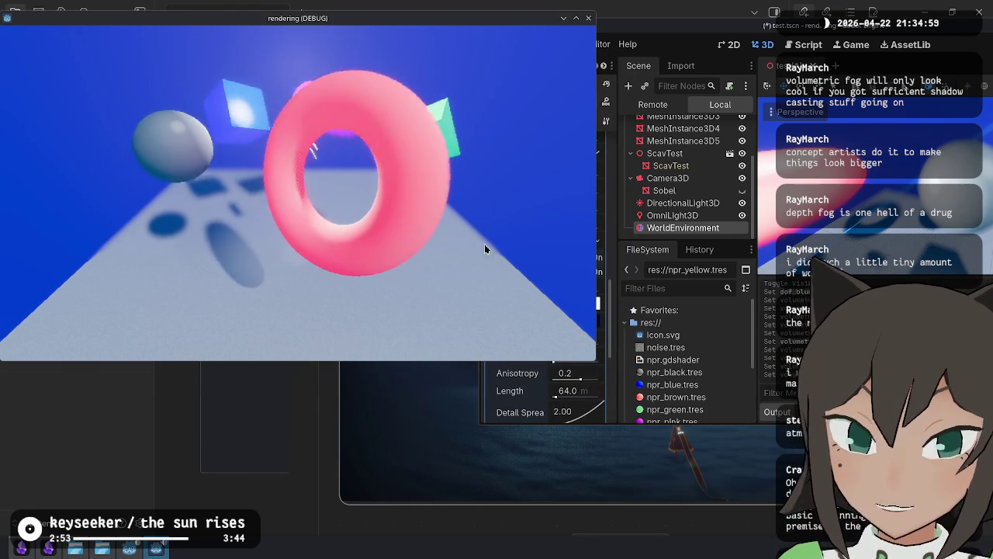
{"action": "left_click", "coordinate": [528, 370]}
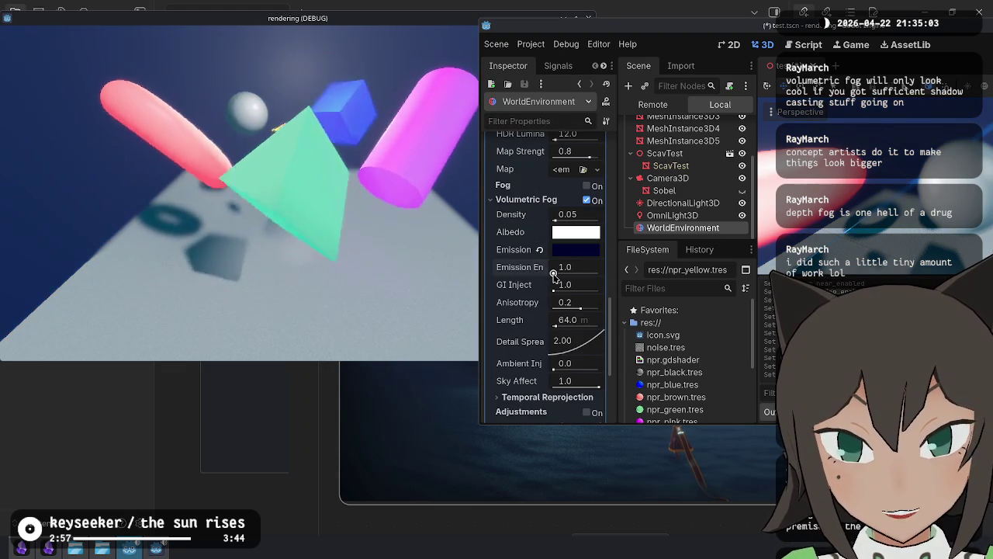
{"action": "left_click_drag", "start_coordinate": [554, 270], "coordinate": [556, 274]}
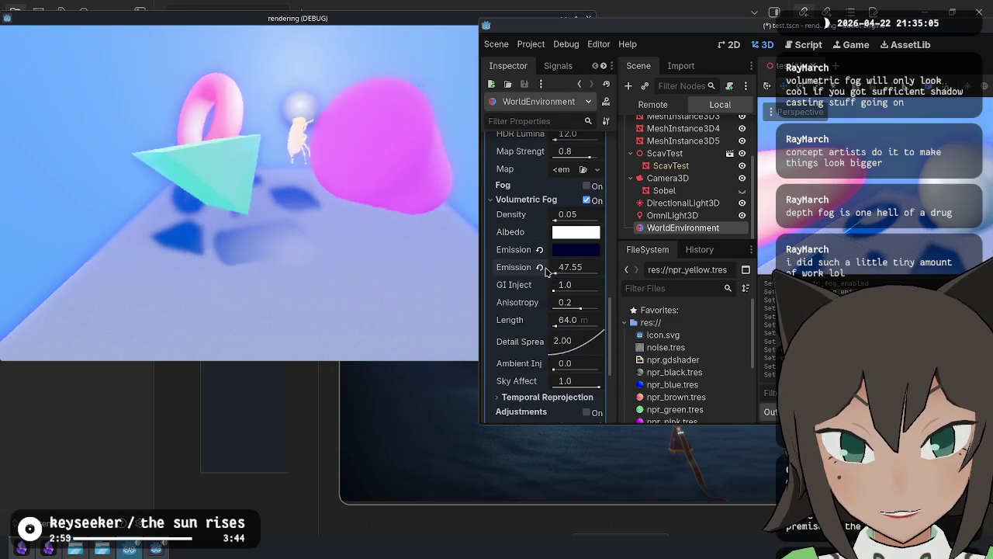
{"action": "left_click", "coordinate": [539, 267]}
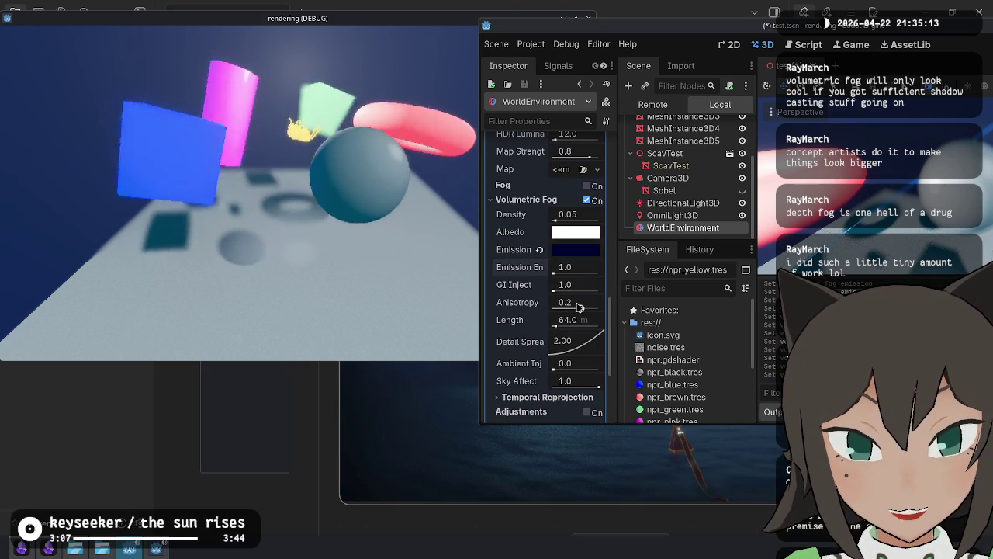
{"action": "mouse_move", "coordinate": [555, 275]}
{"action": "left_mouse_down"}
{"action": "mouse_move", "coordinate": [629, 275]}
{"action": "mouse_move", "coordinate": [555, 274]}
{"action": "left_mouse_up"}
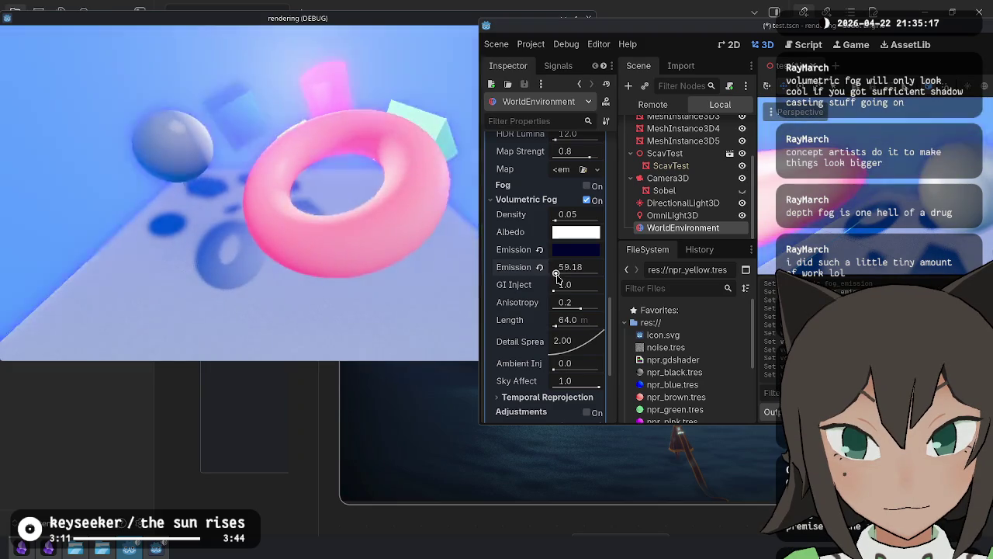
{"action": "left_click", "coordinate": [539, 268]}
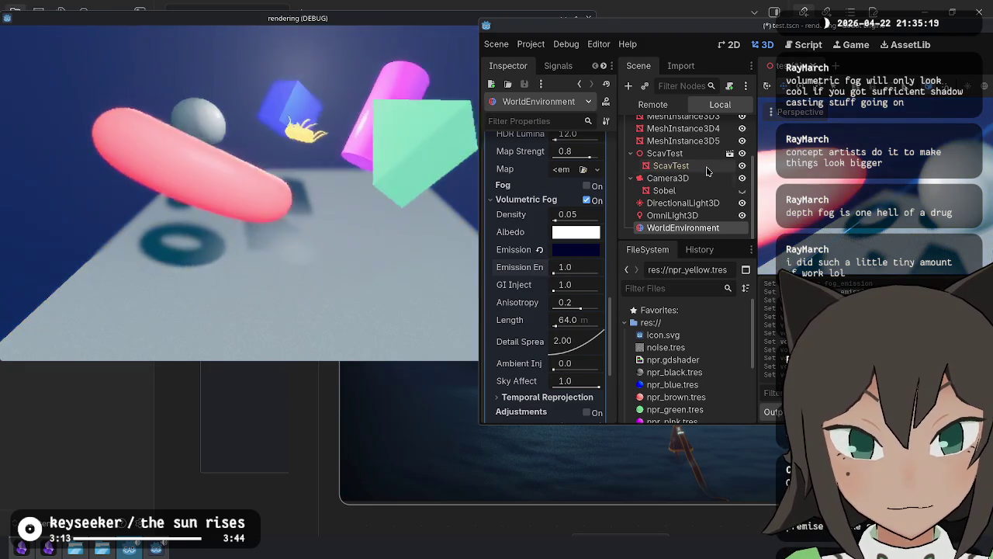
Step: Revert the fog emission colour to black and maximize the editor window
{"action": "left_click", "coordinate": [539, 249]}
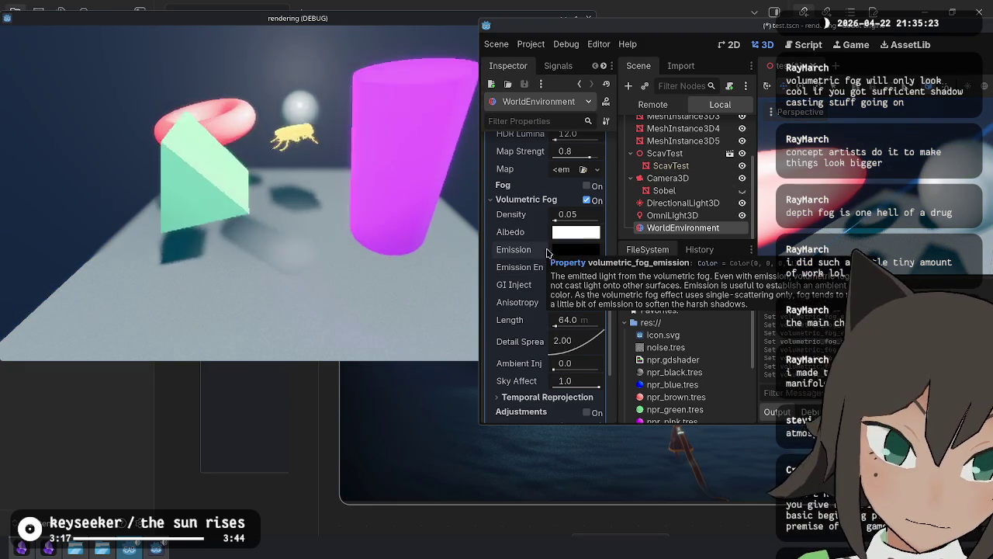
{"action": "mouse_move", "coordinate": [757, 30]}
{"action": "left_mouse_down"}
{"action": "mouse_move", "coordinate": [405, 99]}
{"action": "mouse_move", "coordinate": [412, 106]}
{"action": "left_mouse_up"}
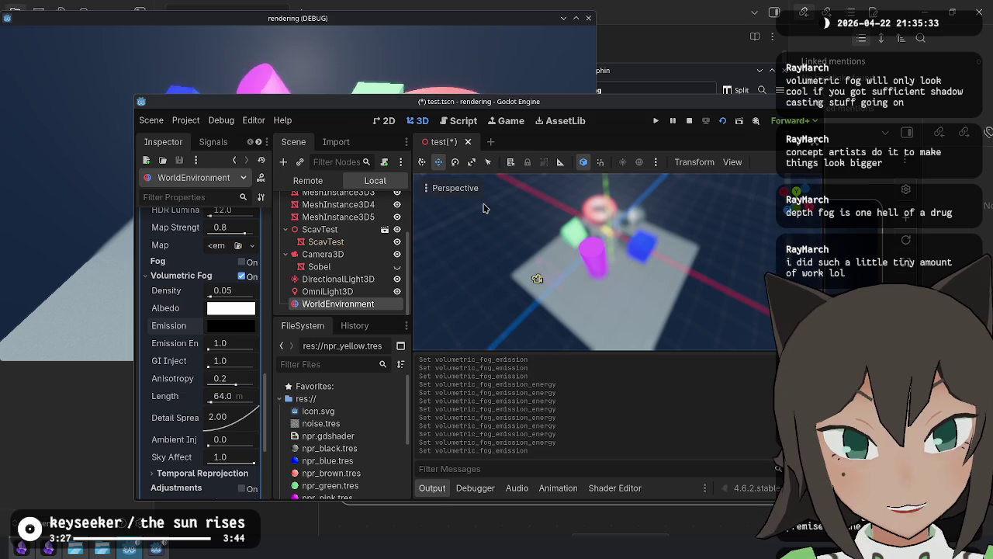
{"action": "scroll", "coordinate": [538, 277], "scroll_direction": "up", "scroll_amount": 5}
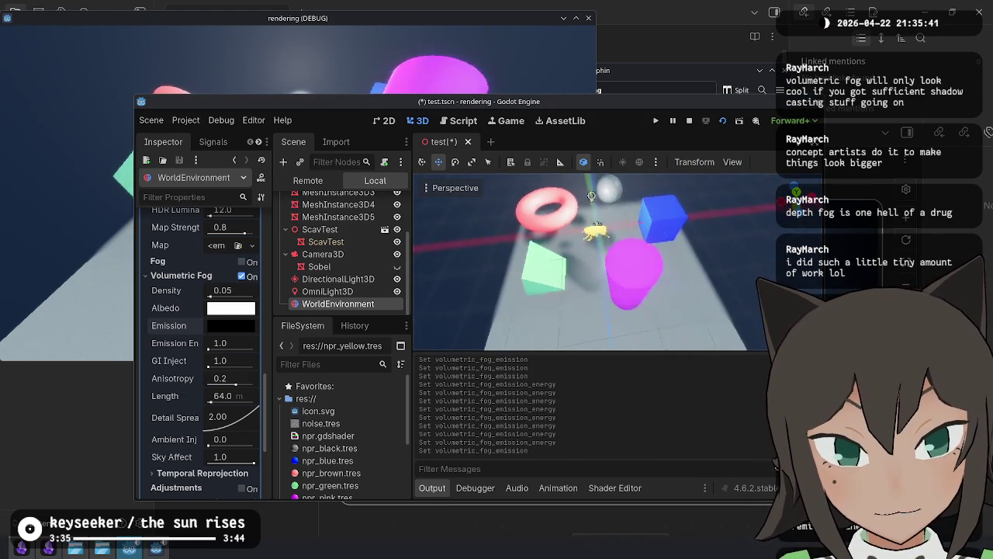
{"action": "scroll", "coordinate": [622, 266], "scroll_direction": "down", "scroll_amount": 5}
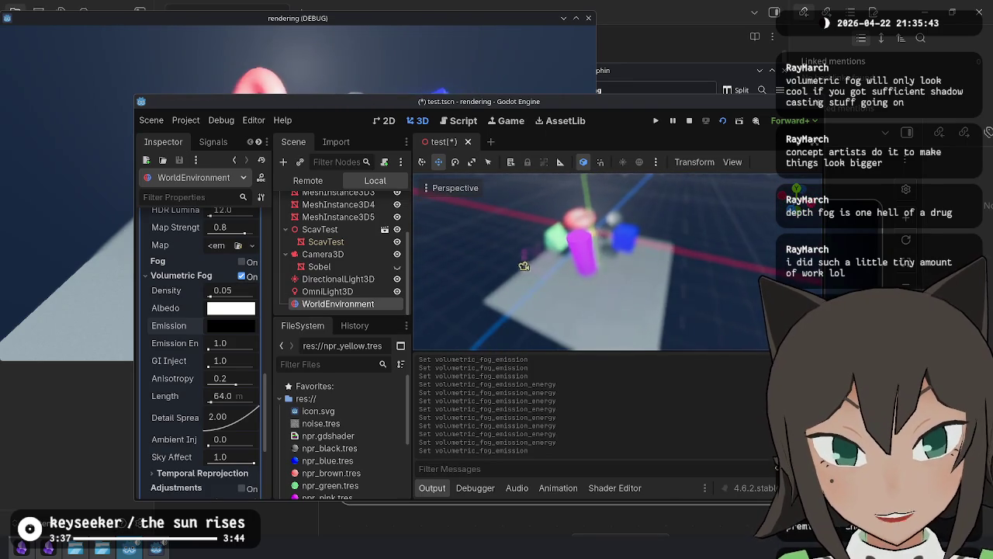
{"action": "double_click", "coordinate": [656, 107]}
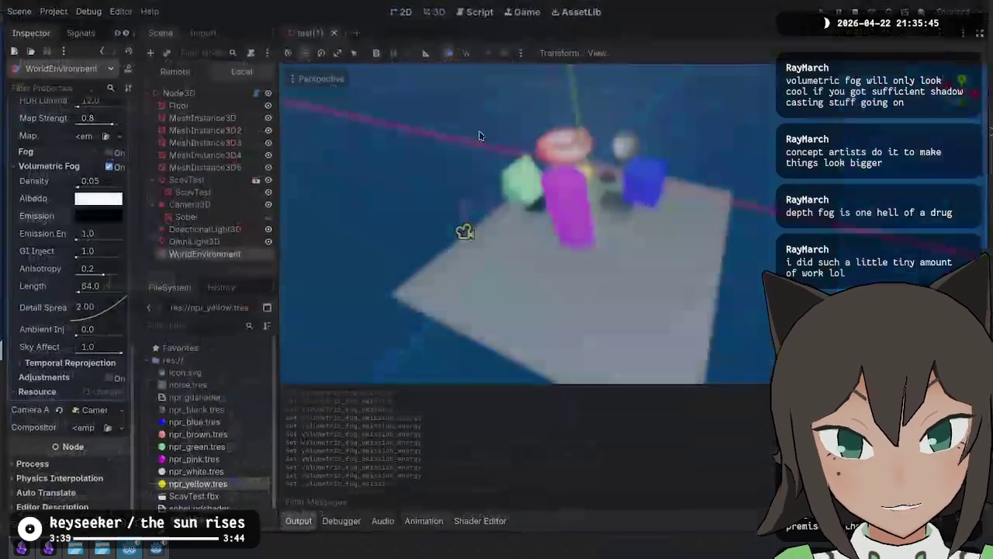
Step: Add a MeshInstance3D child under the root Node3D using the 'mesh' node search
{"action": "right_click", "coordinate": [211, 94]}
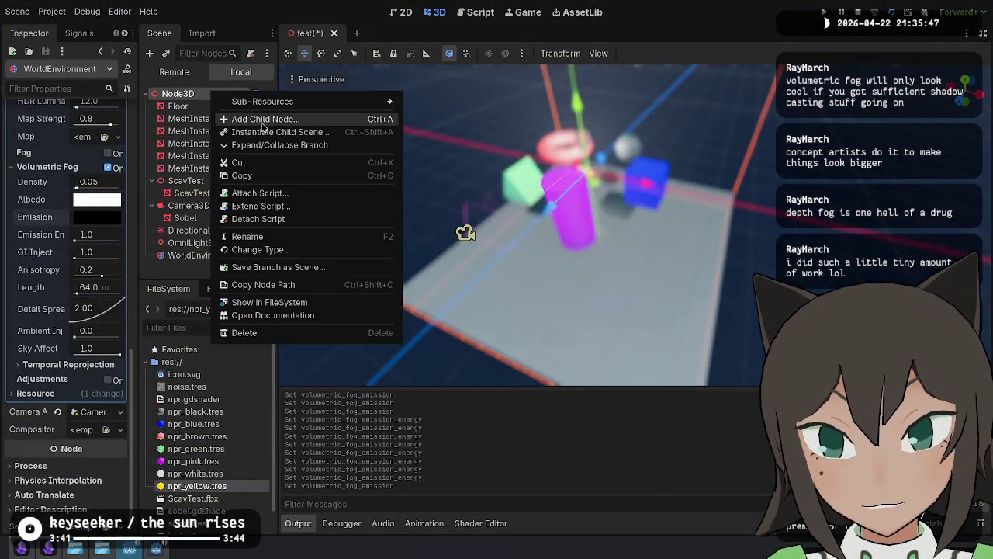
{"action": "left_click", "coordinate": [264, 119]}
{"action": "type", "text": "code"}
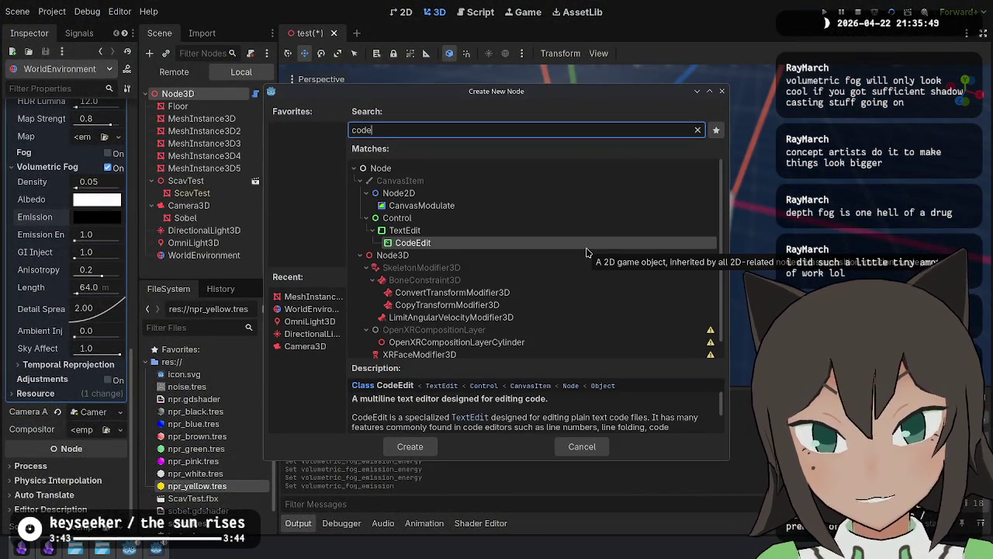
{"action": "key", "text": "ctrl+a"}
{"action": "type", "text": "mesh"}
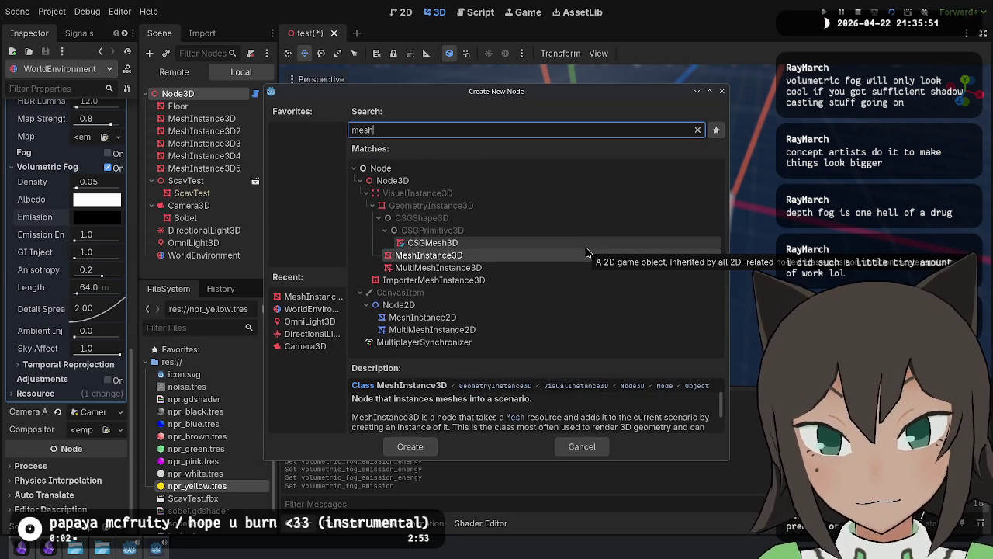
{"action": "key", "text": "Return"}
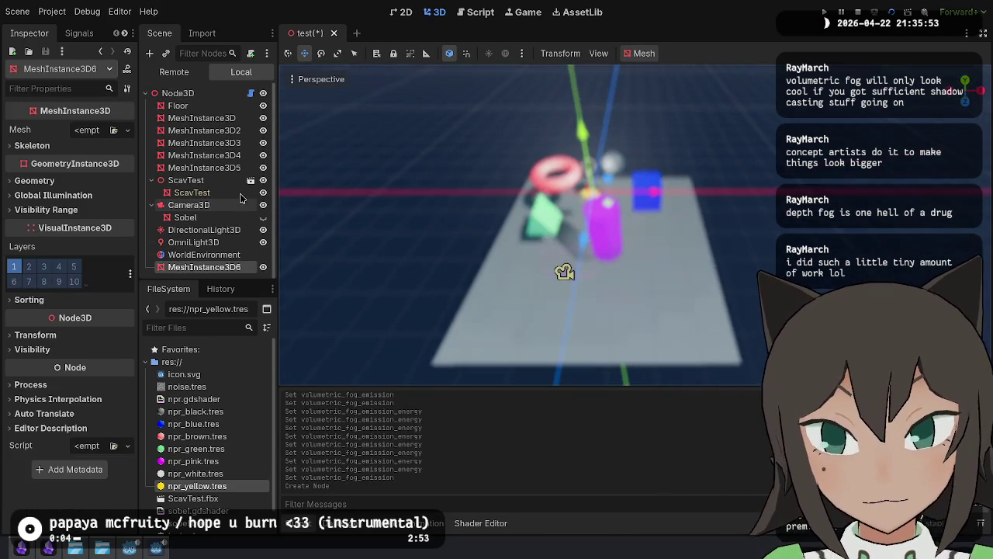
{"action": "left_click", "coordinate": [104, 129]}
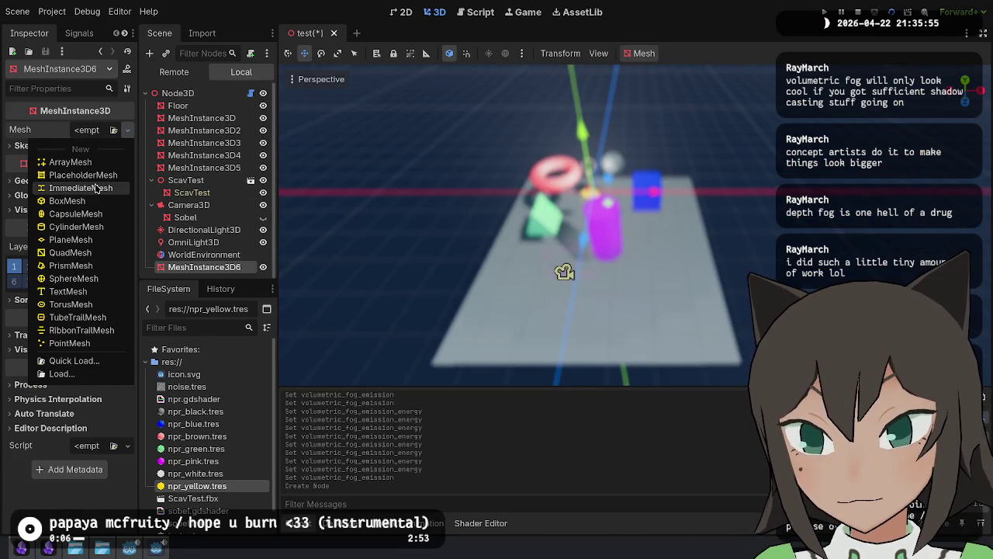
Step: Assign a new QuadMesh, tilt it 45 degrees, and lift it about 2.8 units above the scene
{"action": "left_click", "coordinate": [89, 254]}
{"action": "key", "text": "f"}
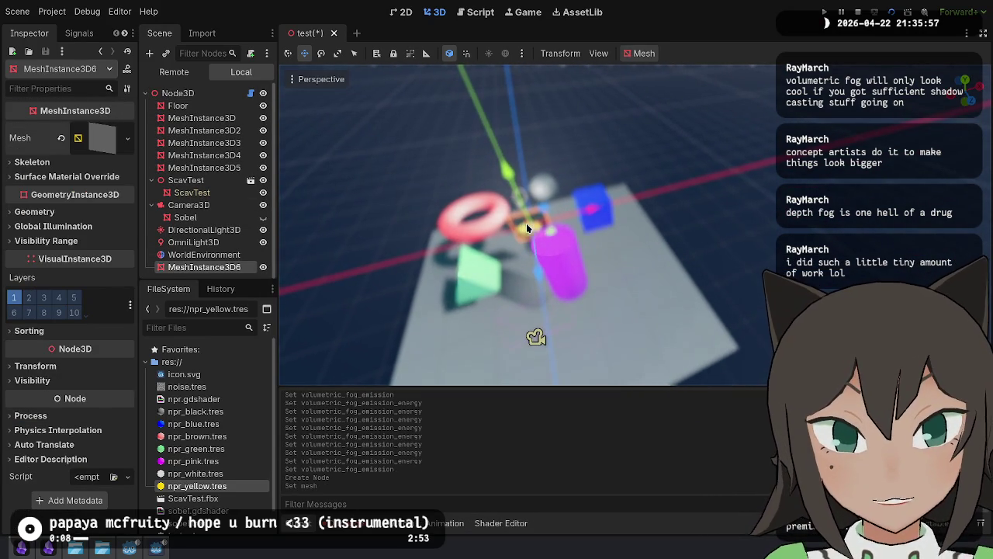
{"action": "left_click_drag", "start_coordinate": [558, 243], "coordinate": [580, 225]}
{"action": "key", "text": "w"}
{"action": "left_click_drag", "start_coordinate": [505, 176], "coordinate": [449, 39]}
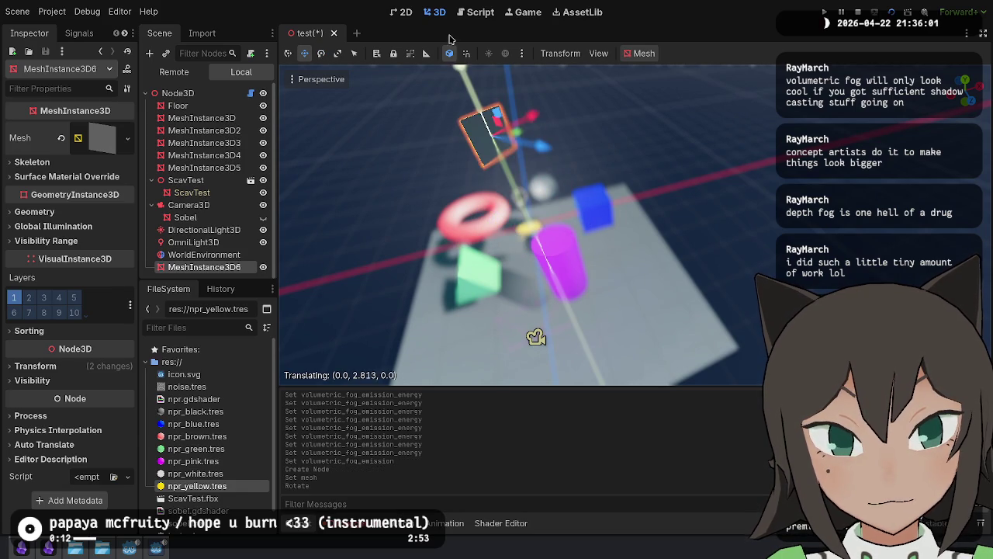
{"action": "mouse_move", "coordinate": [553, 152]}
{"action": "left_mouse_down"}
{"action": "mouse_move", "coordinate": [716, 204]}
{"action": "mouse_move", "coordinate": [735, 180]}
{"action": "mouse_move", "coordinate": [710, 175]}
{"action": "mouse_move", "coordinate": [696, 193]}
{"action": "left_mouse_up"}
{"action": "key", "text": "e"}
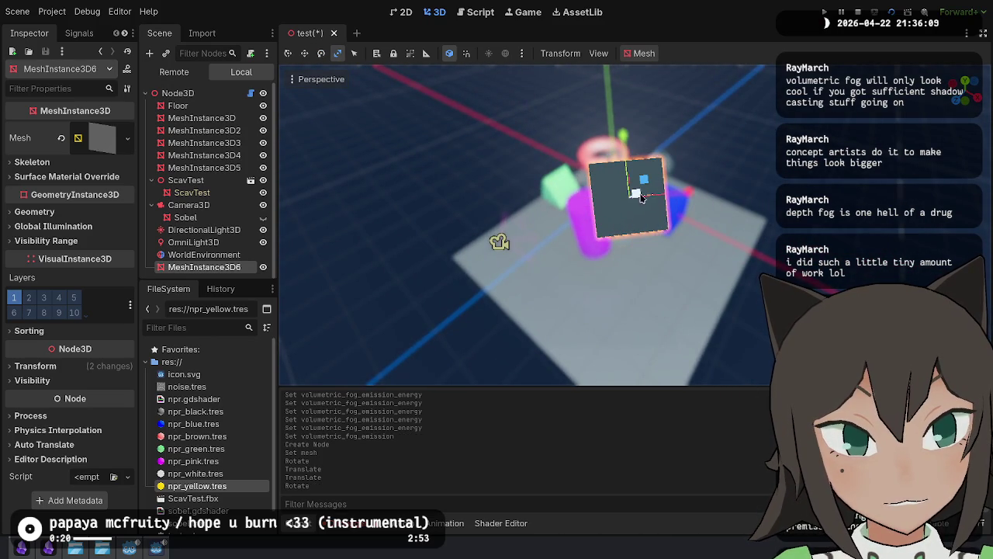
{"action": "left_click_drag", "start_coordinate": [619, 203], "coordinate": [704, 180]}
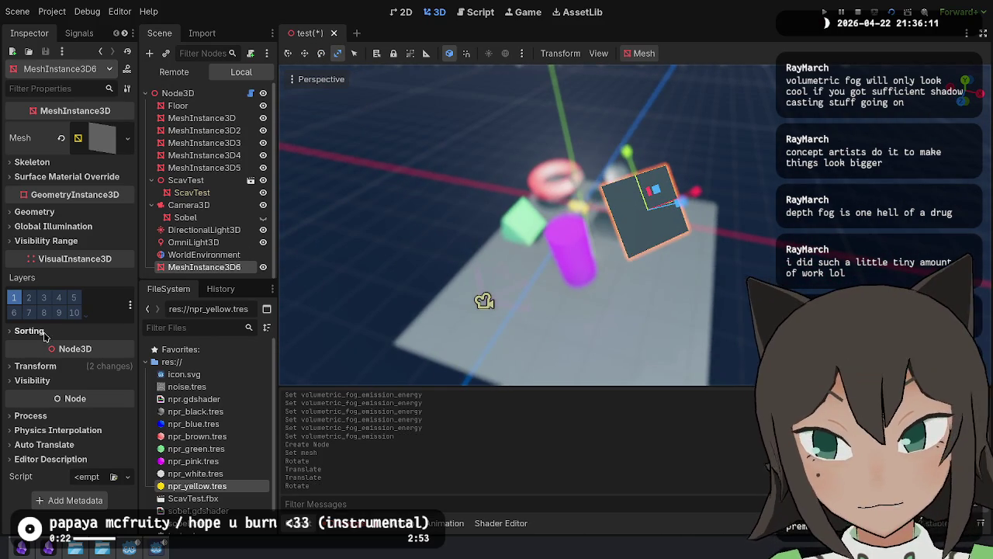
{"action": "left_click", "coordinate": [99, 138]}
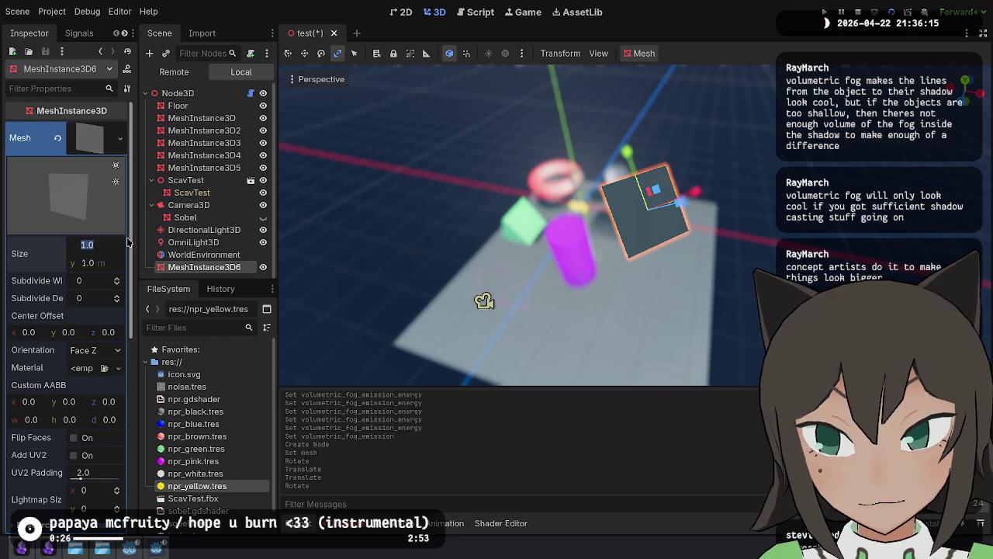
Step: Size the quad to 5 × 20 m, undo a stray move, narrow its width to 2, and run the scene
{"action": "type", "text": "5"}
{"action": "key", "text": "Tab"}
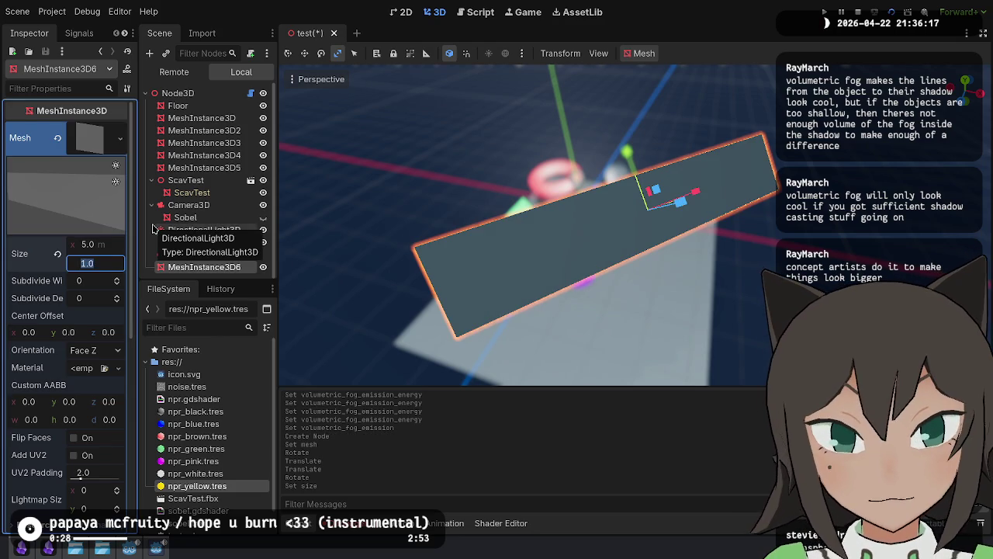
{"action": "type", "text": "20"}
{"action": "key", "text": "Return"}
{"action": "left_click_drag", "start_coordinate": [785, 213], "coordinate": [798, 227]}
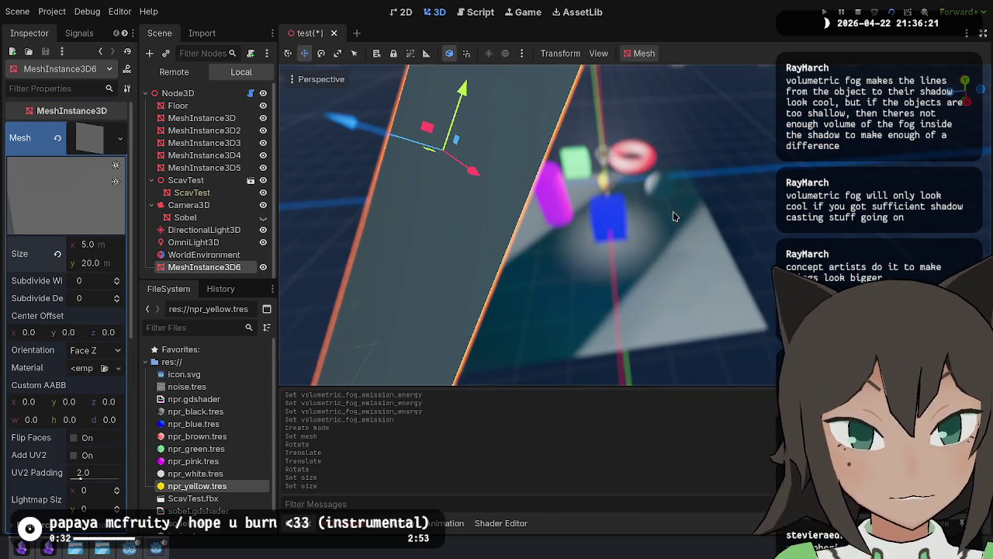
{"action": "mouse_move", "coordinate": [473, 174]}
{"action": "left_mouse_down"}
{"action": "mouse_move", "coordinate": [414, 146]}
{"action": "mouse_move", "coordinate": [392, 118]}
{"action": "left_mouse_up"}
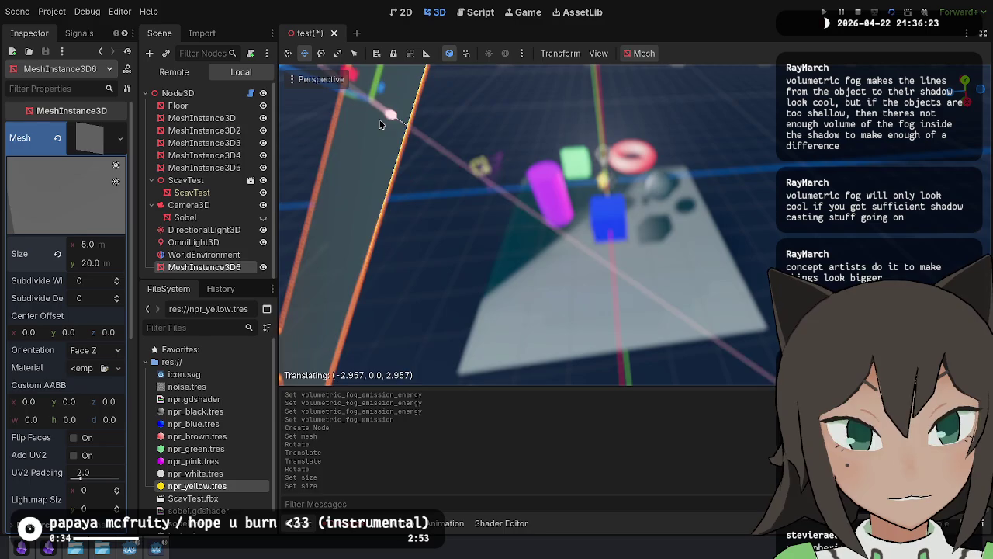
{"action": "key", "text": "ctrl+z"}
{"action": "mouse_move", "coordinate": [527, 225]}
{"action": "left_mouse_down"}
{"action": "mouse_move", "coordinate": [497, 217]}
{"action": "mouse_move", "coordinate": [461, 166]}
{"action": "mouse_move", "coordinate": [557, 173]}
{"action": "mouse_move", "coordinate": [485, 184]}
{"action": "left_mouse_up"}
{"action": "key", "text": "Return"}
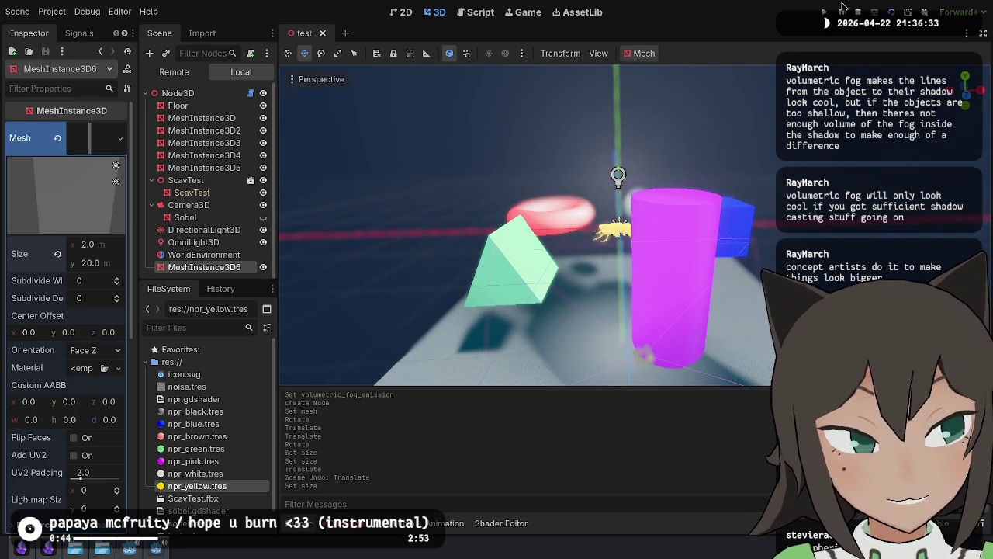
{"action": "left_click", "coordinate": [892, 12]}
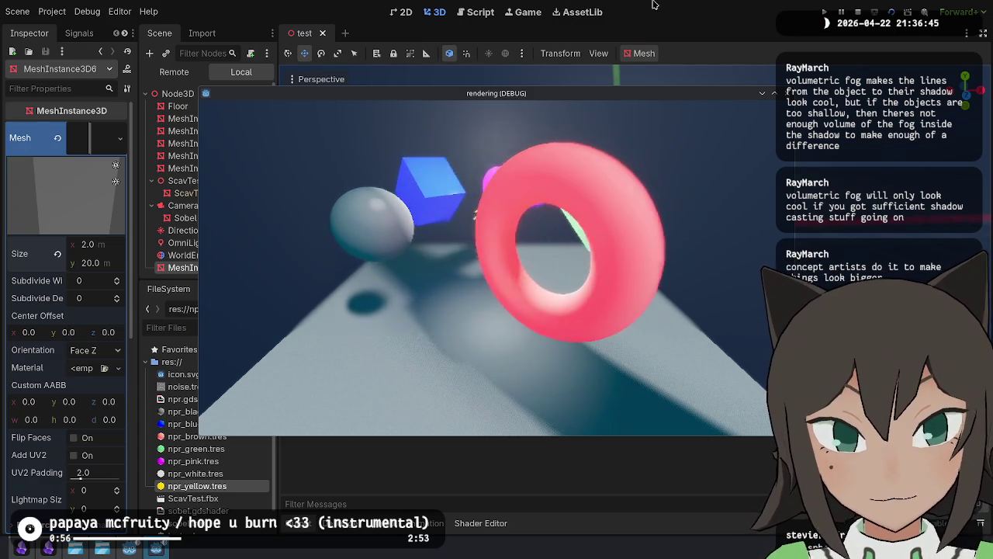
{"action": "key", "text": "F8"}
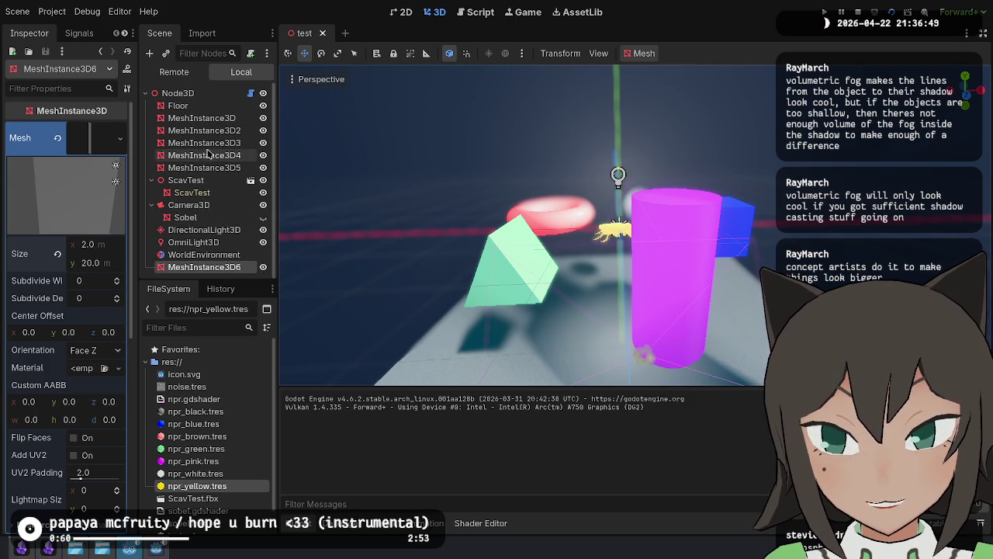
{"action": "left_click", "coordinate": [227, 120]}
Step: Check Geometry settings on MeshInstance3D through MeshInstance3D5, then open npr.gdshader in the Shader Editor
{"action": "left_click", "coordinate": [213, 167], "text": "shift"}
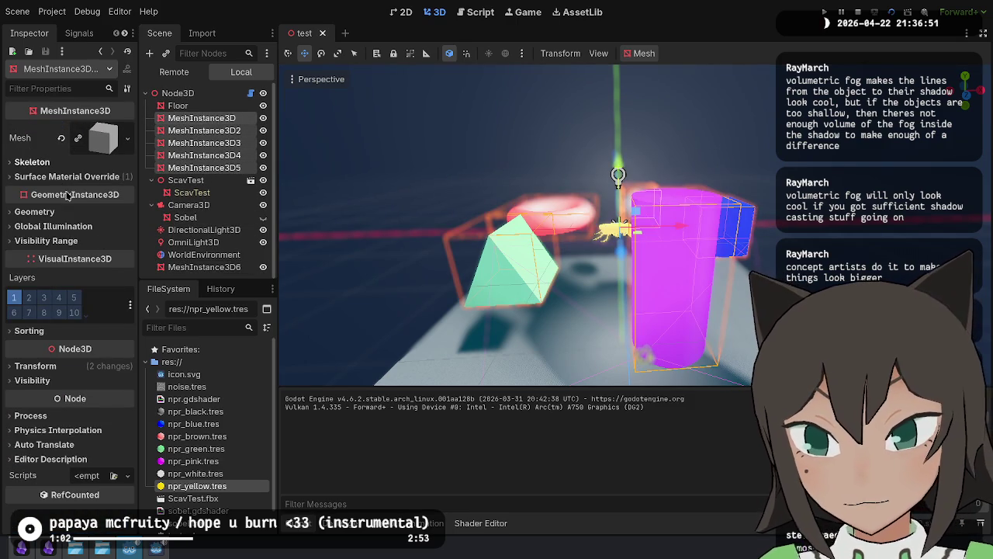
{"action": "left_click", "coordinate": [81, 213]}
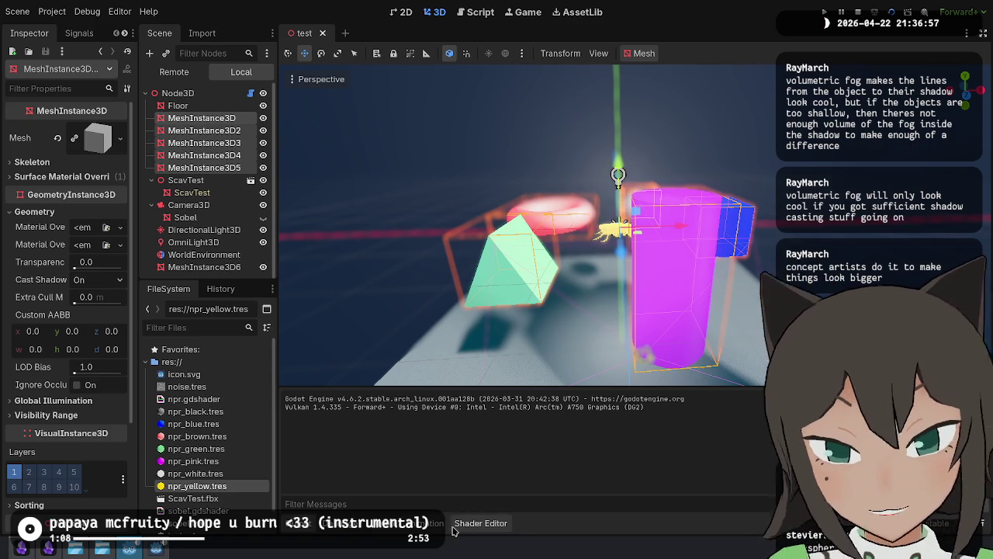
{"action": "left_click", "coordinate": [363, 525]}
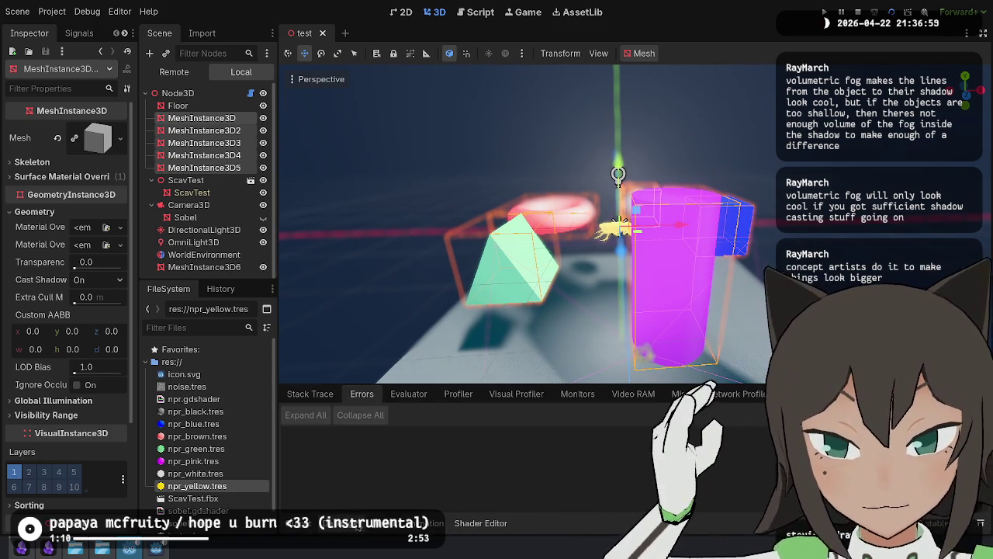
{"action": "left_click", "coordinate": [359, 526]}
{"action": "double_click", "coordinate": [194, 399]}
{"action": "left_click", "coordinate": [568, 429]}
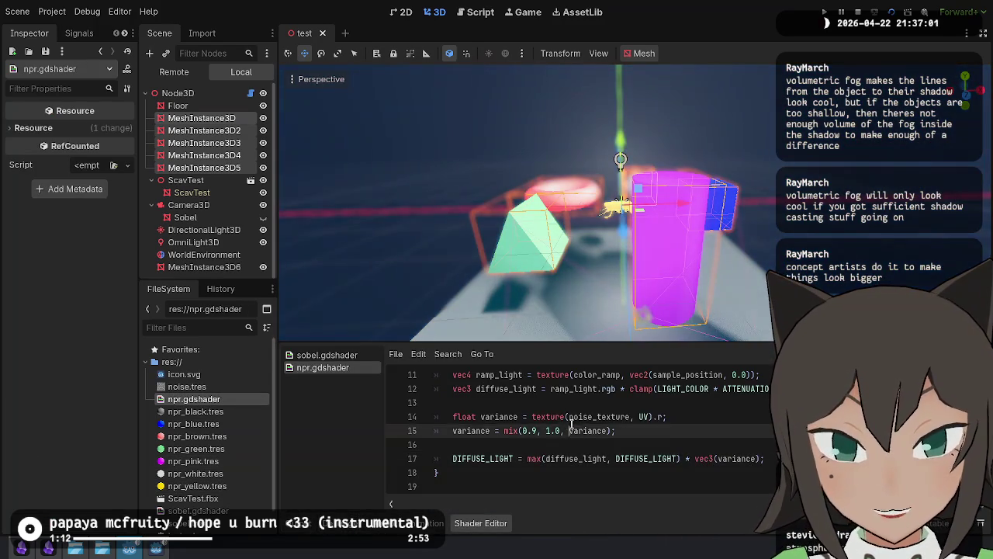
{"action": "scroll", "coordinate": [574, 423], "scroll_direction": "up", "scroll_amount": 3}
{"action": "left_click", "coordinate": [582, 417]}
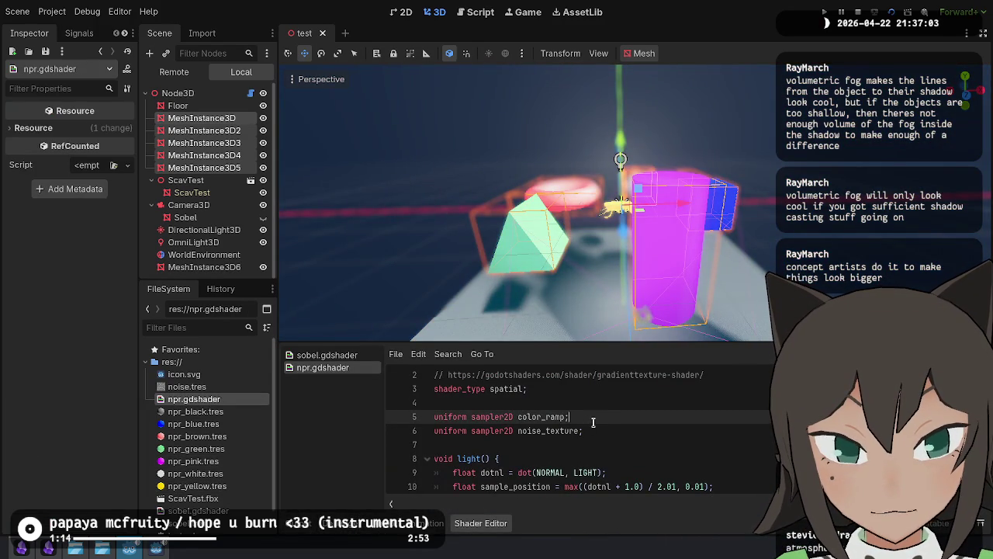
{"action": "scroll", "coordinate": [594, 419], "scroll_direction": "down", "scroll_amount": 2}
{"action": "left_click", "coordinate": [709, 472]}
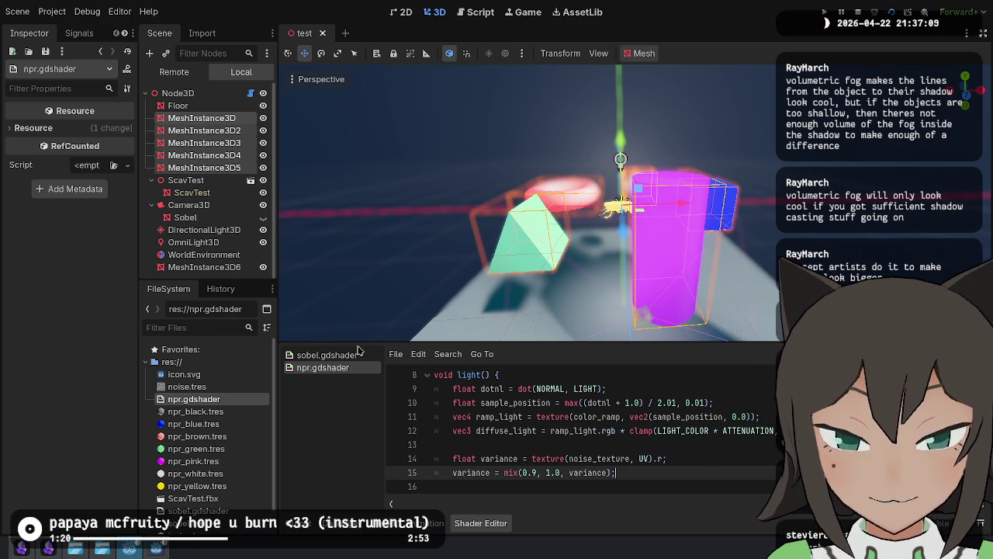
{"action": "left_click", "coordinate": [543, 295]}
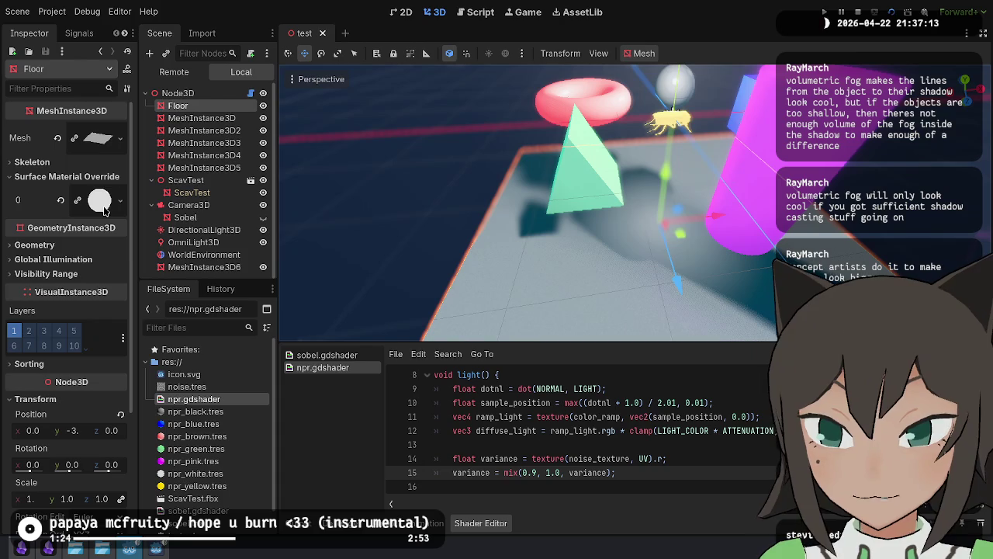
{"action": "left_click", "coordinate": [201, 118]}
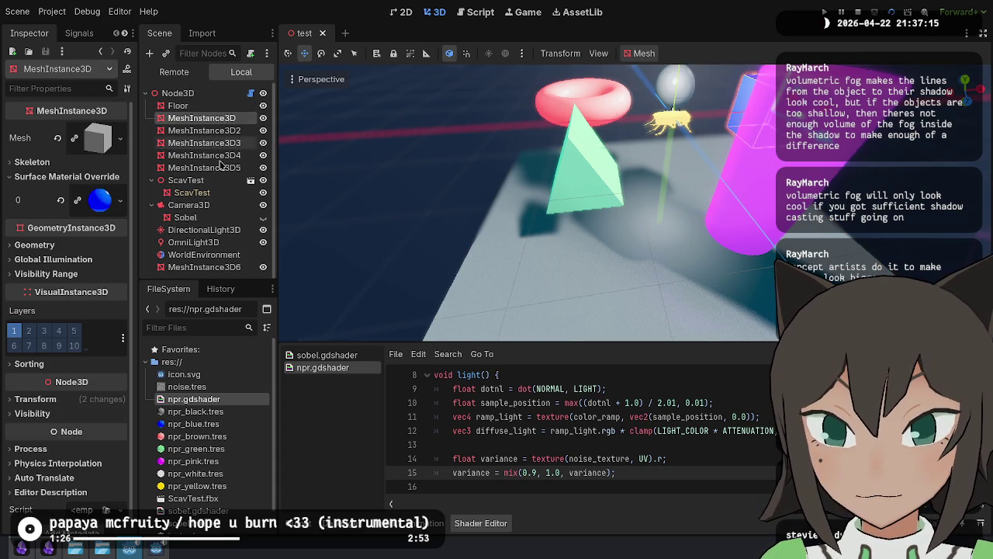
{"action": "left_click", "coordinate": [203, 168], "text": "shift"}
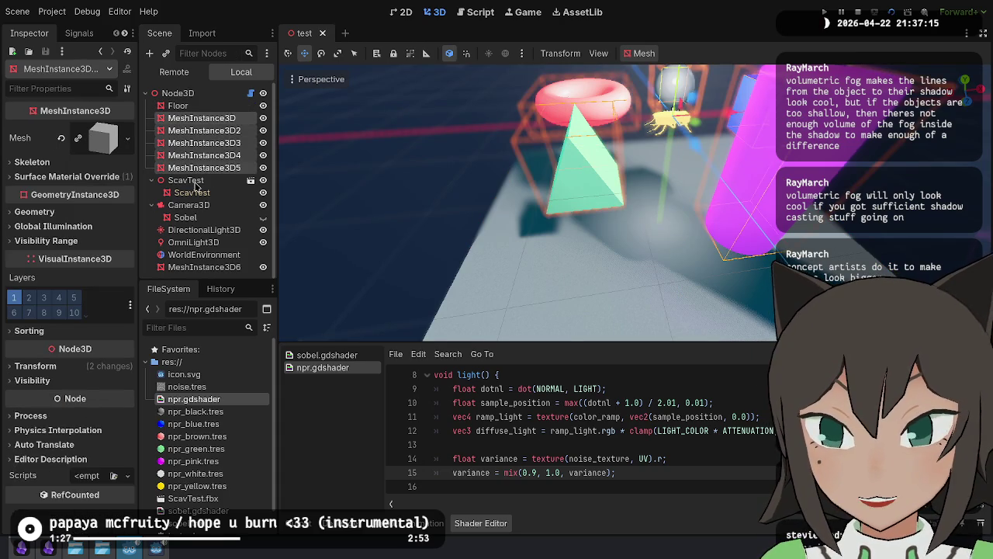
{"action": "left_click", "coordinate": [96, 177]}
{"action": "left_click", "coordinate": [88, 217]}
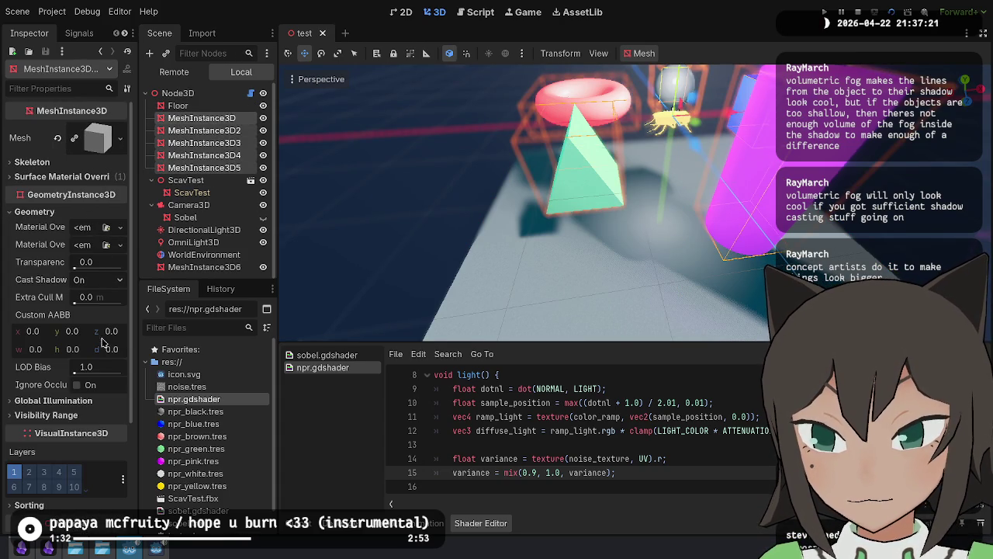
{"action": "scroll", "coordinate": [482, 230], "scroll_direction": "up", "scroll_amount": 10}
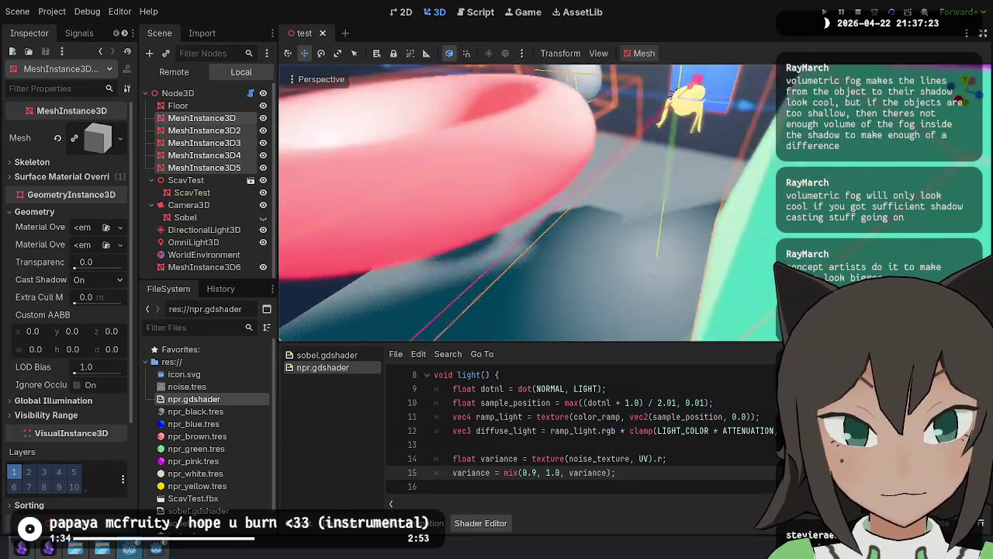
{"action": "scroll", "coordinate": [630, 104], "scroll_direction": "up", "scroll_amount": 10}
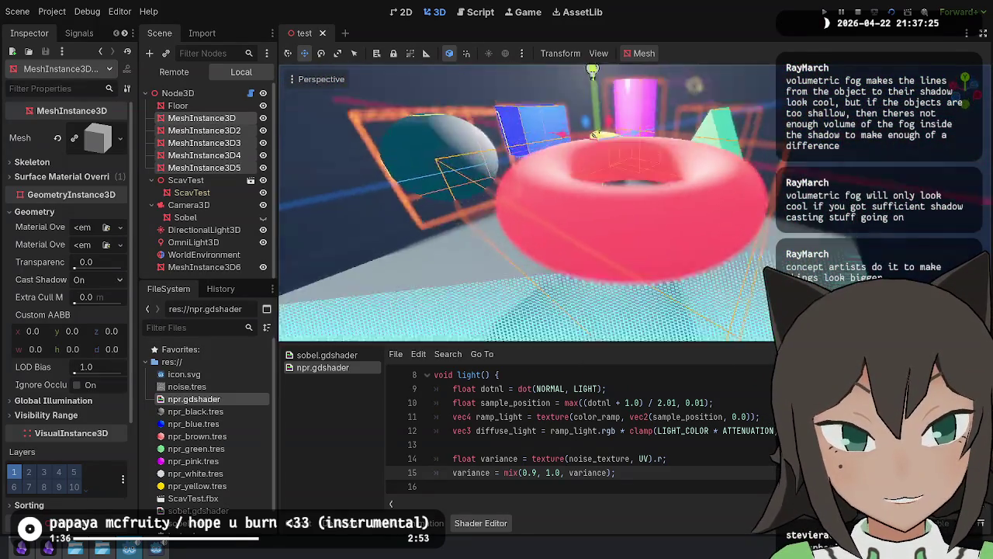
{"action": "scroll", "coordinate": [528, 201], "scroll_direction": "down", "scroll_amount": 10}
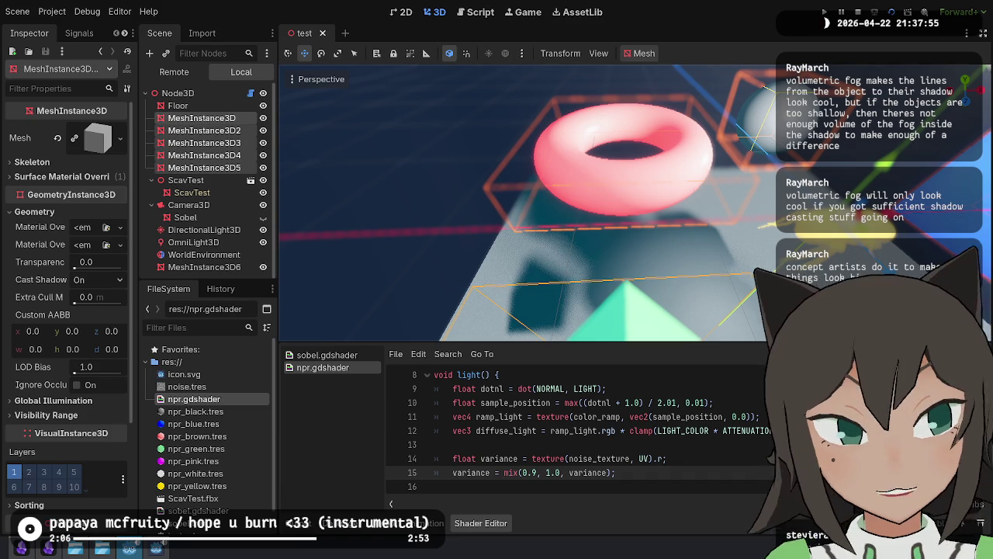
{"action": "mouse_move", "coordinate": [565, 178]}
{"action": "left_mouse_down"}
{"action": "mouse_move", "coordinate": [465, 169]}
{"action": "mouse_move", "coordinate": [411, 178]}
{"action": "mouse_move", "coordinate": [634, 176]}
{"action": "left_mouse_up"}
{"action": "key", "text": "q"}
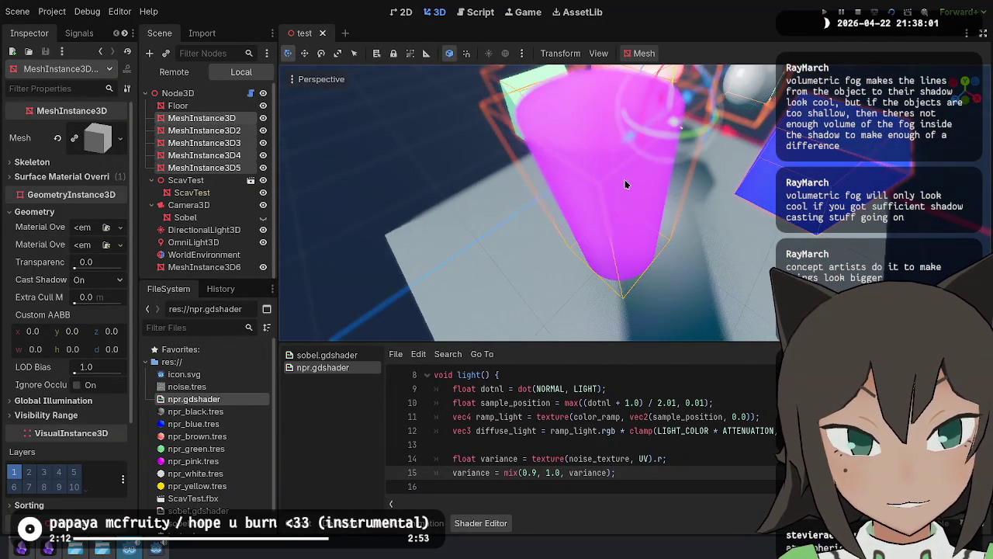
{"action": "mouse_move", "coordinate": [578, 222]}
{"action": "left_mouse_down"}
{"action": "mouse_move", "coordinate": [598, 248]}
{"action": "mouse_move", "coordinate": [582, 233]}
{"action": "mouse_move", "coordinate": [695, 230]}
{"action": "left_mouse_up"}
{"action": "left_click", "coordinate": [598, 248]}
{"action": "left_click", "coordinate": [652, 239]}
{"action": "left_click", "coordinate": [121, 140]}
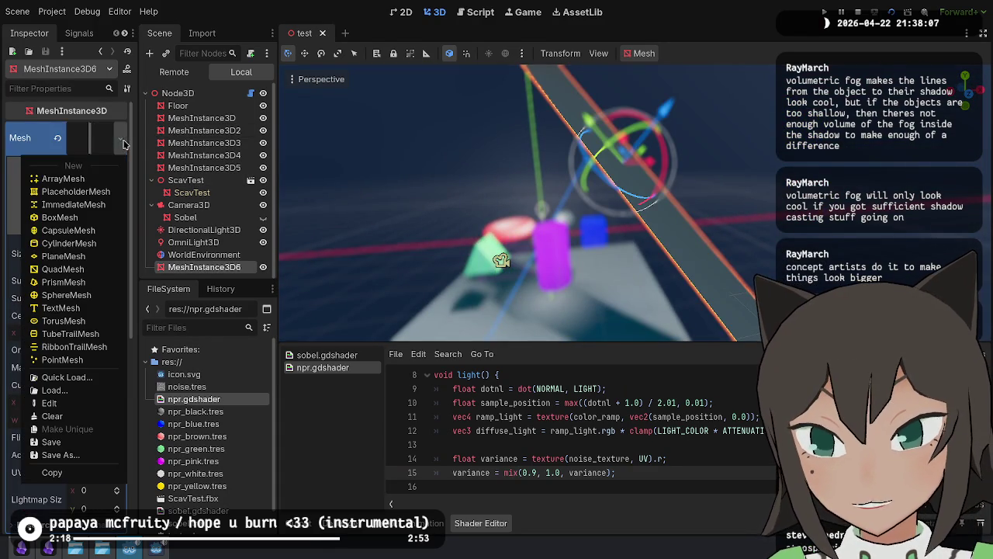
{"action": "left_click", "coordinate": [59, 218]}
{"action": "mouse_move", "coordinate": [500, 260]}
{"action": "left_mouse_down"}
{"action": "mouse_move", "coordinate": [443, 226]}
{"action": "mouse_move", "coordinate": [538, 222]}
{"action": "mouse_move", "coordinate": [424, 191]}
{"action": "mouse_move", "coordinate": [368, 201]}
{"action": "mouse_move", "coordinate": [388, 226]}
{"action": "mouse_move", "coordinate": [404, 224]}
{"action": "left_mouse_up"}
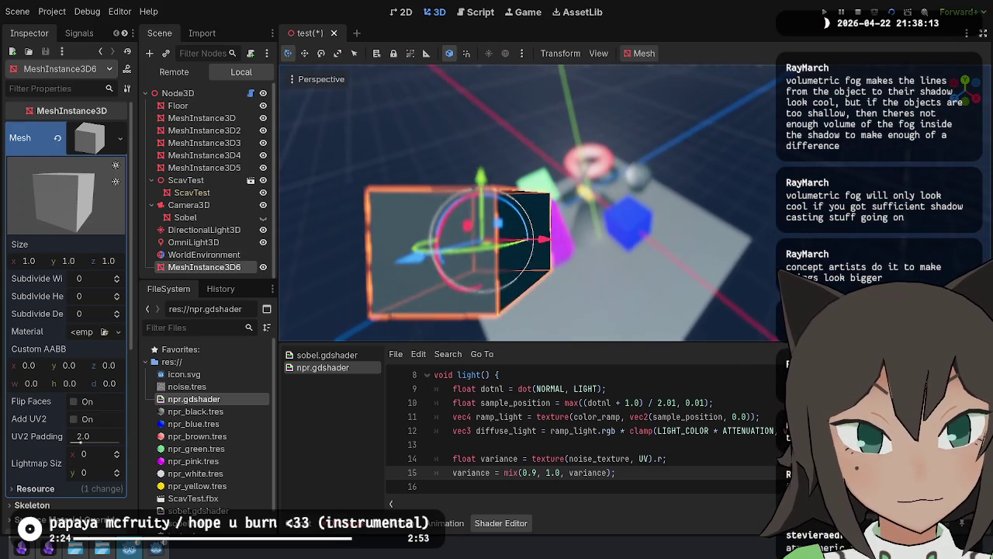
{"action": "mouse_move", "coordinate": [548, 242]}
{"action": "left_mouse_down"}
{"action": "mouse_move", "coordinate": [439, 246]}
{"action": "mouse_move", "coordinate": [317, 215]}
{"action": "left_mouse_up"}
{"action": "right_click", "coordinate": [318, 215]}
{"action": "key", "text": "ctrl+z"}
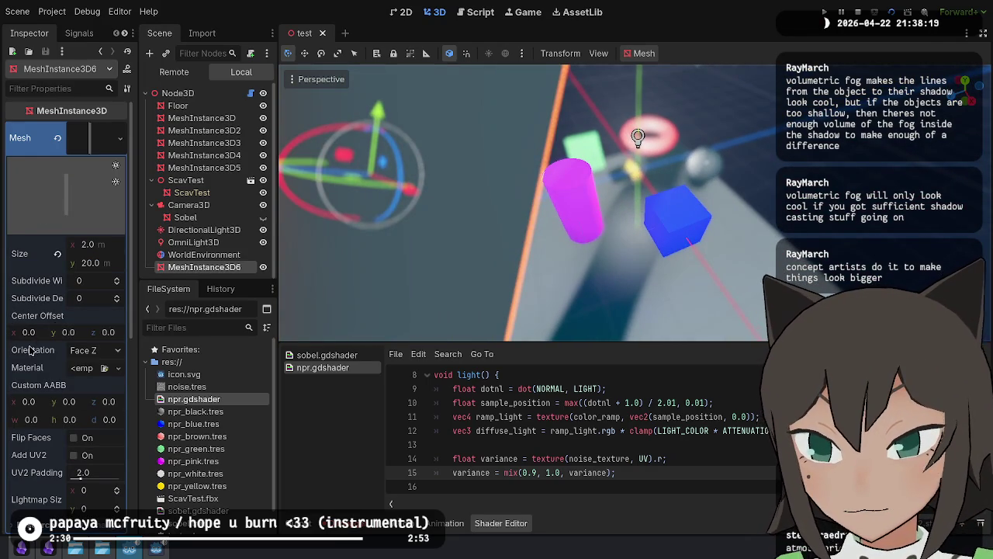
{"action": "scroll", "coordinate": [29, 350], "scroll_direction": "down", "scroll_amount": 5}
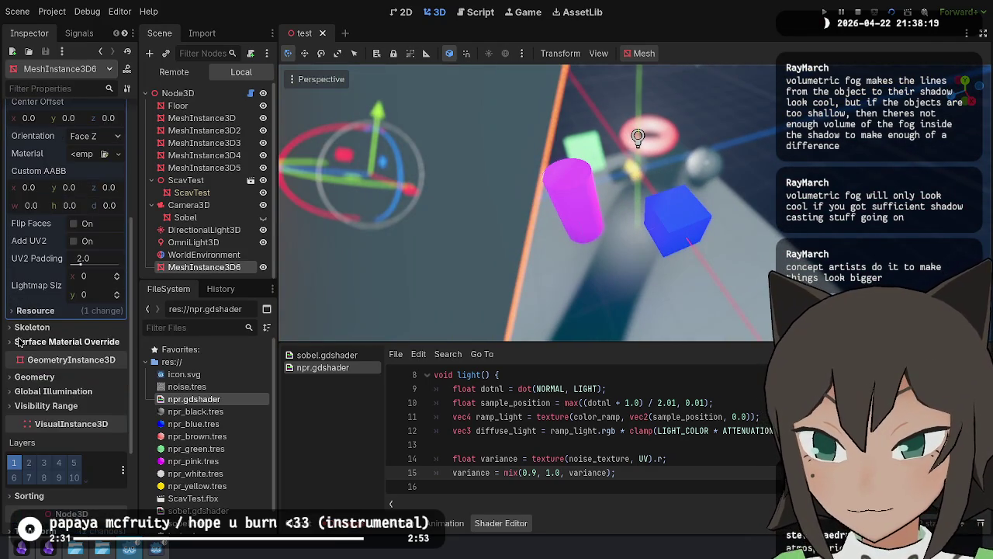
{"action": "left_click", "coordinate": [35, 376]}
{"action": "mouse_move", "coordinate": [44, 448]}
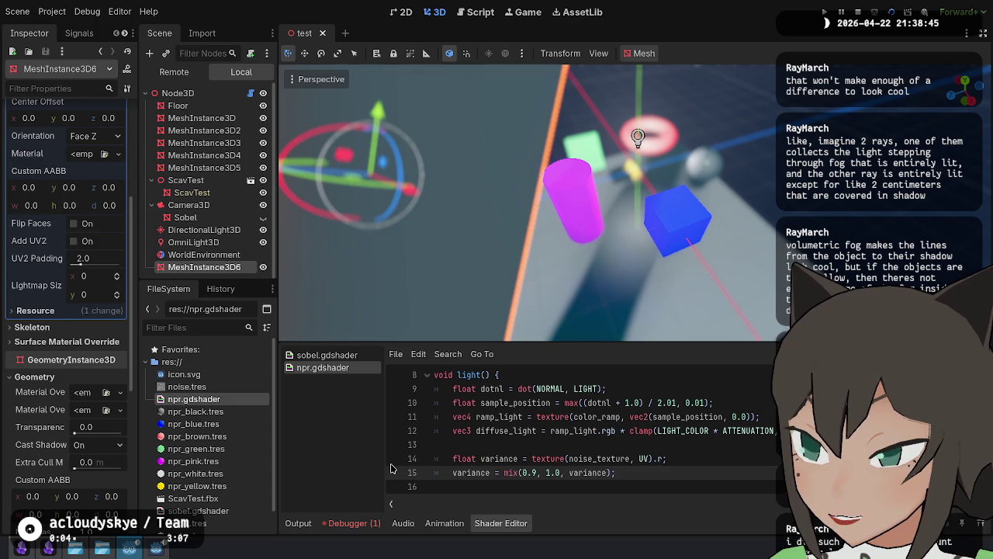
{"action": "mouse_move", "coordinate": [578, 309]}
{"action": "left_mouse_down"}
{"action": "mouse_move", "coordinate": [535, 295]}
{"action": "mouse_move", "coordinate": [330, 172]}
{"action": "mouse_move", "coordinate": [411, 214]}
{"action": "left_mouse_up"}
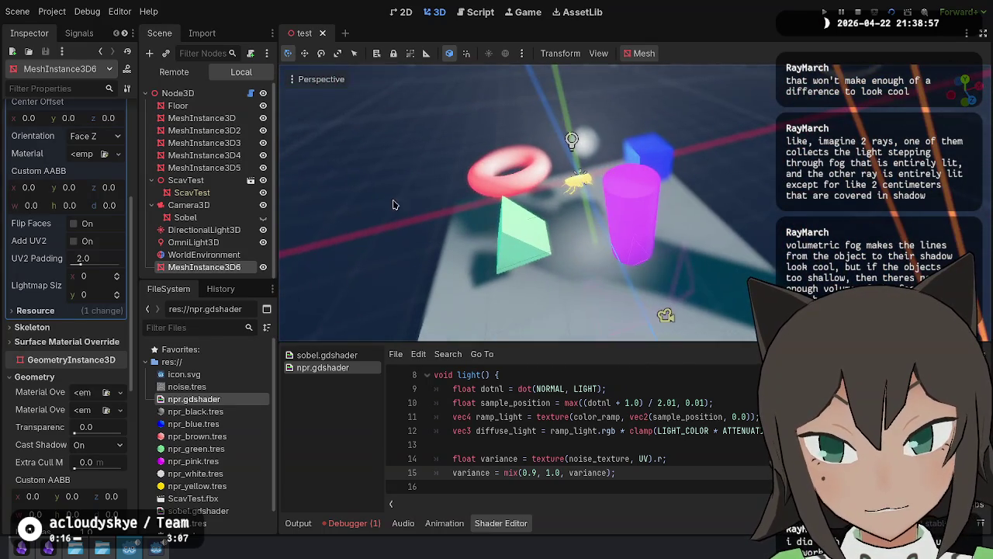
Step: Hide OmniLight3D and launch the current scene as a debug game
{"action": "left_click", "coordinate": [263, 243]}
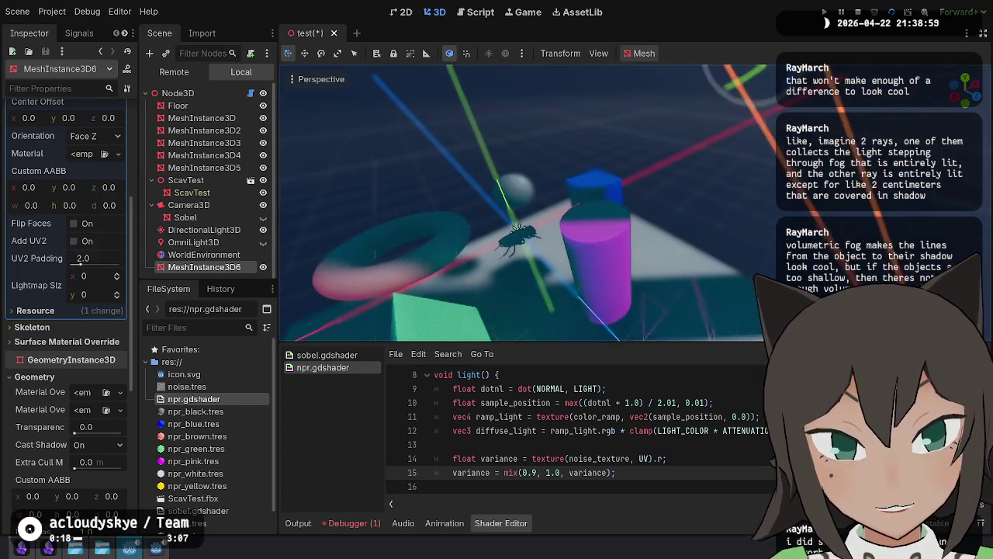
{"action": "left_click_drag", "start_coordinate": [536, 171], "coordinate": [639, 155]}
{"action": "left_click", "coordinate": [892, 12]}
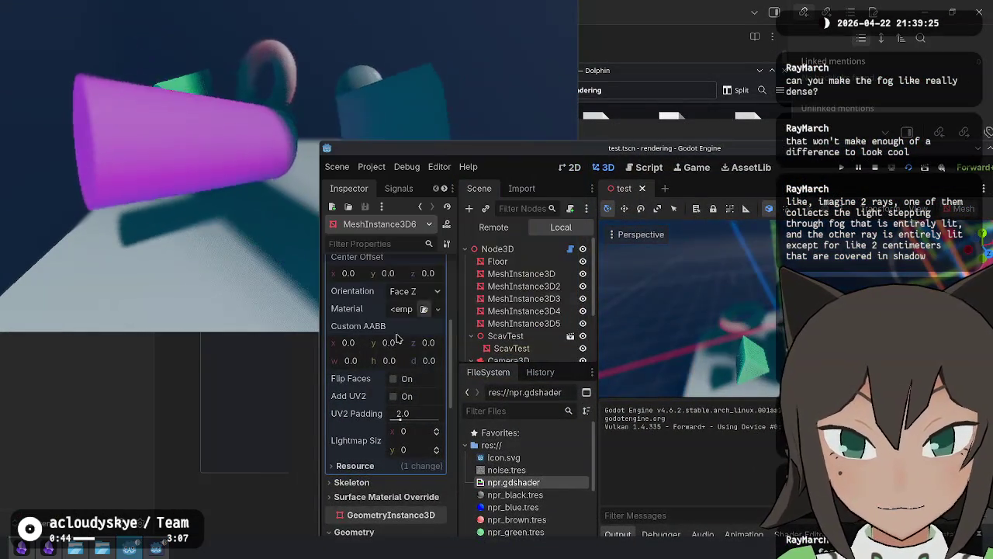
Step: Set WorldEnvironment volumetric fog density to 1.0, briefly testing blue emission before reverting to black
{"action": "scroll", "coordinate": [535, 311], "scroll_direction": "down", "scroll_amount": 3}
{"action": "left_click", "coordinate": [523, 338]}
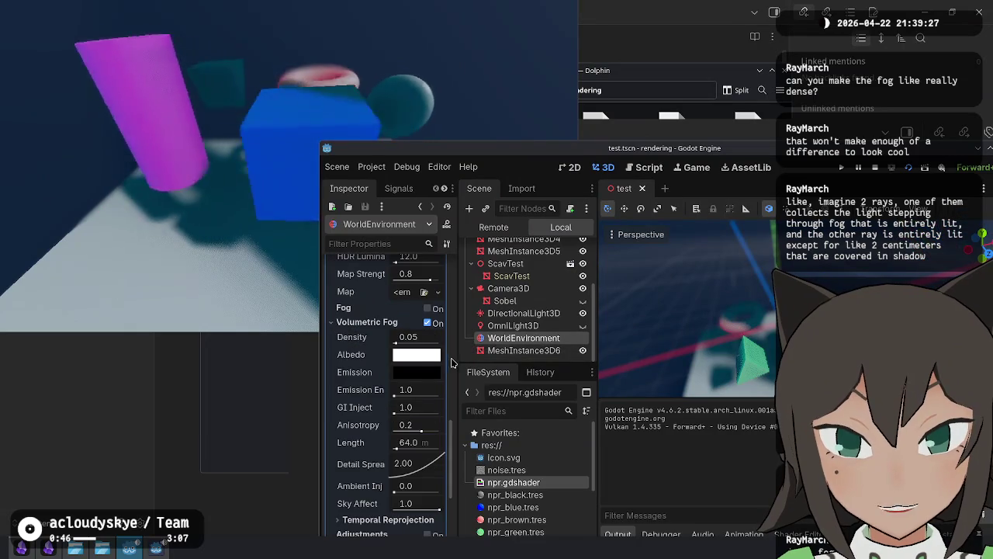
{"action": "left_click_drag", "start_coordinate": [396, 341], "coordinate": [505, 355]}
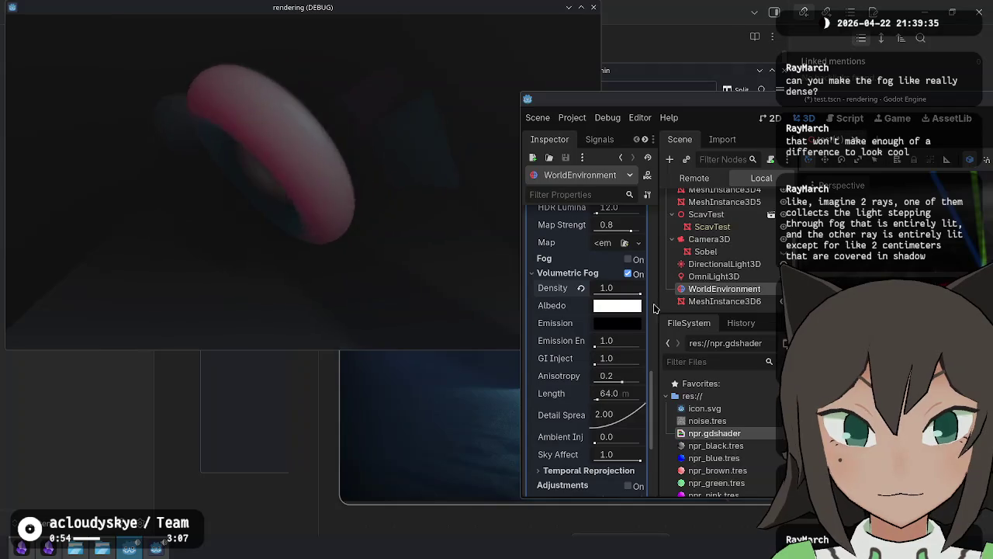
{"action": "left_click", "coordinate": [606, 323]}
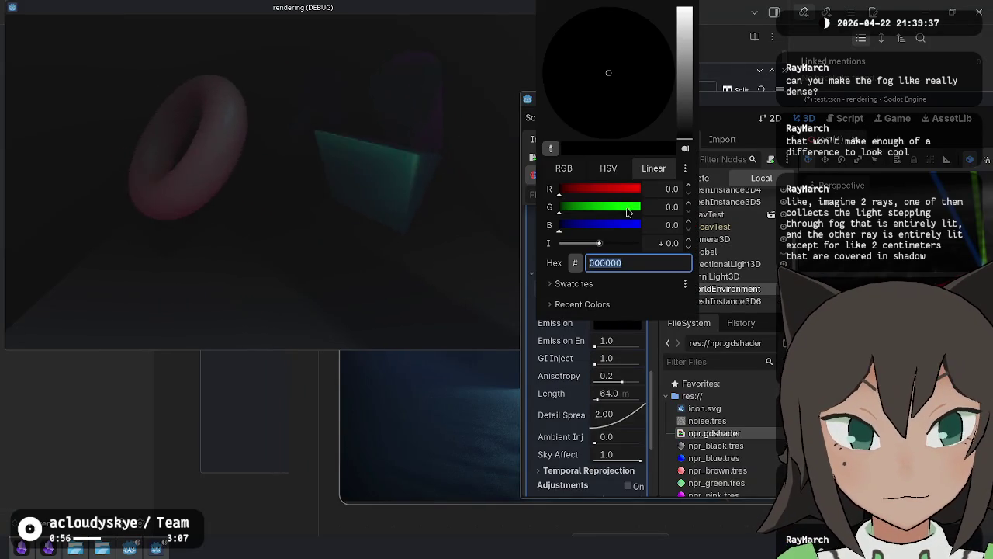
{"action": "left_click", "coordinate": [633, 224]}
{"action": "left_click", "coordinate": [625, 342]}
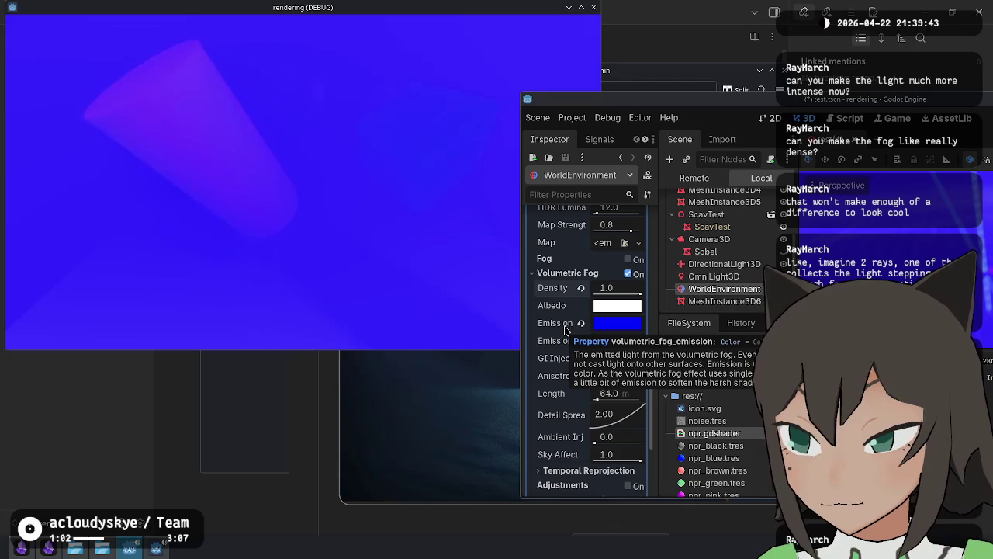
{"action": "left_click", "coordinate": [581, 322]}
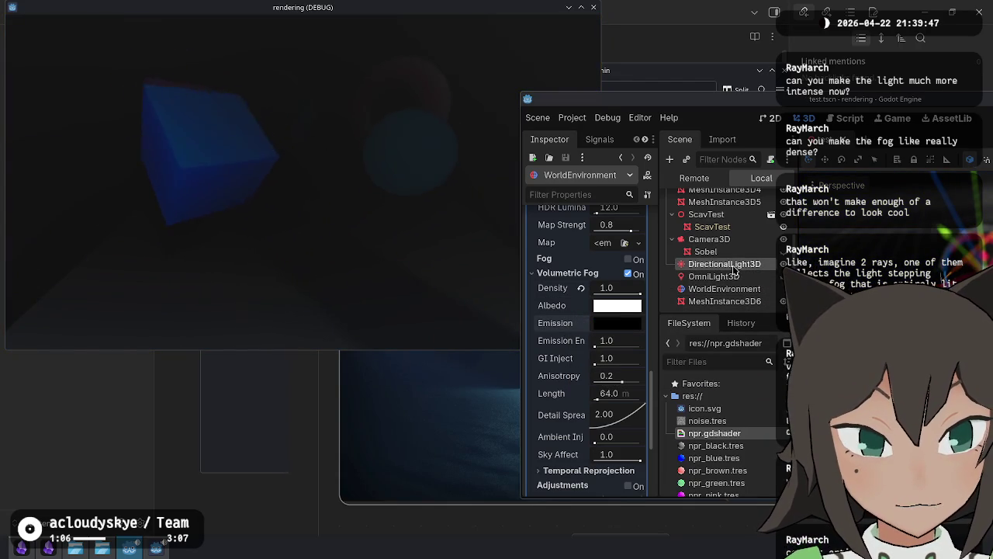
Step: Restore the DirectionalLight3D energy to 1.0 after briefly trying about 10, then select WorldEnvironment
{"action": "left_click", "coordinate": [743, 267]}
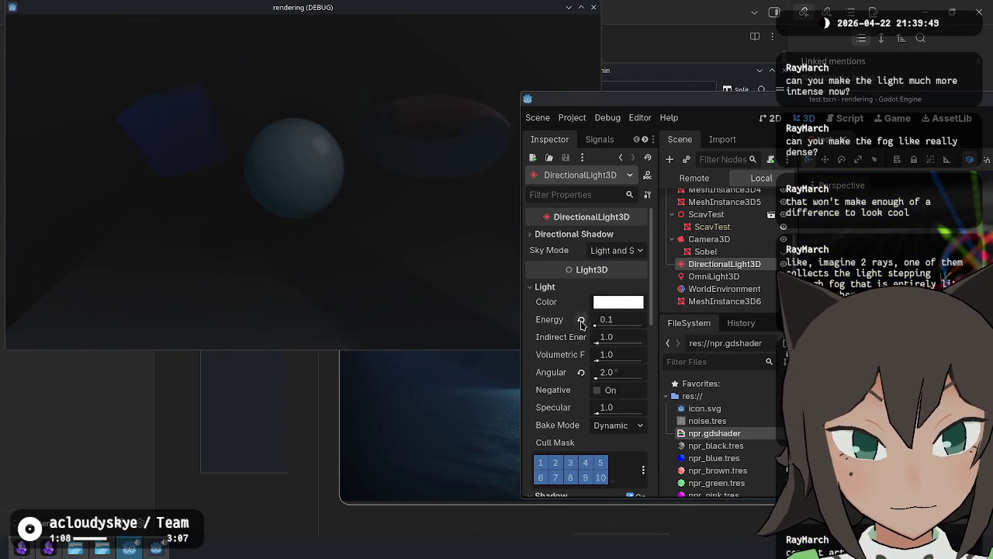
{"action": "left_click", "coordinate": [582, 321]}
{"action": "mouse_move", "coordinate": [597, 326]}
{"action": "left_mouse_down"}
{"action": "mouse_move", "coordinate": [628, 329]}
{"action": "mouse_move", "coordinate": [605, 335]}
{"action": "mouse_move", "coordinate": [598, 326]}
{"action": "mouse_move", "coordinate": [651, 330]}
{"action": "mouse_move", "coordinate": [597, 327]}
{"action": "left_mouse_up"}
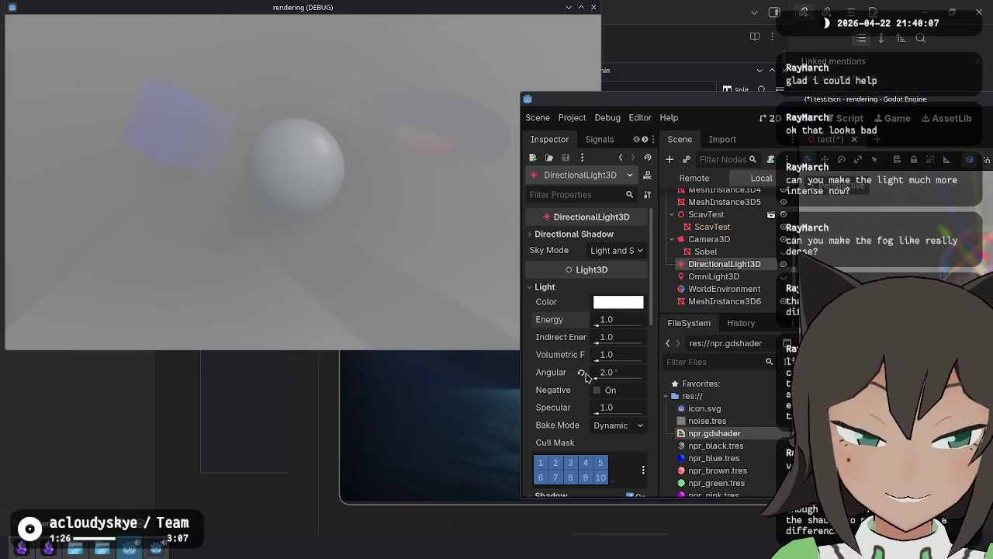
{"action": "key", "text": "ctrl+z"}
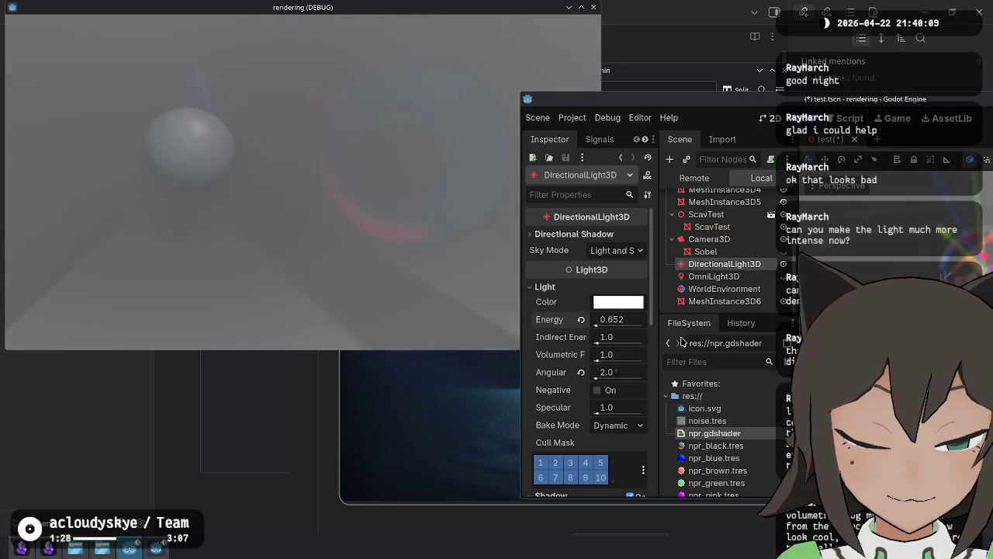
{"action": "key", "text": "ctrl+shift+z"}
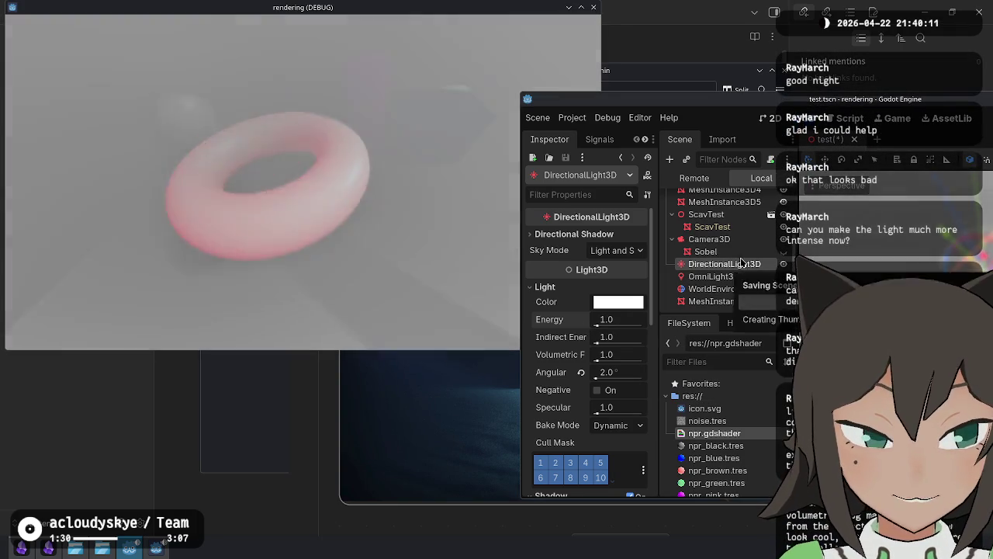
{"action": "left_click", "coordinate": [740, 289]}
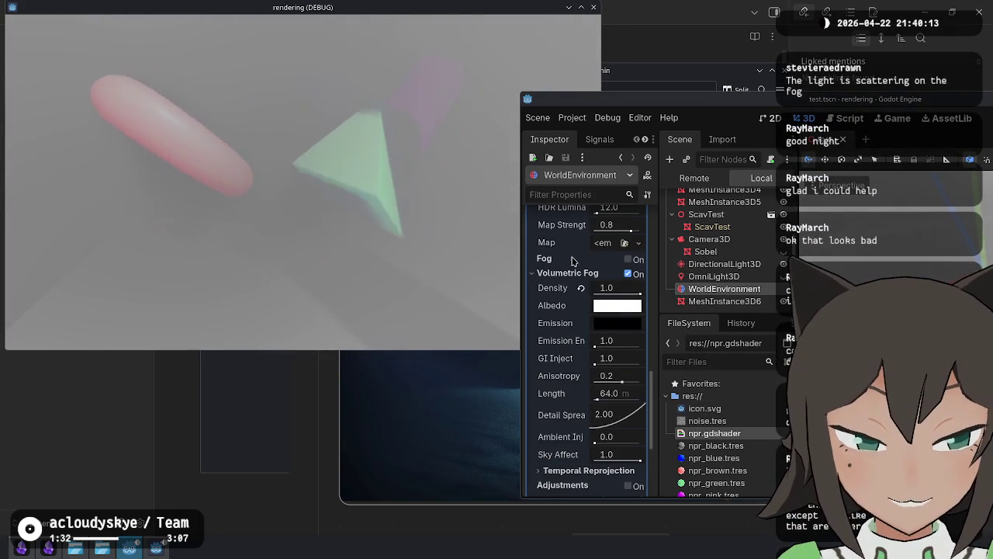
Step: Preview pure blue fog emission, then revert the emission back to black
{"action": "left_click", "coordinate": [604, 328]}
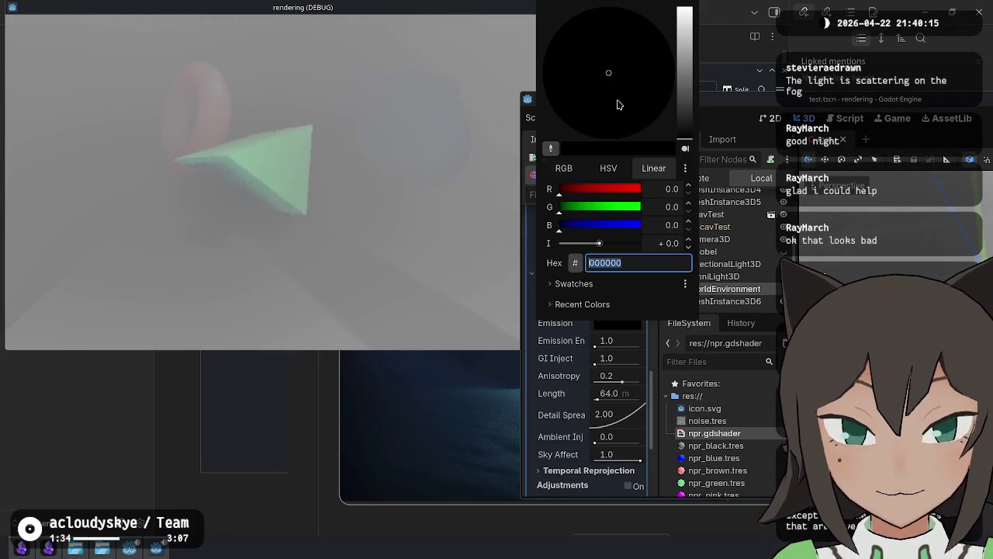
{"action": "left_click_drag", "start_coordinate": [613, 225], "coordinate": [687, 235]}
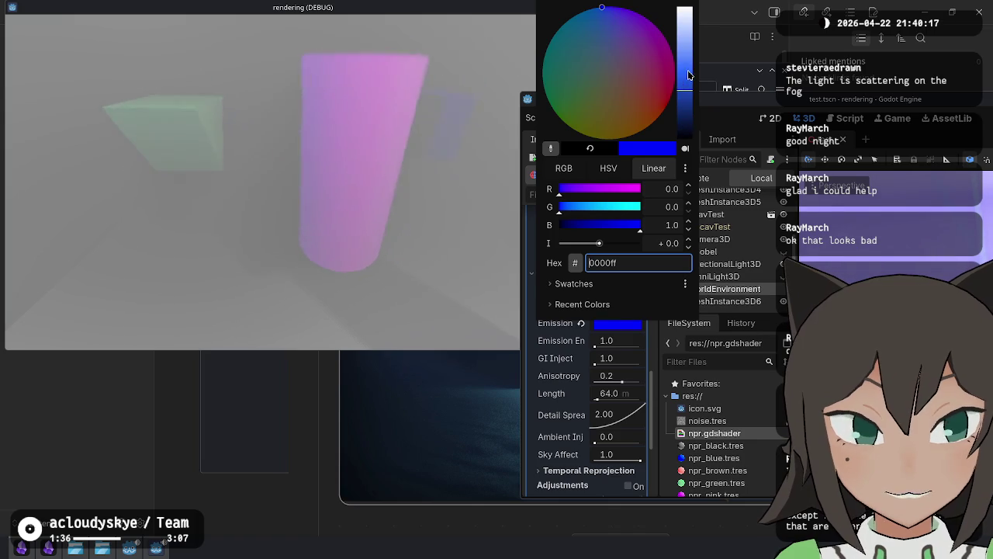
{"action": "left_click", "coordinate": [574, 353]}
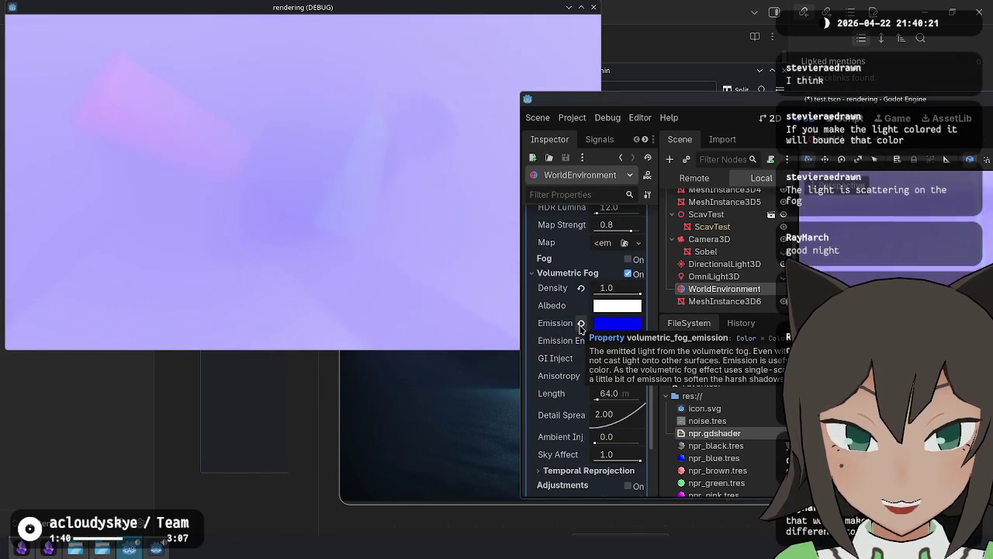
{"action": "left_click", "coordinate": [582, 323]}
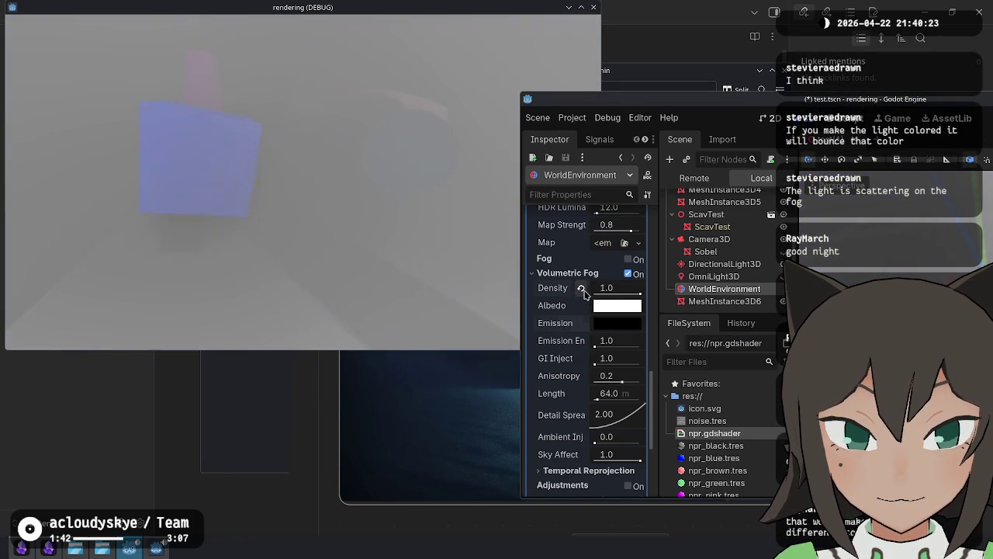
Step: Reset the volumetric fog density to its default 0.05
{"action": "left_click", "coordinate": [581, 288]}
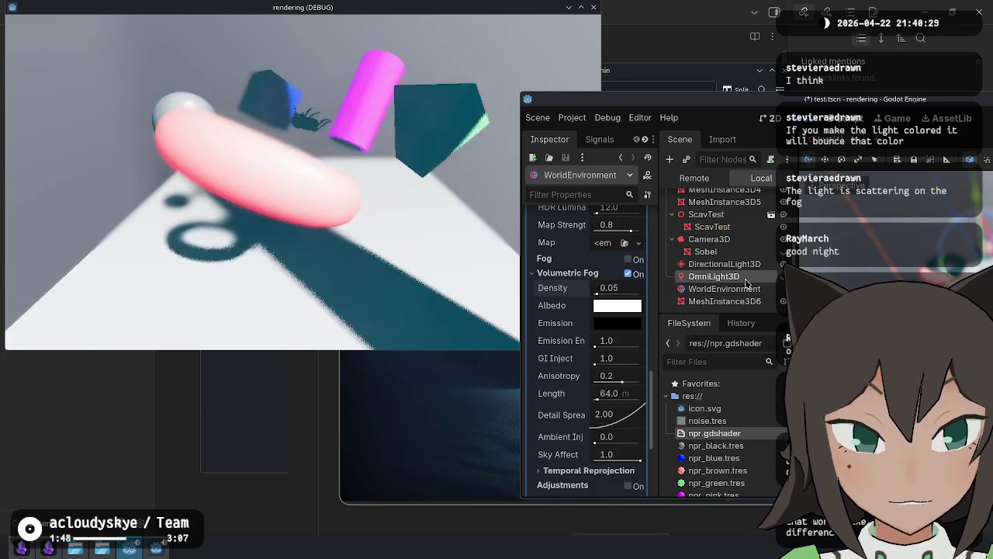
{"action": "left_click", "coordinate": [745, 279]}
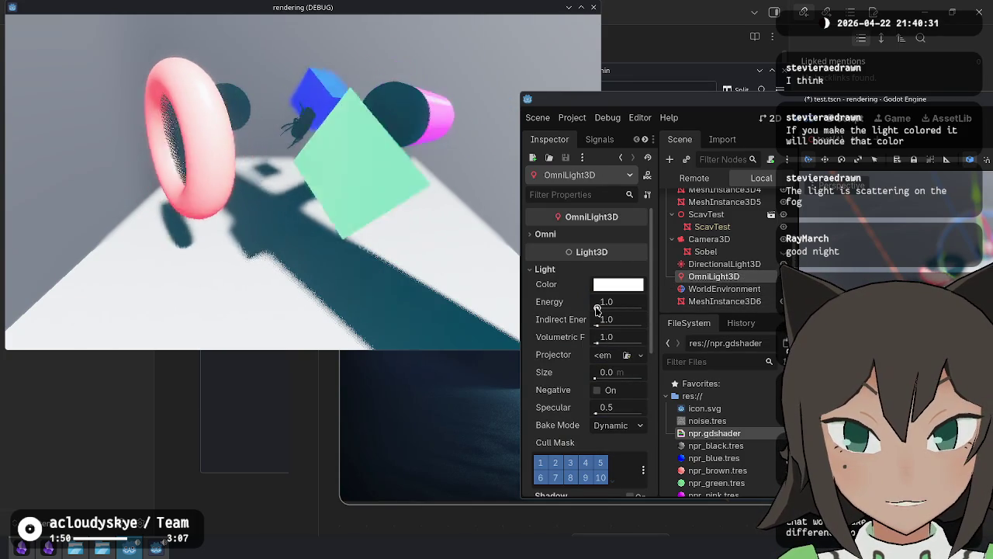
{"action": "left_click", "coordinate": [724, 289]}
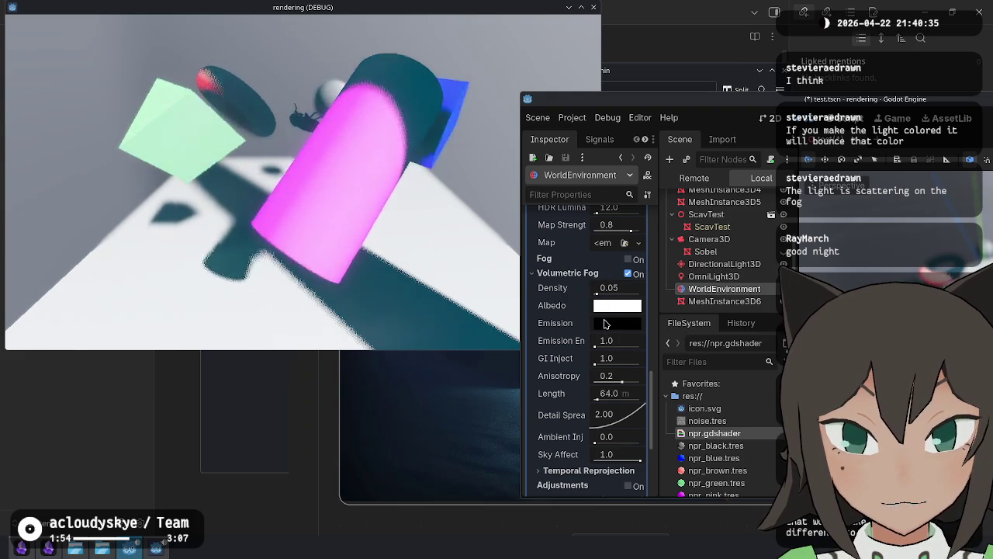
Step: Raise the volumetric fog density to about 0.56, with detail spread at 6.00
{"action": "mouse_move", "coordinate": [605, 324]}
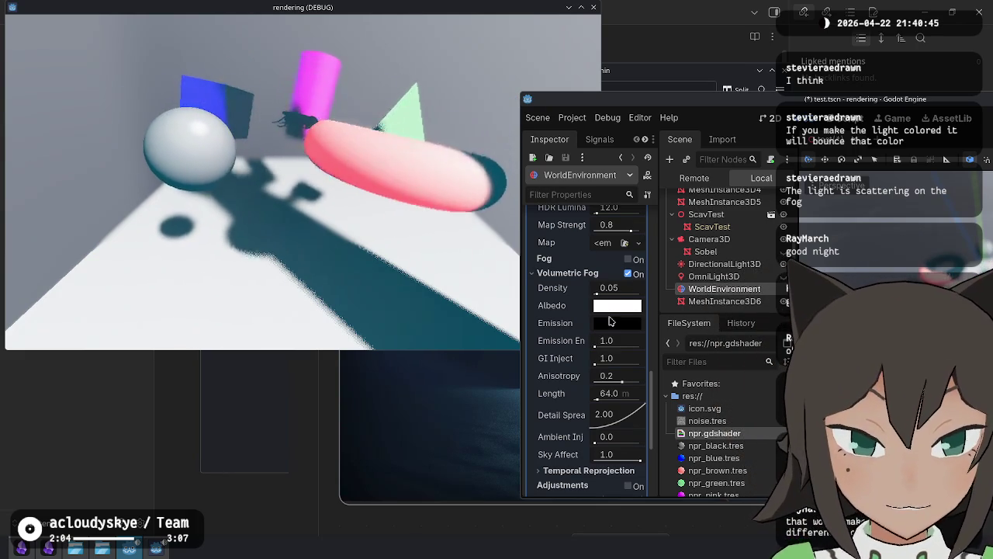
{"action": "mouse_move", "coordinate": [596, 294]}
{"action": "left_mouse_down"}
{"action": "mouse_move", "coordinate": [606, 294]}
{"action": "mouse_move", "coordinate": [580, 290]}
{"action": "left_mouse_up"}
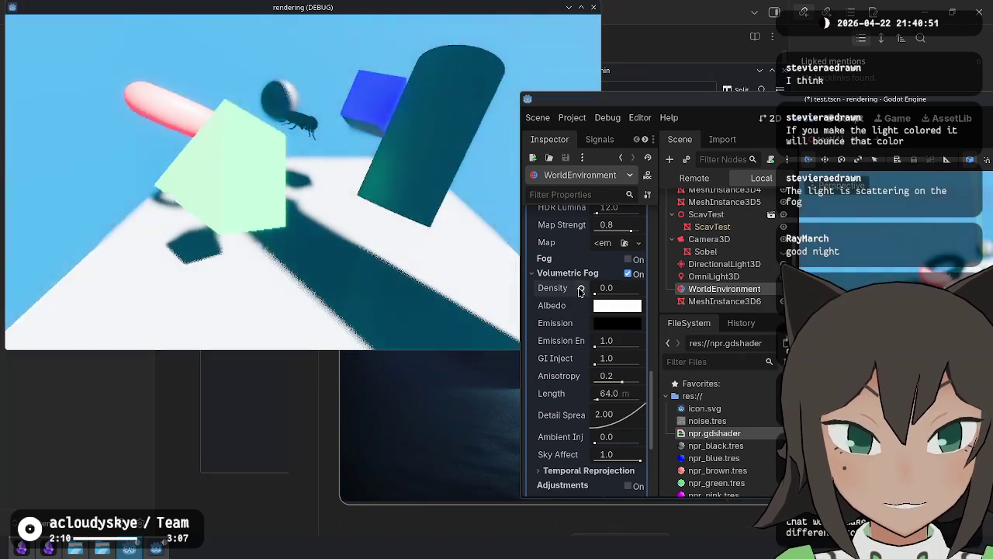
{"action": "left_click", "coordinate": [581, 290]}
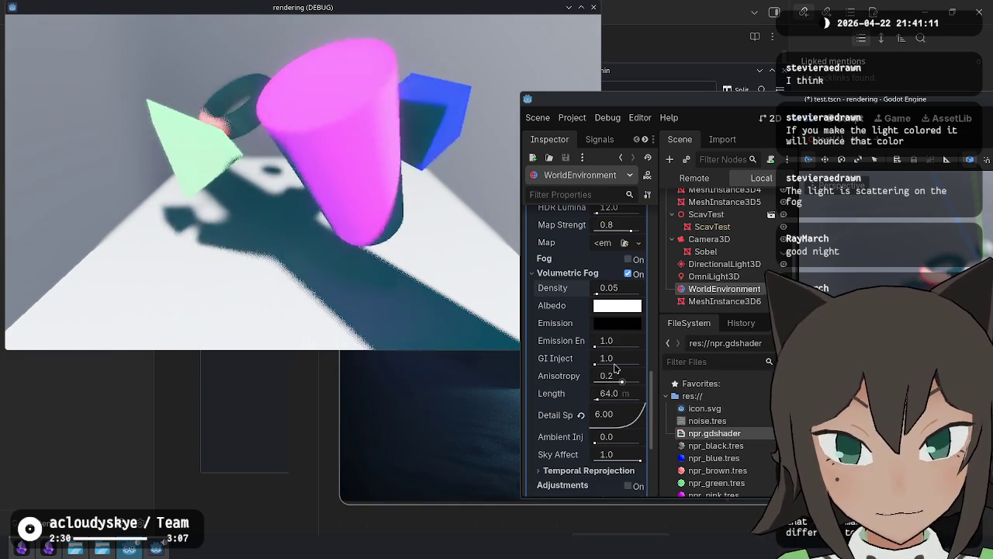
{"action": "left_click_drag", "start_coordinate": [602, 294], "coordinate": [616, 294]}
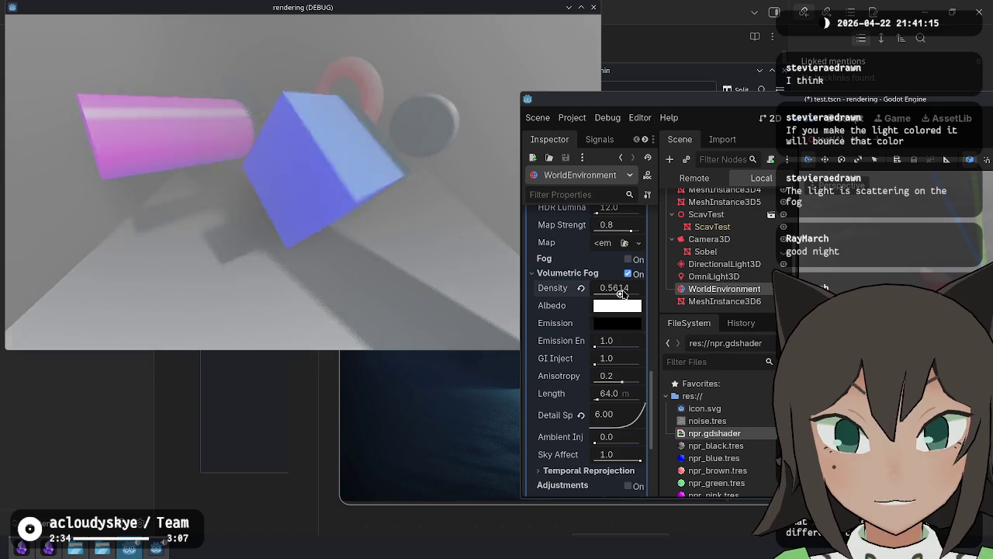